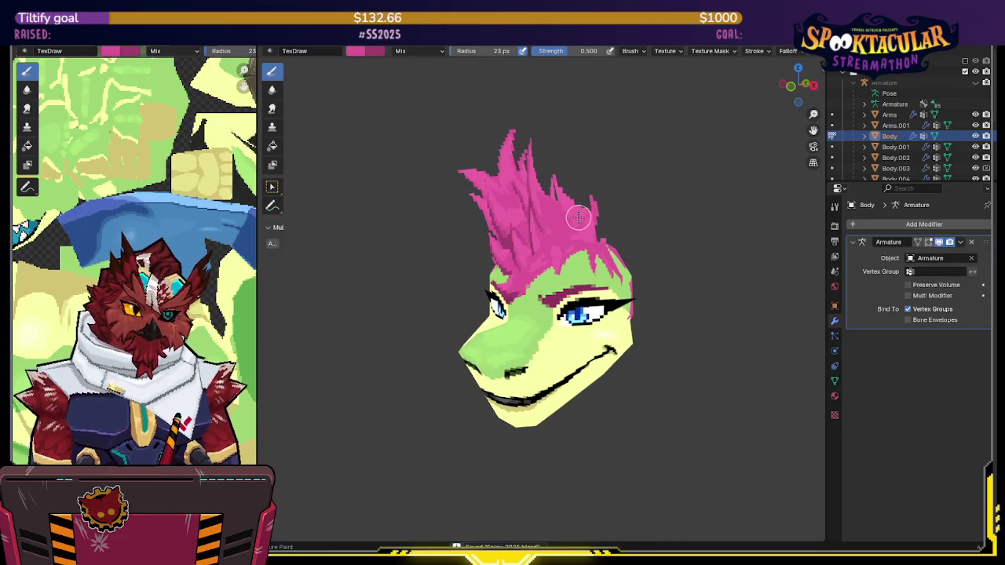
Orbit the view so the lizard head faces straight forward
key(shift+alt+z)
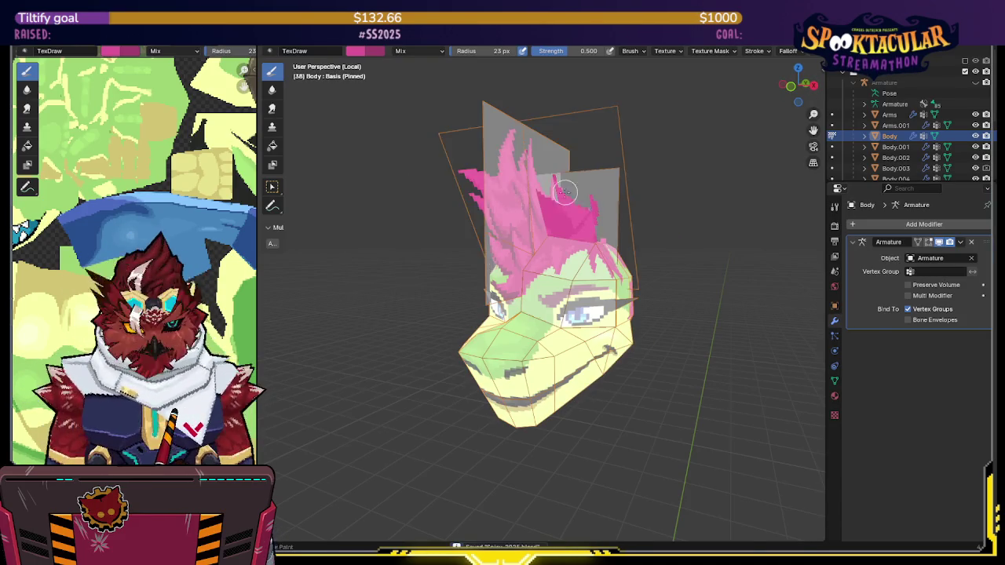
key(grave)
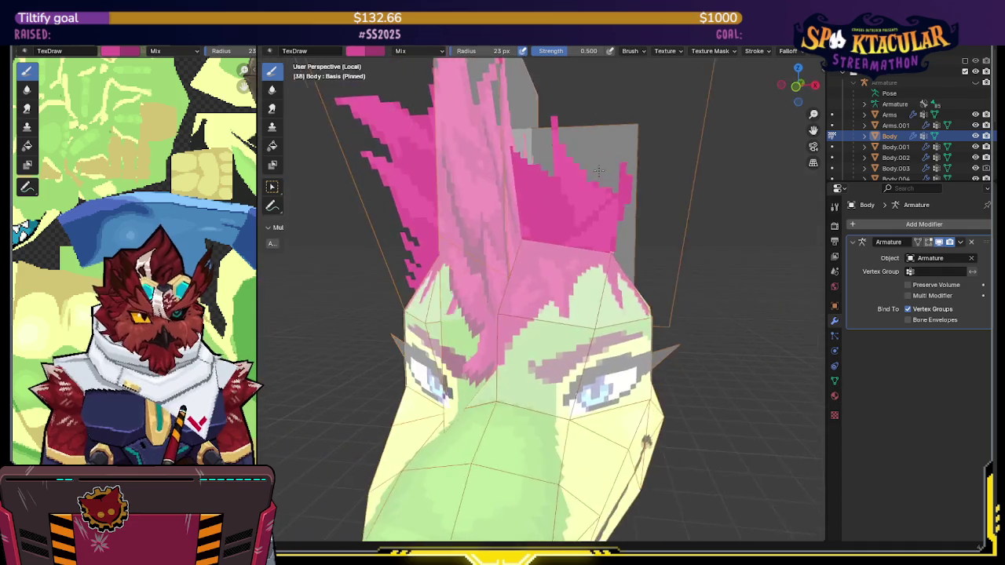
key(shift+alt+z)
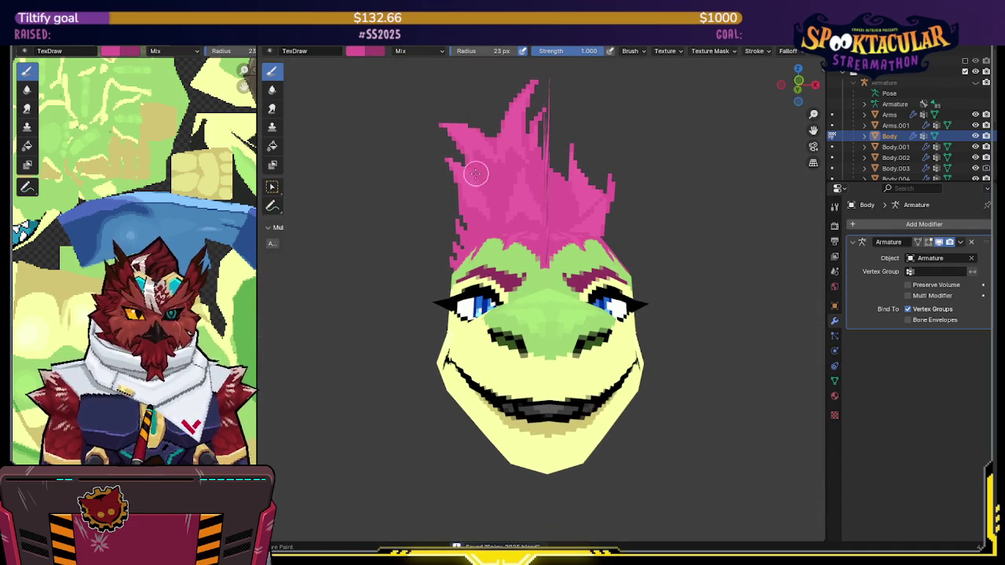
Dab pink beside the hair's left edge, toggling to the eraser and back to pink
drag(444, 162, 448, 166)
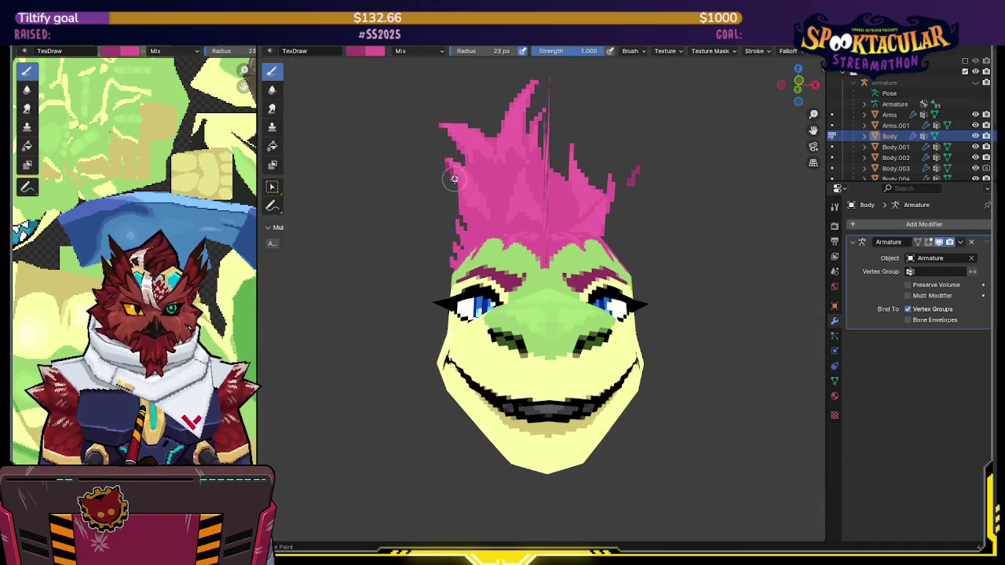
scroll(749, 55, down, 3)
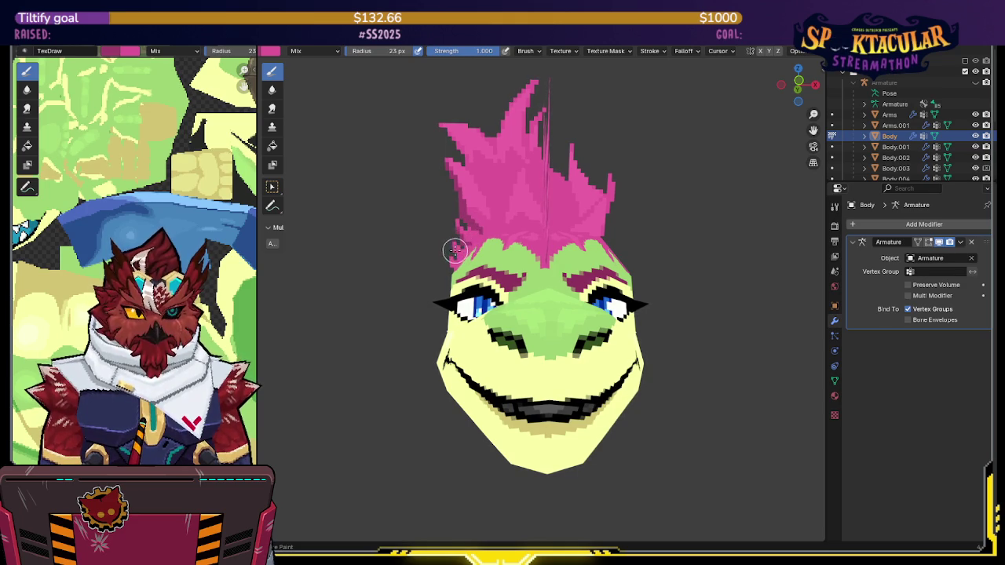
key(e)
key(d)
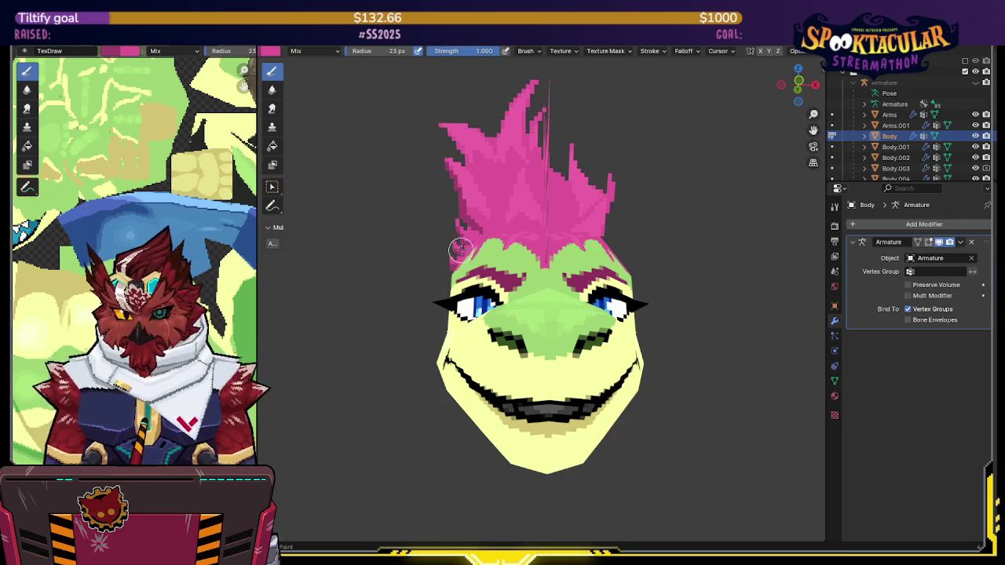
Paint a faint pink stroke down the middle hair spike and save the blend file
key(e)
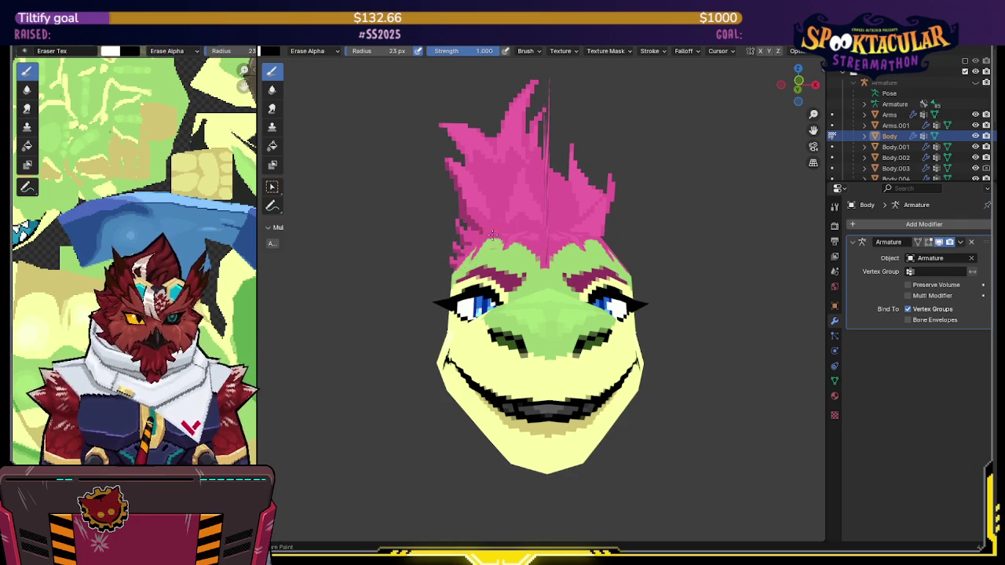
middle_drag(551, 168, 542, 189)
key(e)
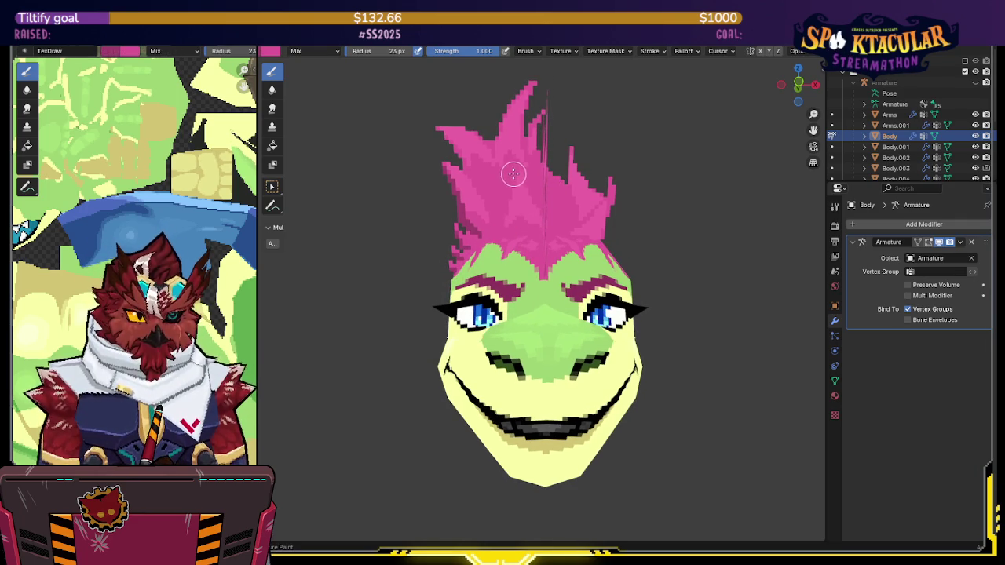
drag(513, 171, 496, 227)
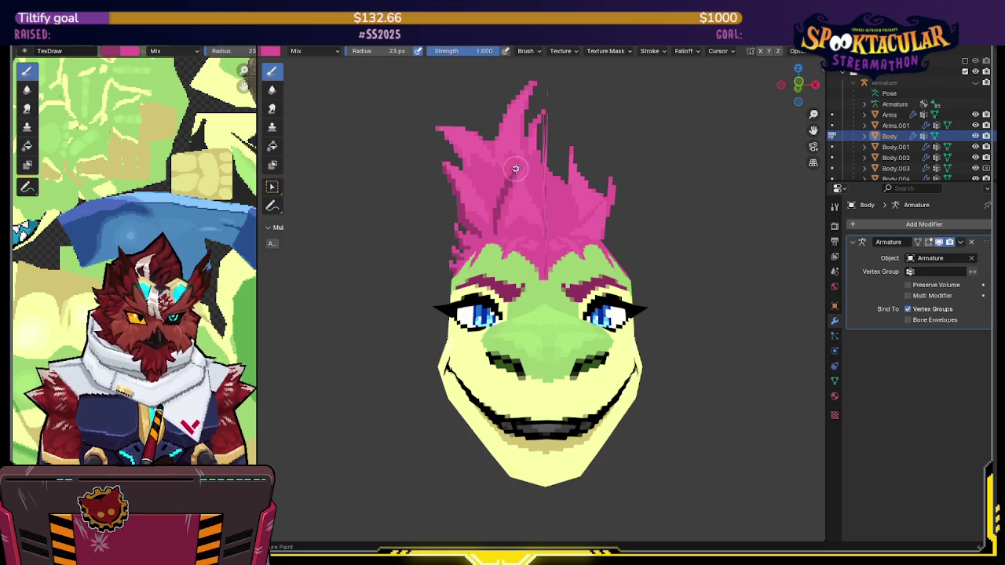
key(ctrl+s)
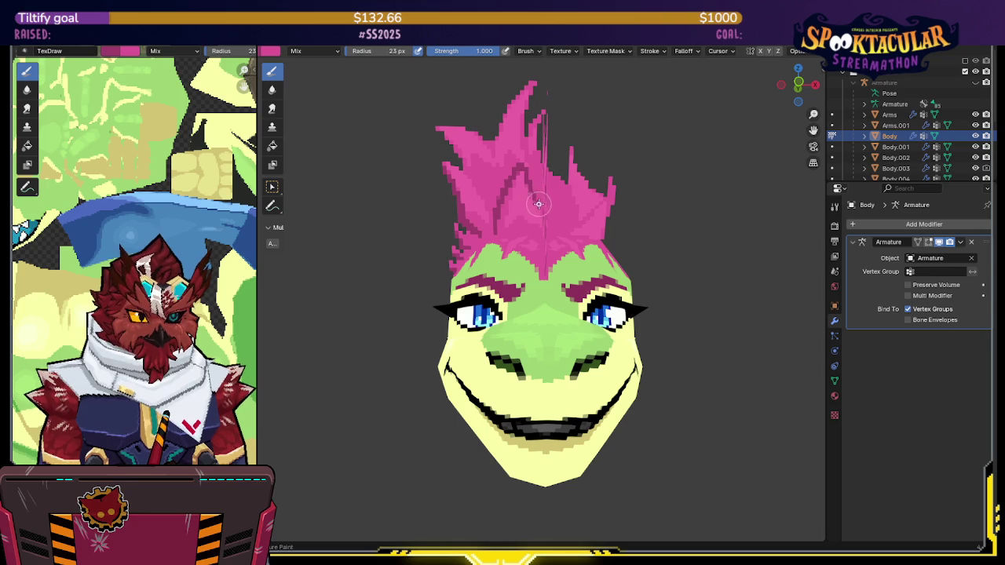
mouse_move(541, 202)
middle_down()
mouse_move(512, 214)
mouse_move(546, 187)
middle_up()
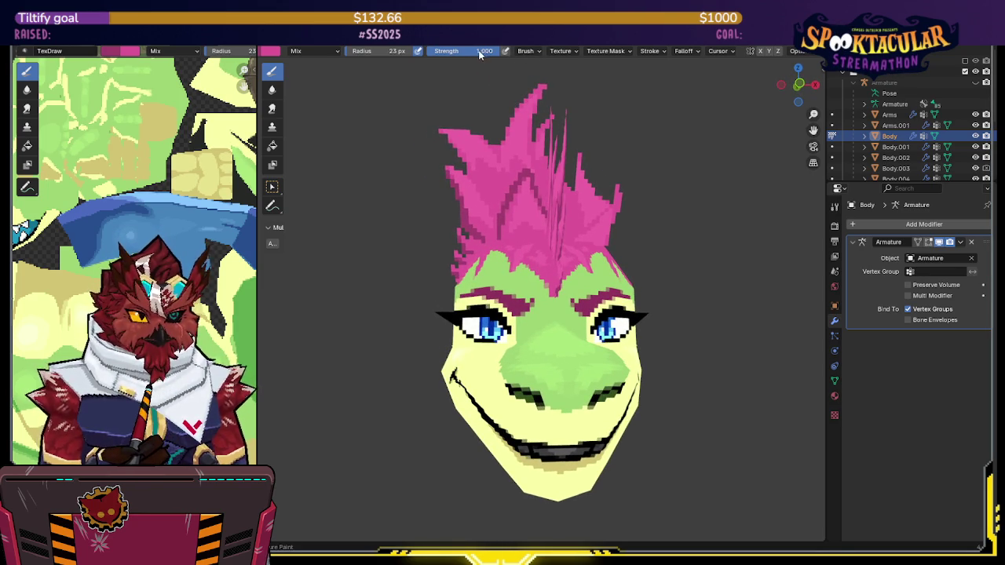
At 0.500 brush strength, paint the left hair tip pink and extend it further left
drag(476, 49, 447, 50)
middle_drag(514, 176, 522, 188)
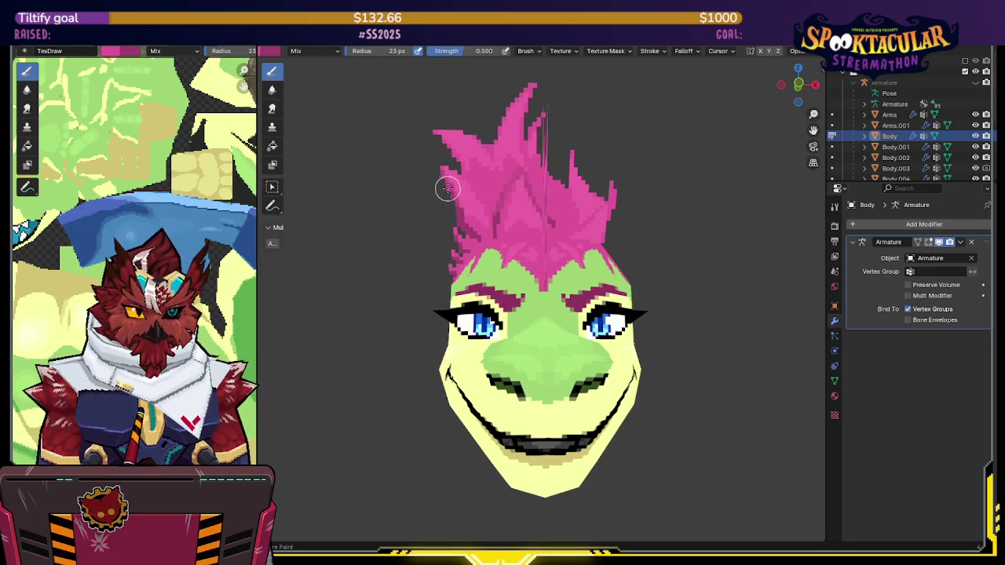
key(e)
key(e)
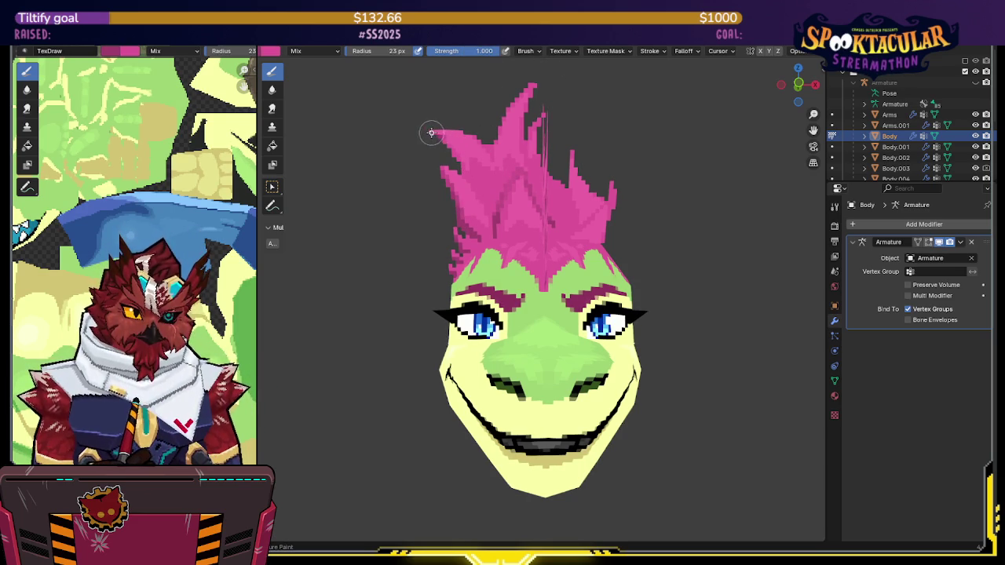
drag(437, 138, 474, 184)
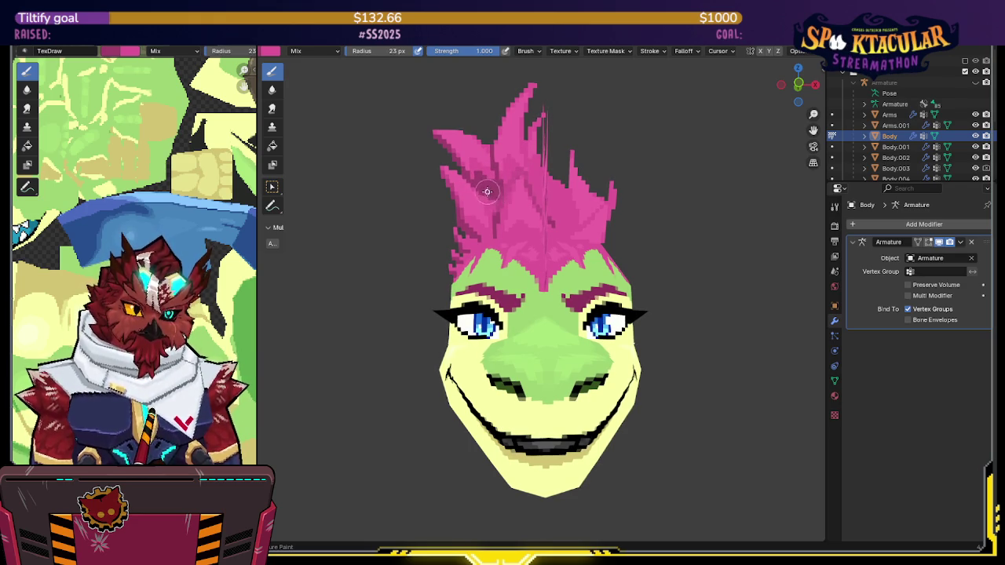
drag(483, 51, 456, 74)
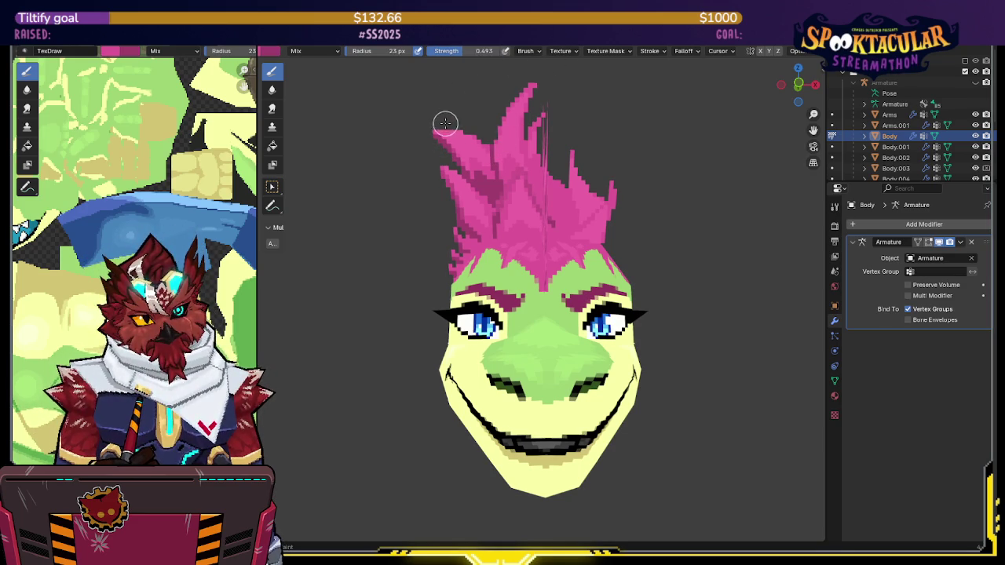
drag(440, 140, 488, 155)
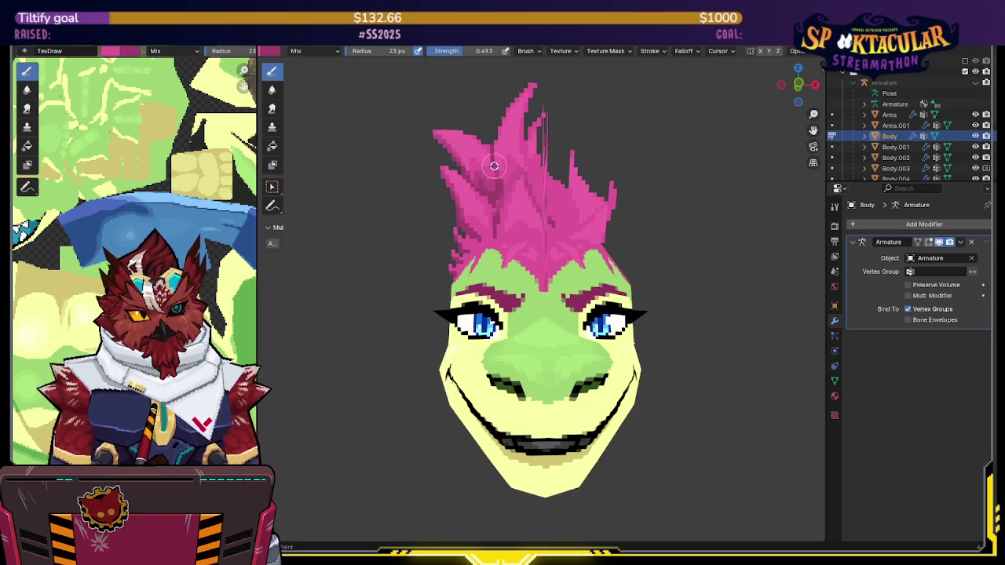
Save the file, then raise the brush strength back to 1.000
key(e)
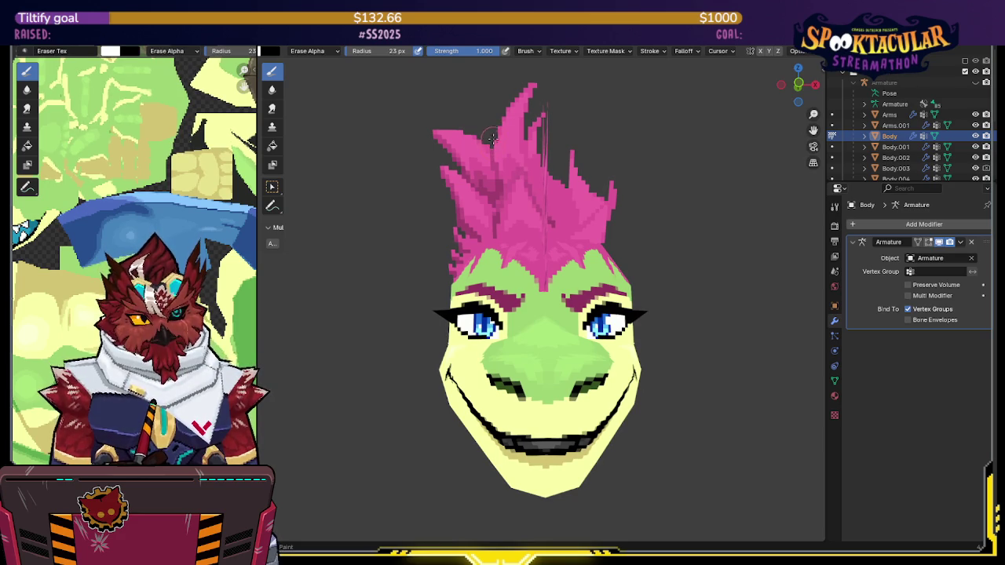
key(d)
key(ctrl+s)
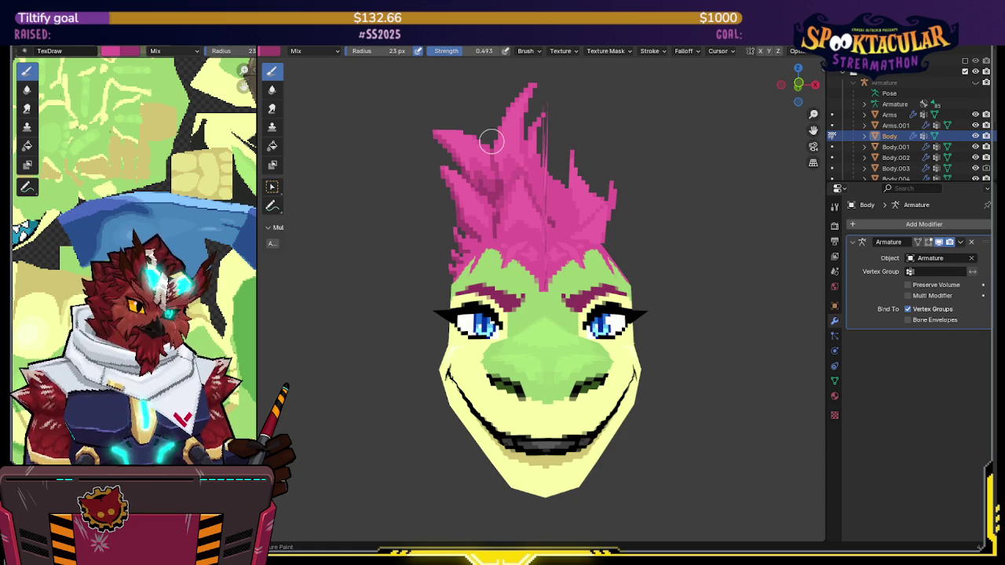
middle_drag(525, 264, 524, 269)
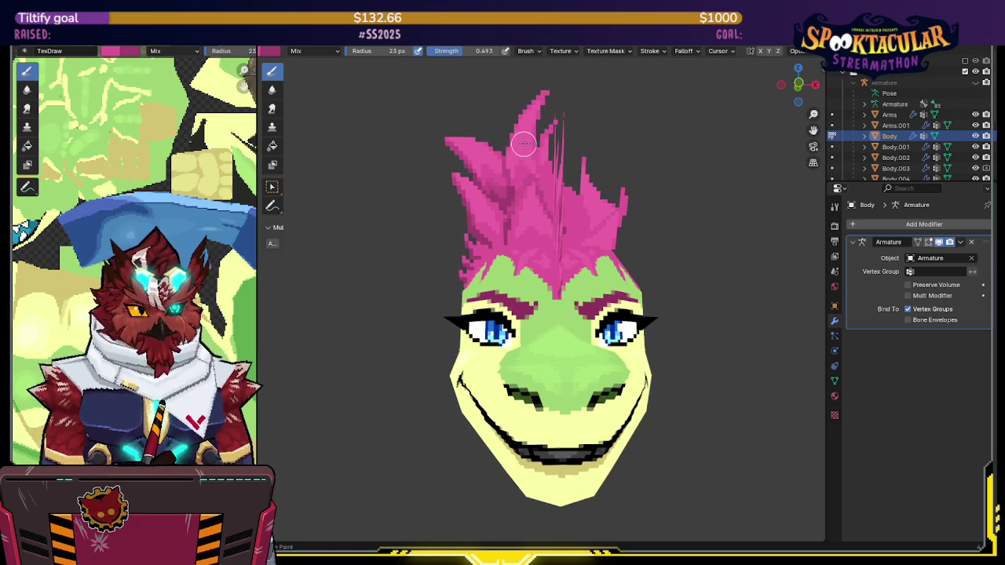
middle_drag(521, 153, 511, 165)
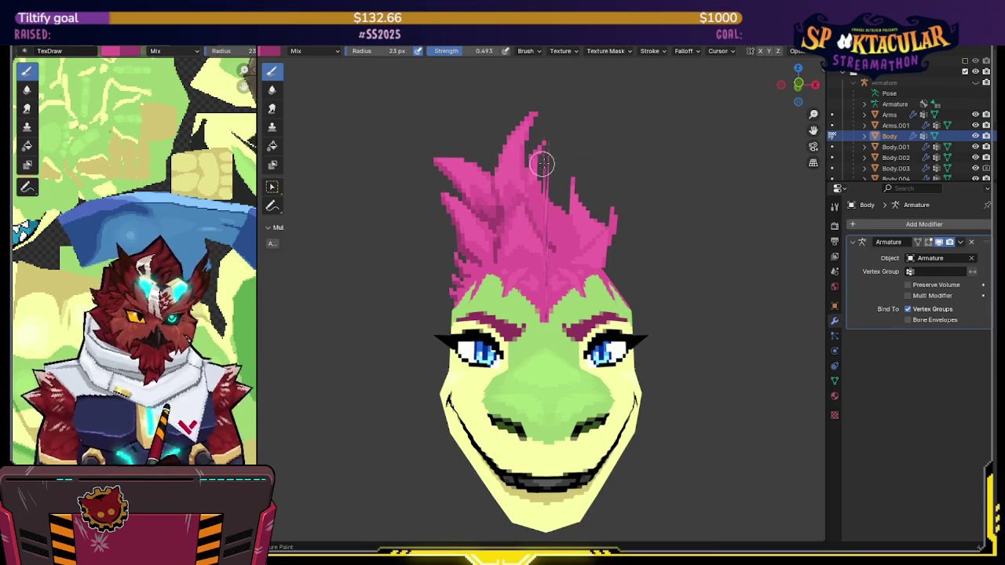
middle_drag(533, 163, 546, 165)
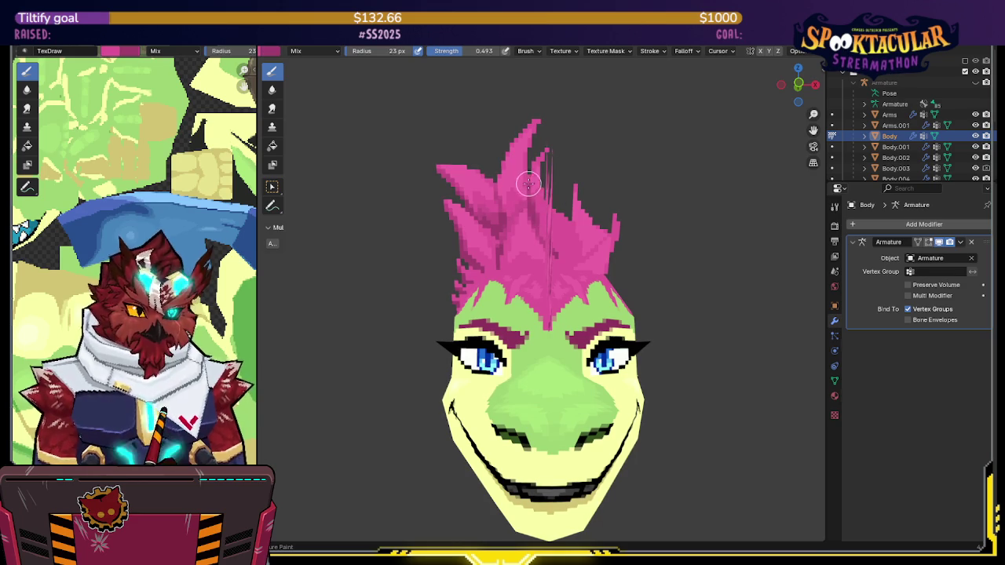
drag(476, 50, 511, 50)
mouse_move(543, 150)
shift+middle_down()
mouse_move(559, 161)
mouse_move(548, 167)
shift+middle_up()
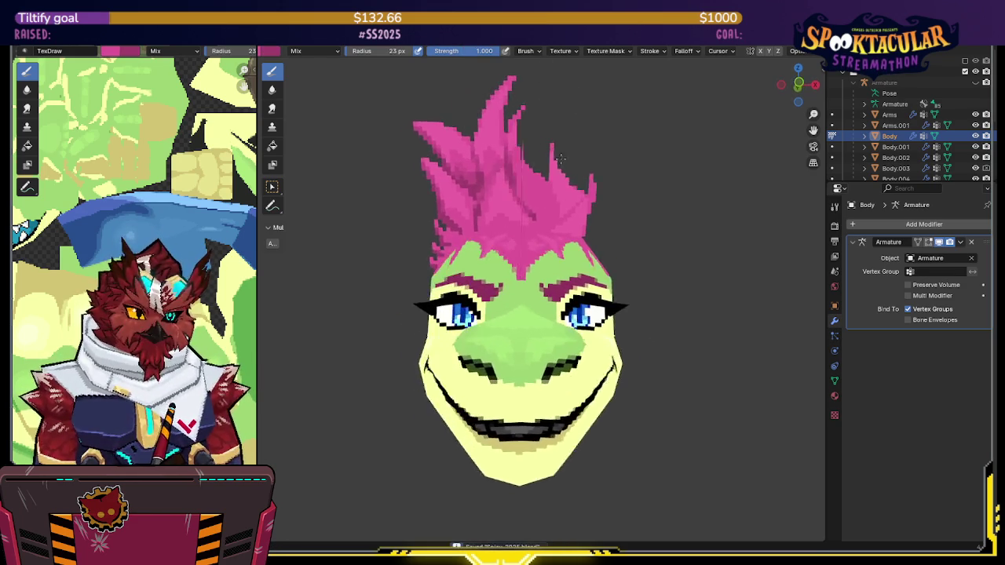
Set the brush strength to 0.500
click(483, 51)
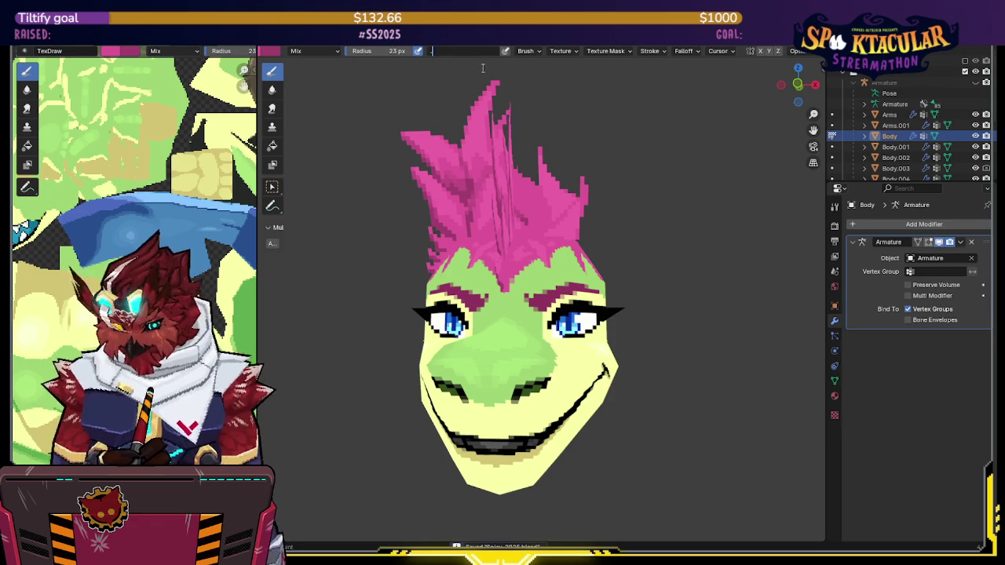
text(0.5)
key(Return)
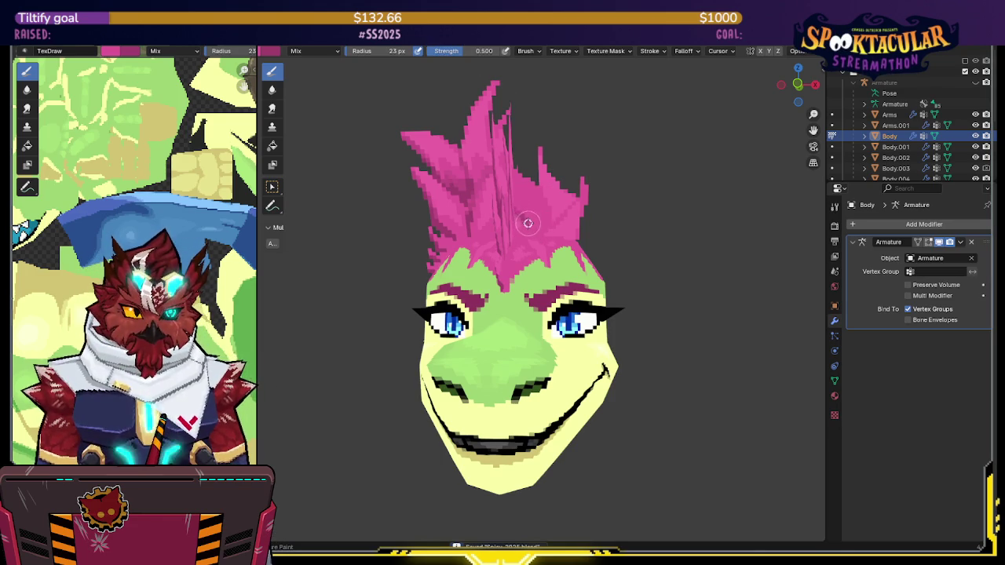
Orbit around the head, then isolate it in Local View with X-ray showing its wireframe
middle_drag(553, 182, 532, 200)
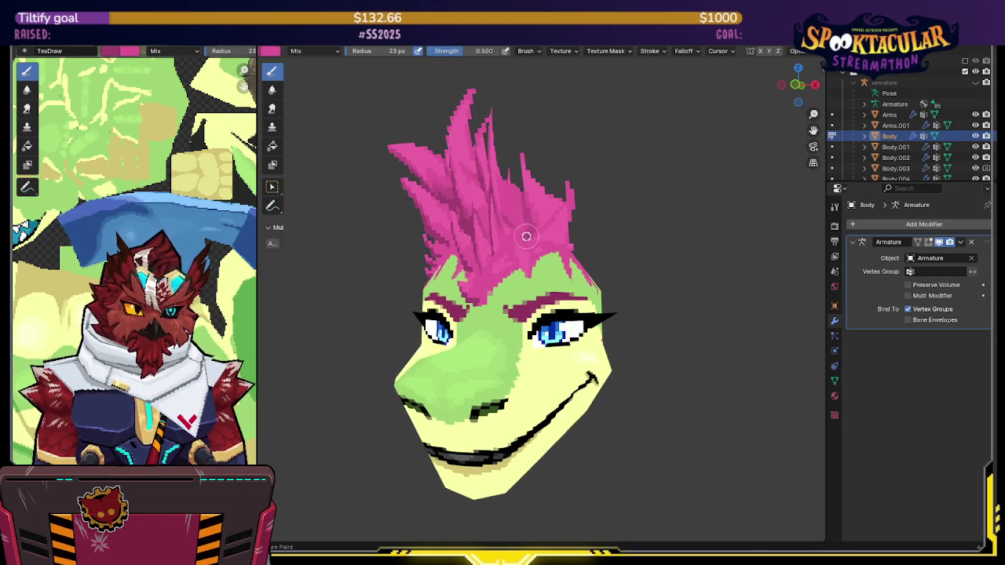
middle_drag(530, 226, 539, 222)
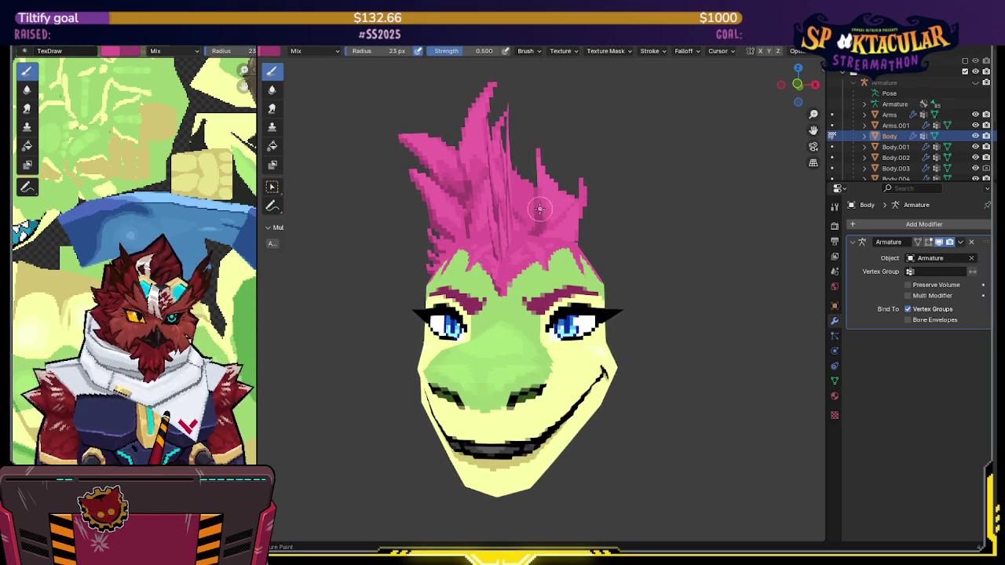
mouse_move(576, 180)
middle_down()
mouse_move(531, 186)
mouse_move(566, 176)
middle_up()
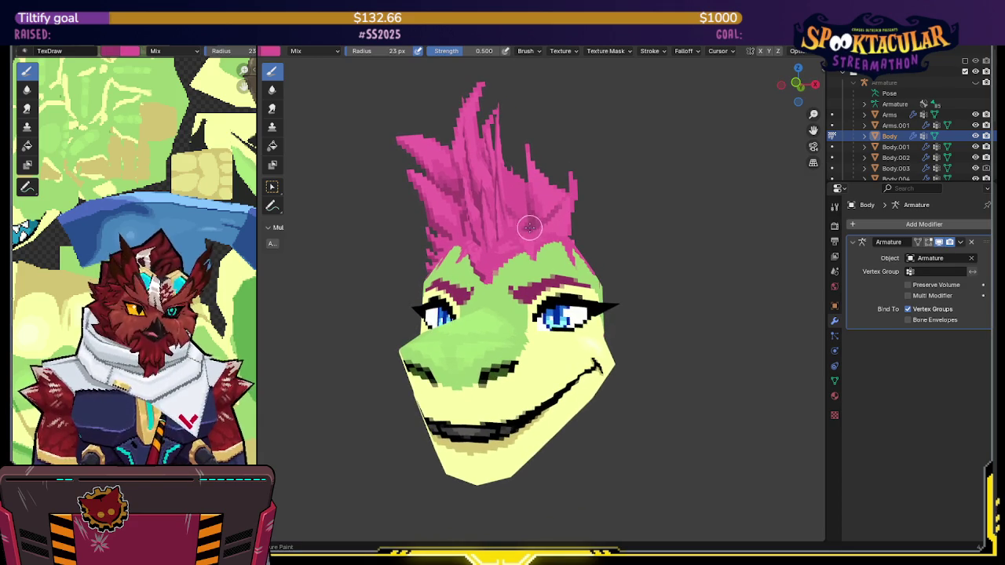
mouse_move(558, 205)
middle_down()
mouse_move(442, 266)
mouse_move(620, 186)
mouse_move(499, 237)
middle_up()
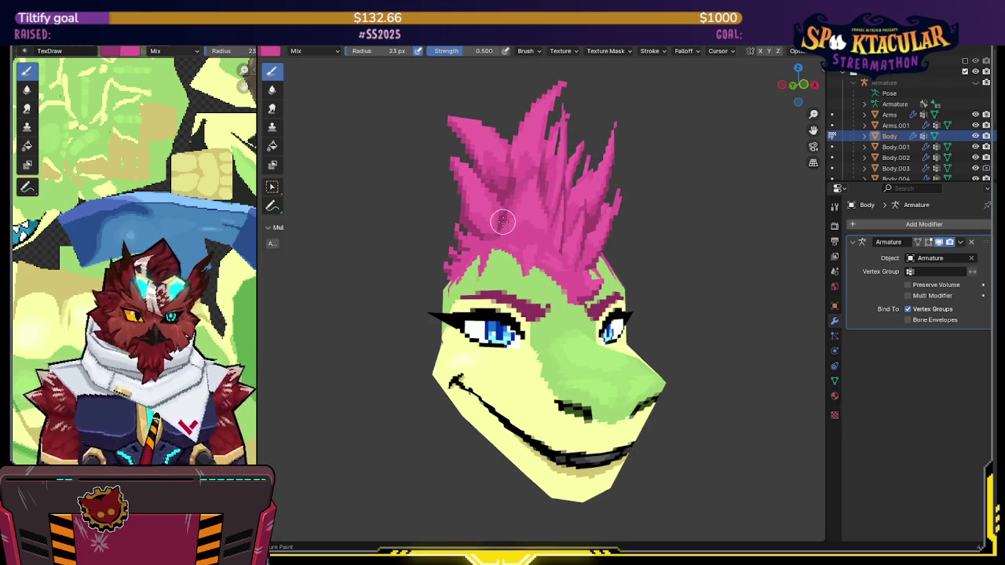
middle_drag(488, 231, 476, 242)
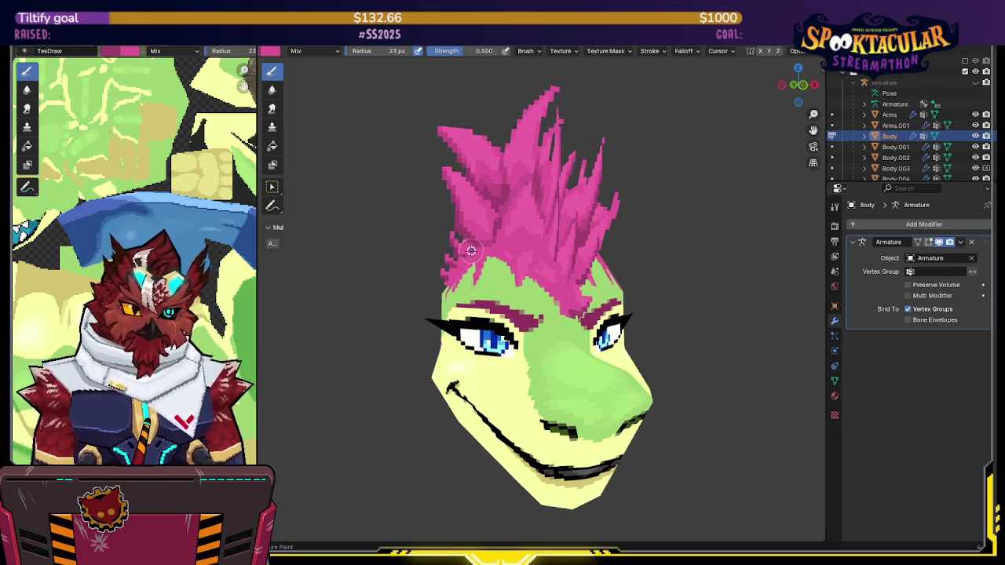
mouse_move(471, 250)
middle_down()
mouse_move(539, 202)
mouse_move(540, 190)
middle_up()
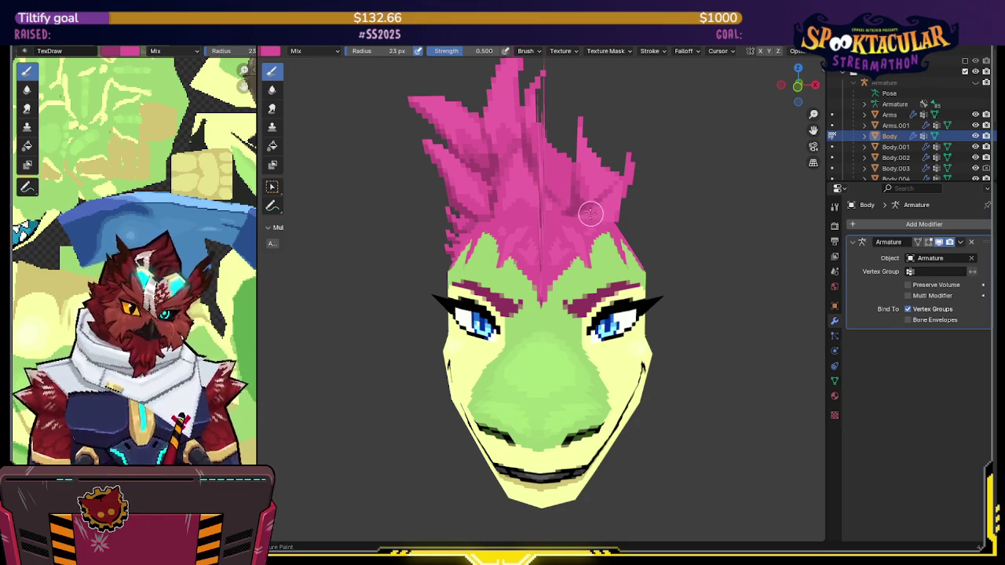
mouse_move(584, 215)
middle_down()
mouse_move(577, 227)
mouse_move(606, 201)
mouse_move(586, 193)
mouse_move(547, 225)
middle_up()
key(KP_Divide)
key(alt+z)
key(z)
click(596, 184)
scroll(597, 184, up, 1)
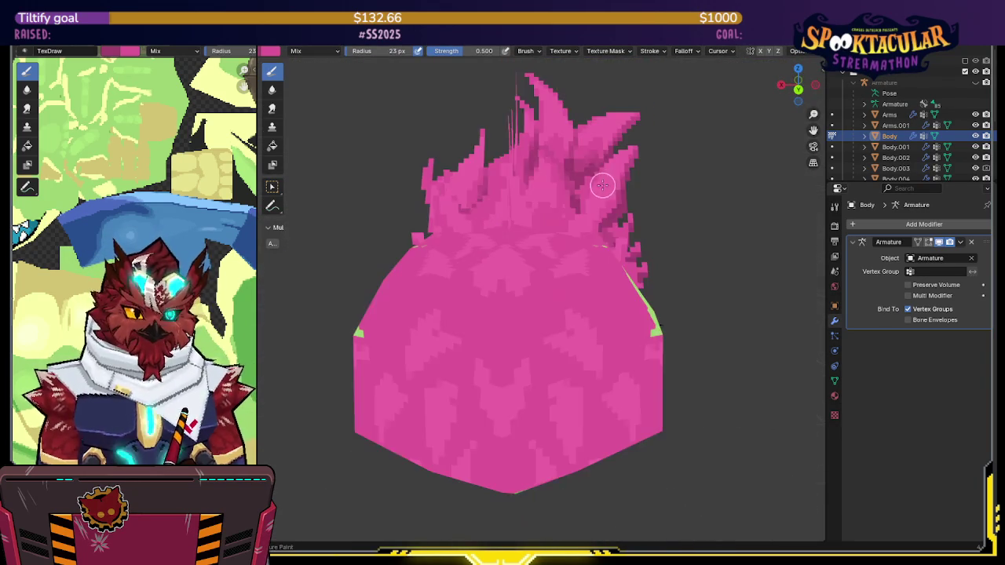
mouse_move(597, 184)
middle_down()
mouse_move(633, 197)
mouse_move(553, 179)
mouse_move(545, 199)
mouse_move(642, 195)
mouse_move(593, 208)
middle_up()
mouse_move(510, 218)
middle_down()
mouse_move(555, 272)
mouse_move(541, 282)
mouse_move(561, 293)
mouse_move(547, 110)
middle_up()
key(ctrl+Tab)
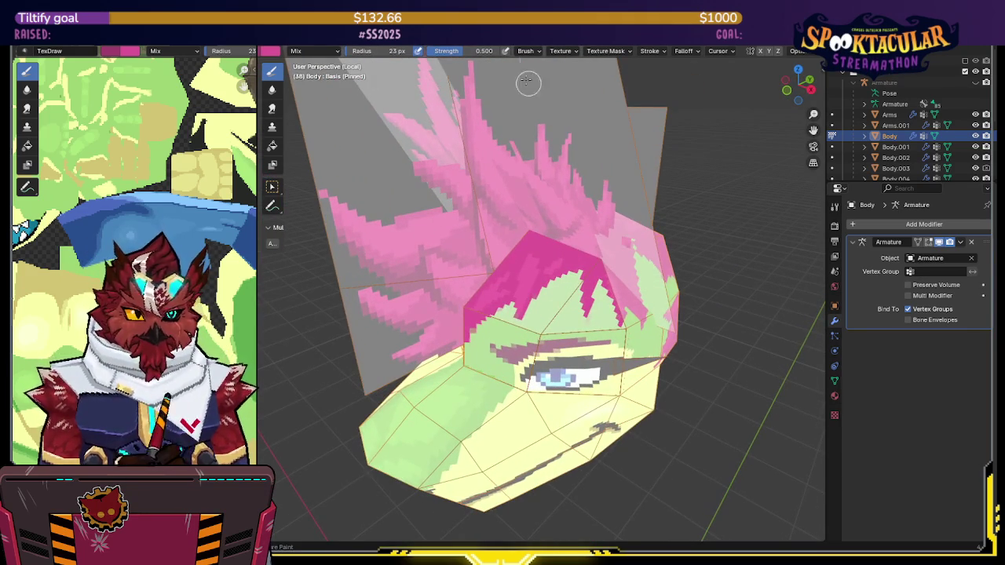
Paint dark pink strands down the forehead hairline and side hair
middle_drag(555, 168, 522, 330)
mouse_move(510, 277)
mouse_down()
mouse_move(510, 267)
mouse_move(511, 309)
mouse_up()
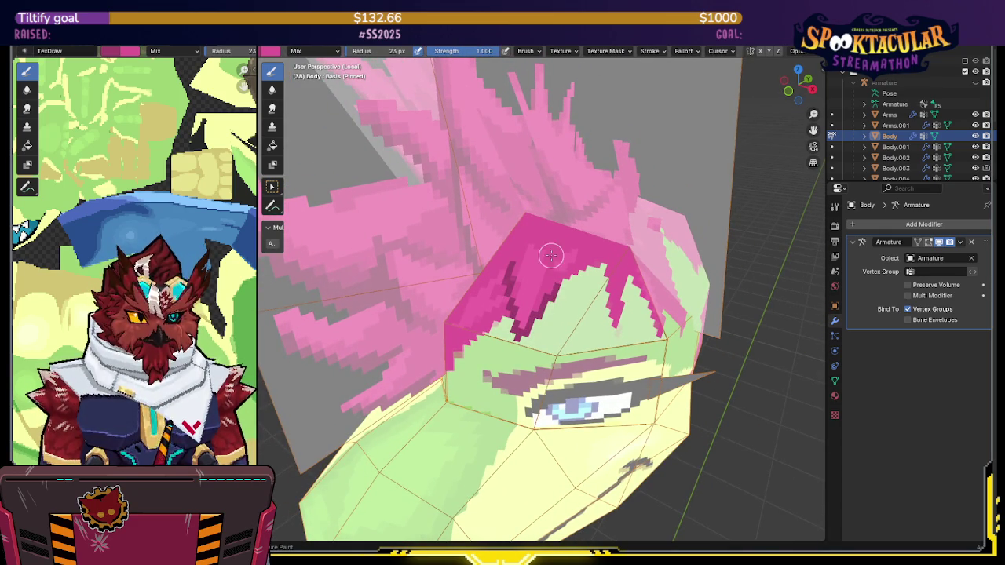
drag(551, 255, 547, 291)
drag(549, 240, 550, 280)
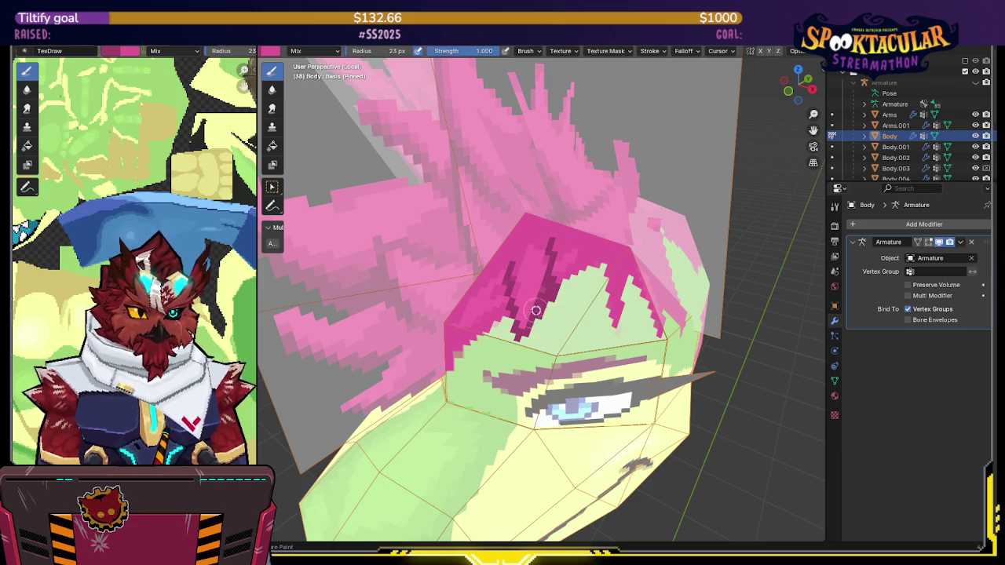
middle_drag(609, 261, 581, 252)
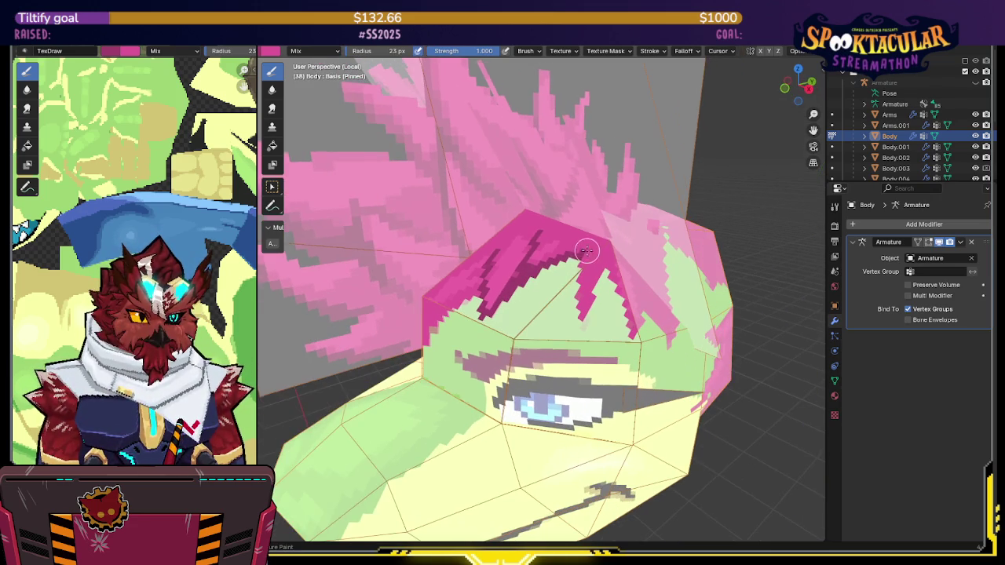
drag(578, 267, 580, 280)
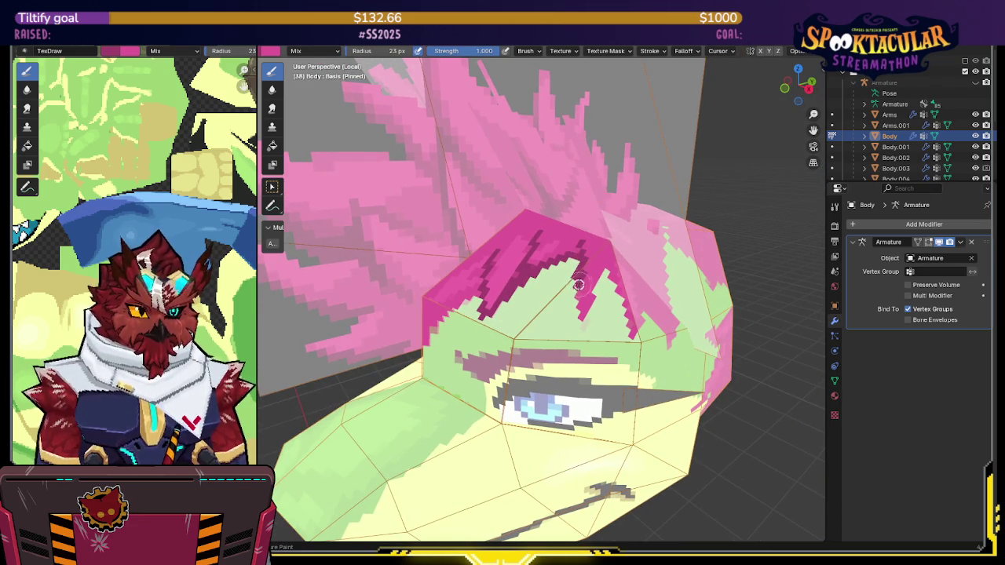
Orbit around the hair spikes with the see-through wireframe overlay, ending in front view
middle_drag(606, 281, 581, 248)
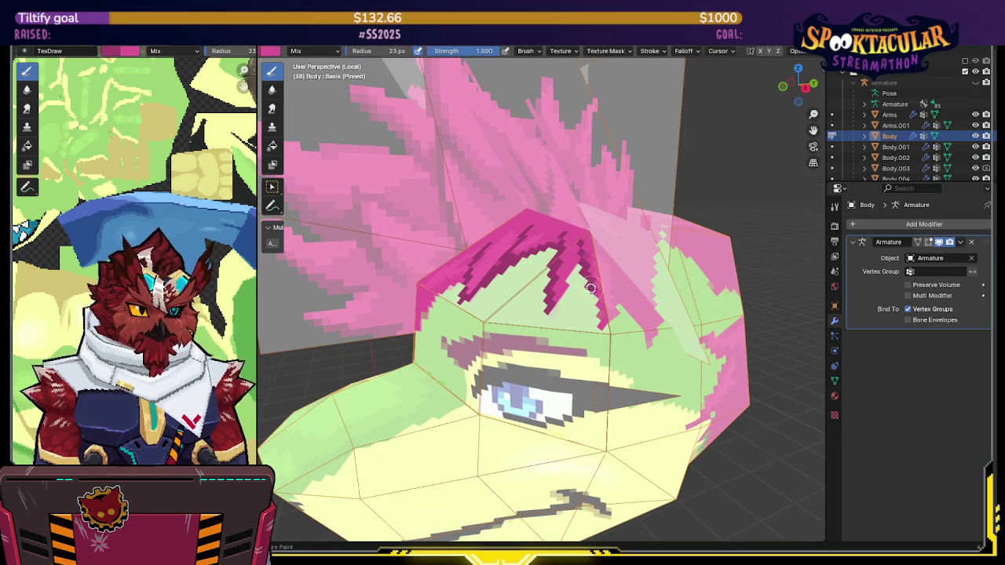
middle_drag(599, 311, 570, 287)
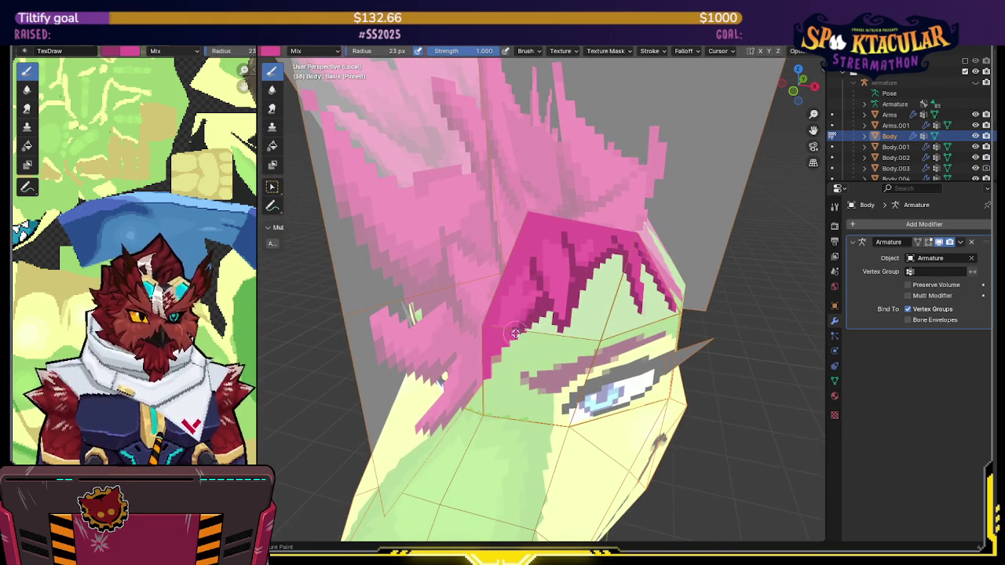
mouse_move(516, 332)
middle_down()
mouse_move(528, 310)
mouse_move(530, 321)
mouse_move(553, 301)
mouse_move(521, 321)
middle_up()
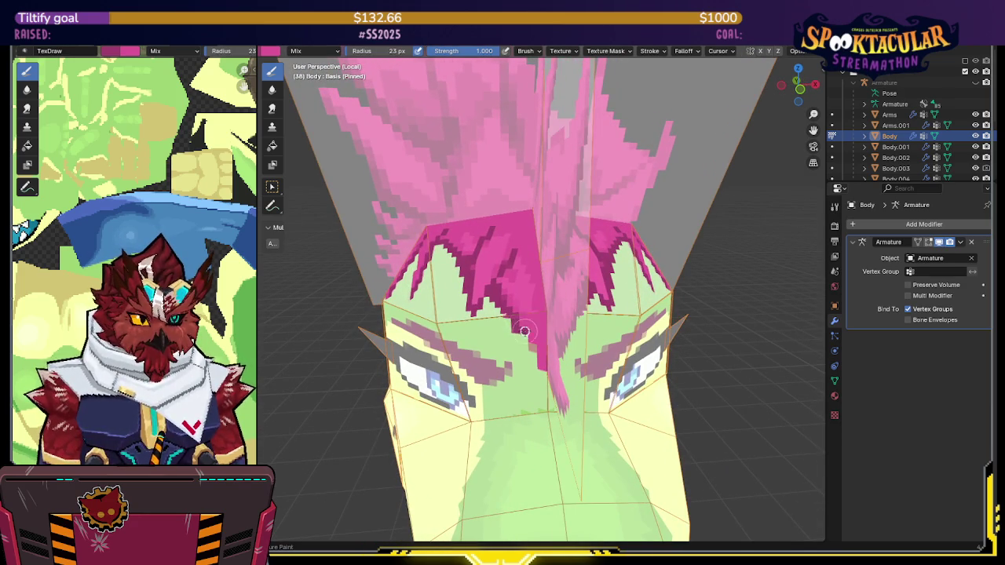
mouse_move(541, 359)
middle_down()
mouse_move(544, 268)
mouse_move(468, 302)
middle_up()
scroll(544, 267, up, 2)
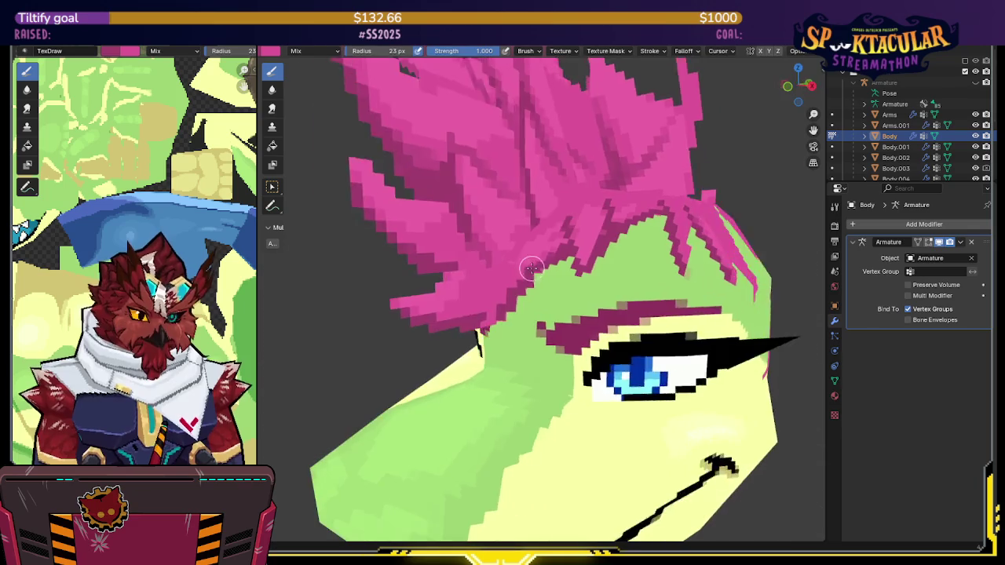
key(shift+alt+z)
key(alt+q)
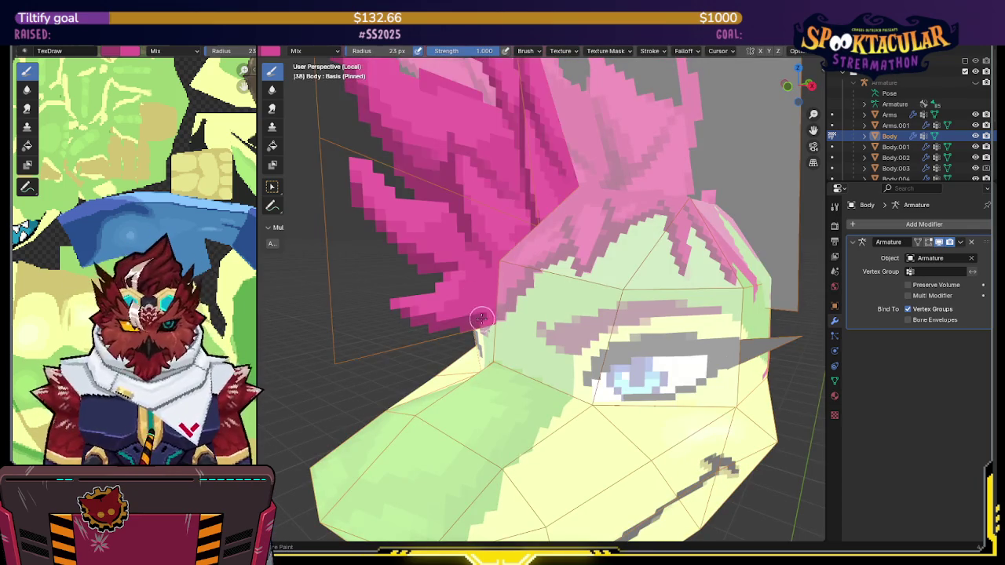
mouse_move(487, 323)
middle_down()
mouse_move(534, 235)
mouse_move(633, 237)
mouse_move(595, 239)
mouse_move(548, 289)
mouse_move(532, 283)
middle_up()
key(shift+alt+z)
key(shift+alt+z)
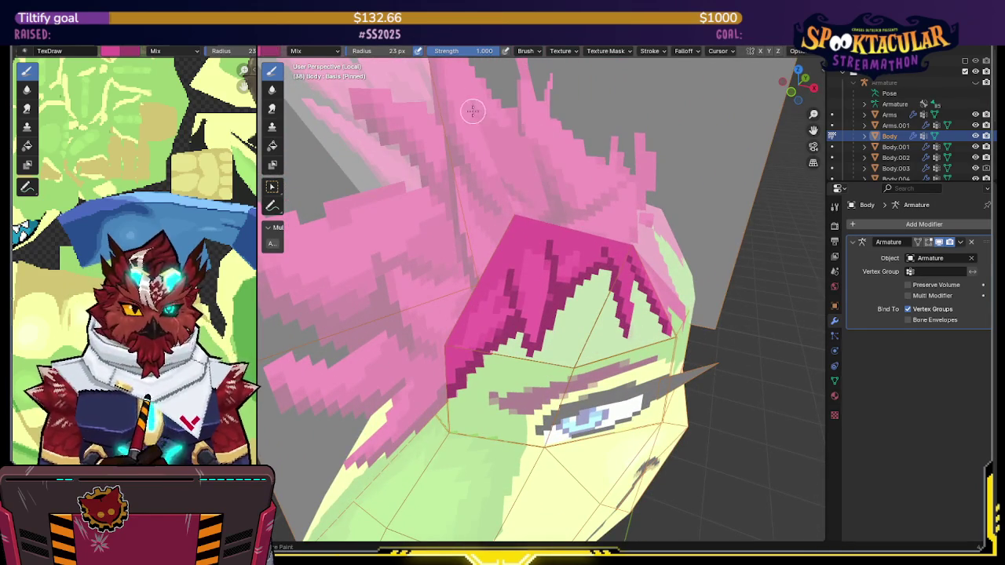
Set brush strength to 0.500 and orbit so the hair fills the view
click(473, 53)
text(0.5)
key(Return)
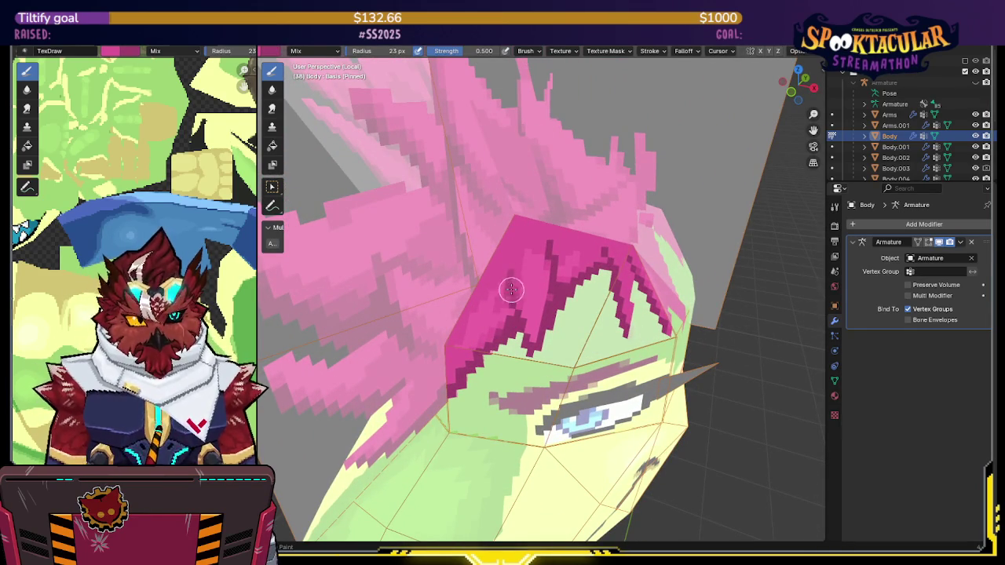
middle_drag(511, 272, 538, 263)
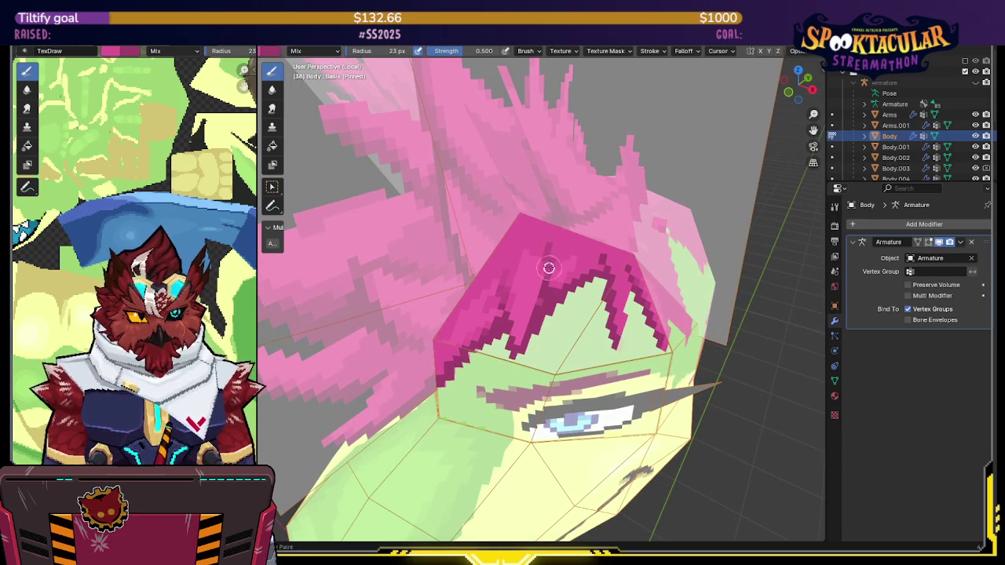
mouse_move(613, 260)
middle_down()
mouse_move(549, 224)
mouse_move(431, 244)
mouse_move(533, 231)
middle_up()
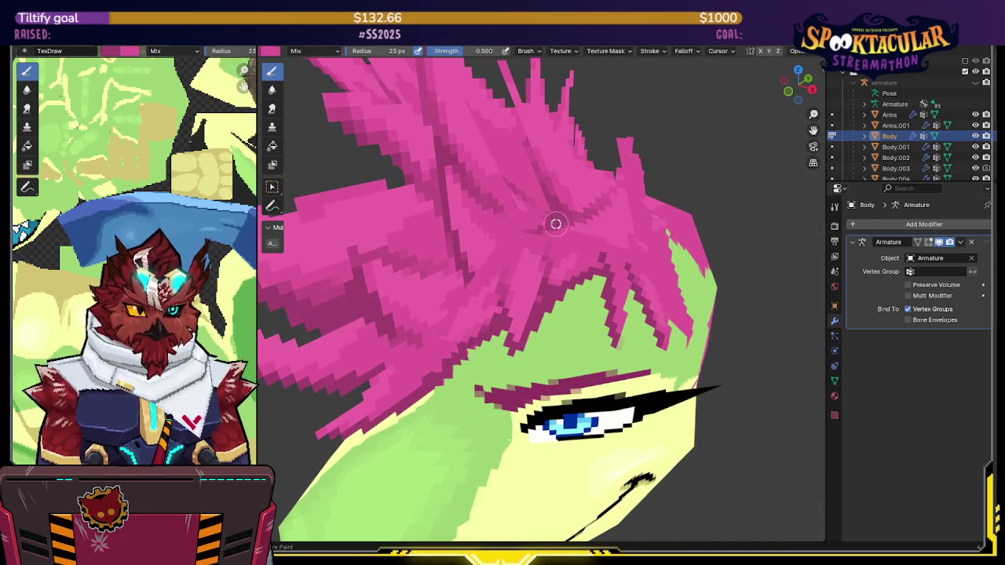
mouse_move(550, 227)
middle_down()
mouse_move(536, 214)
mouse_move(574, 225)
mouse_move(576, 242)
mouse_move(628, 225)
mouse_move(601, 235)
mouse_move(592, 262)
middle_up()
Return to solid shading, save the file, and orbit with wireframe overlays shown
key(shift+alt+z)
key(alt+z)
key(alt+z)
key(shift+alt+z)
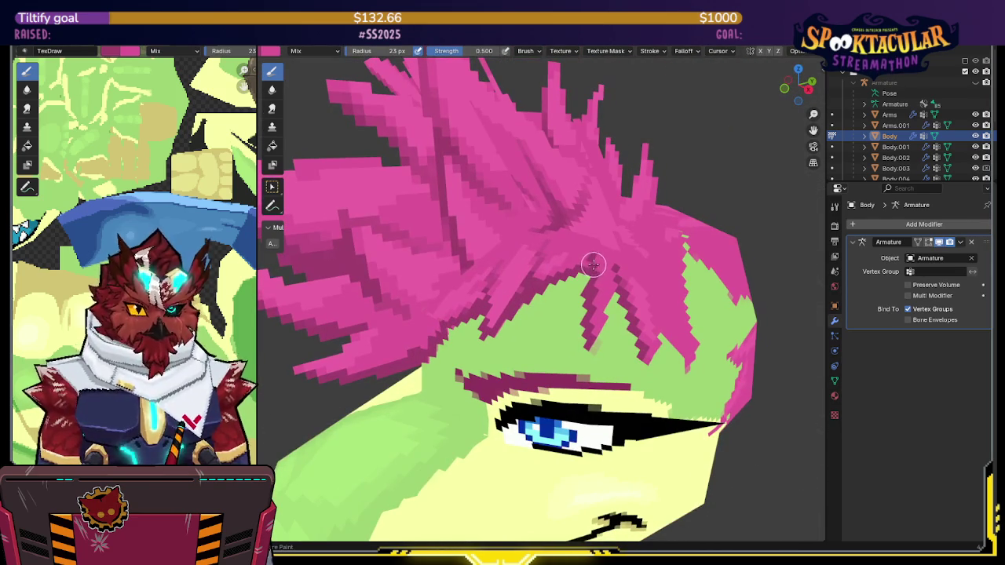
key(ctrl+s)
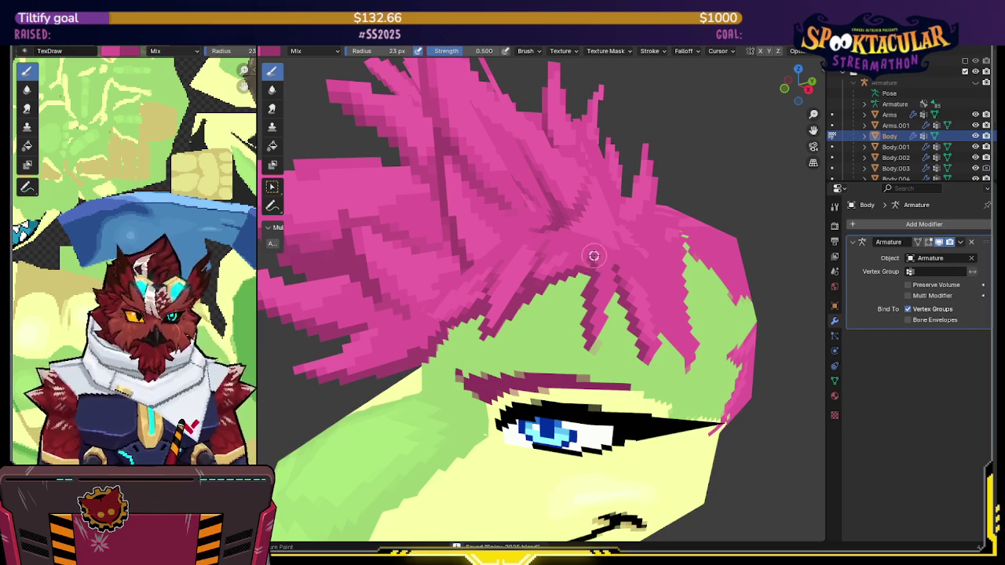
mouse_move(597, 300)
middle_down()
mouse_move(601, 270)
mouse_move(577, 333)
middle_up()
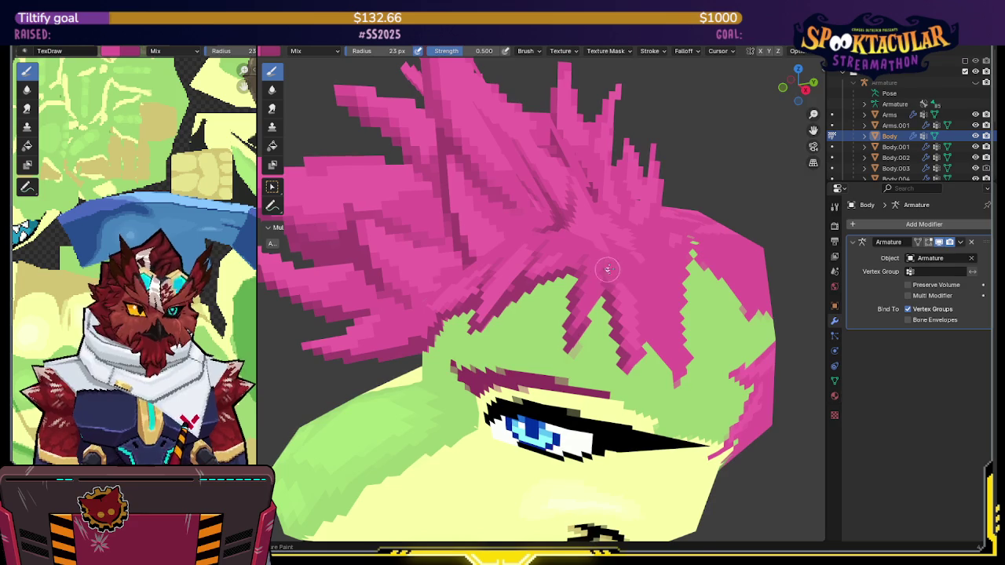
middle_drag(605, 268, 588, 237)
key(shift+alt+z)
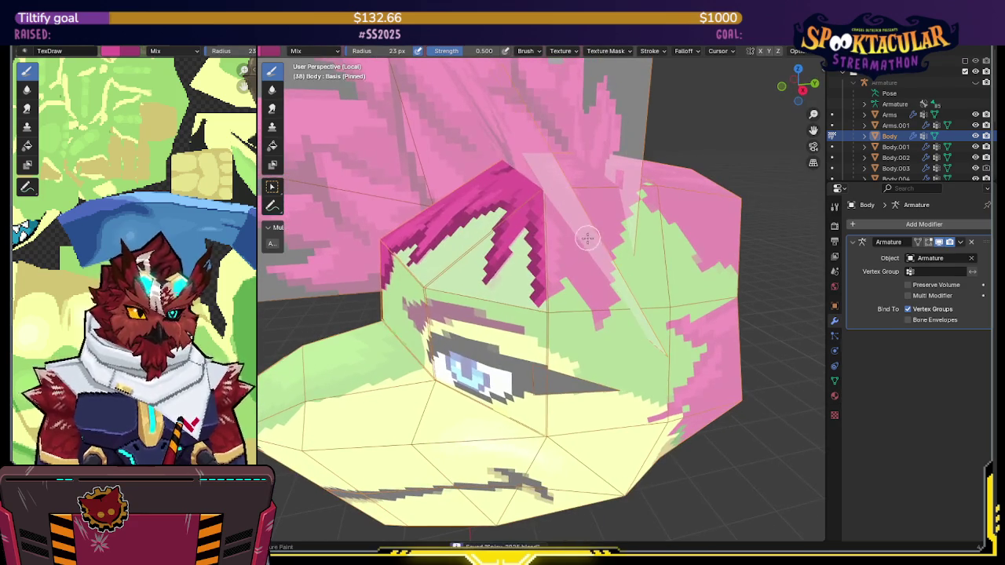
Orbit around the head and leave Local View to show the surrounding objects
mouse_move(579, 262)
middle_down()
mouse_move(597, 261)
mouse_move(597, 276)
mouse_move(445, 310)
middle_up()
mouse_move(347, 307)
middle_down()
mouse_move(548, 281)
mouse_move(562, 254)
middle_up()
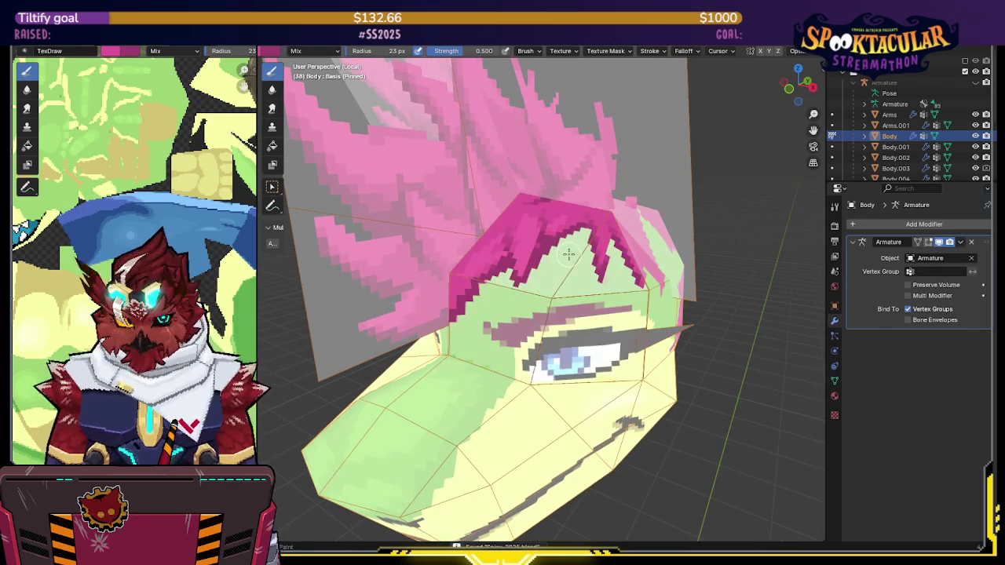
mouse_move(562, 248)
middle_down()
mouse_move(623, 283)
mouse_move(624, 264)
mouse_move(581, 286)
mouse_move(586, 265)
middle_up()
key(KP_Divide)
key(KP_Divide)
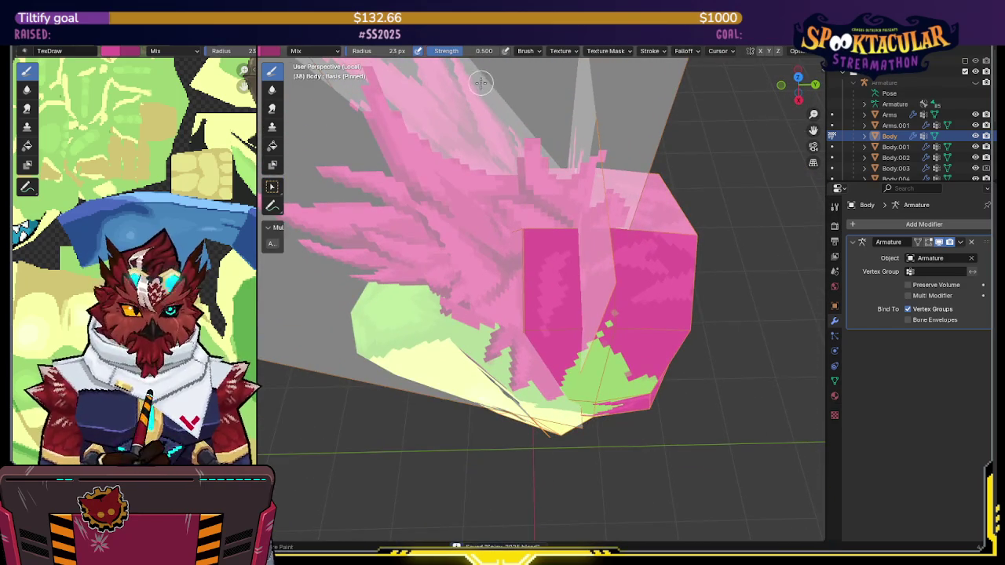
Save the file from a back-of-head view and set brush strength back to 1.000
middle_drag(481, 81, 525, 229)
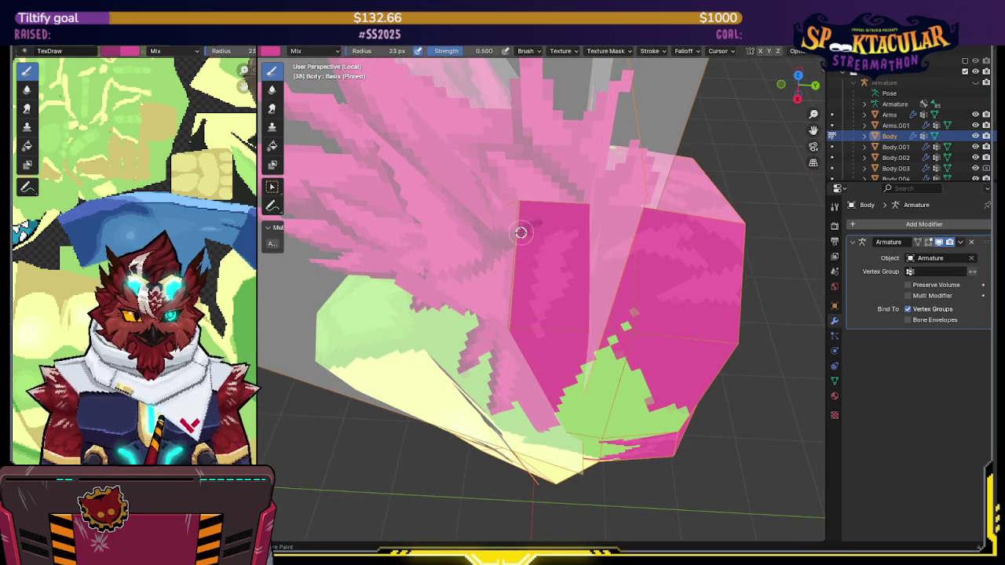
mouse_move(534, 220)
middle_down()
mouse_move(541, 231)
mouse_move(531, 227)
mouse_move(545, 207)
mouse_move(555, 224)
mouse_move(561, 218)
mouse_move(444, 260)
mouse_move(463, 171)
mouse_move(478, 195)
middle_up()
key(ctrl+s)
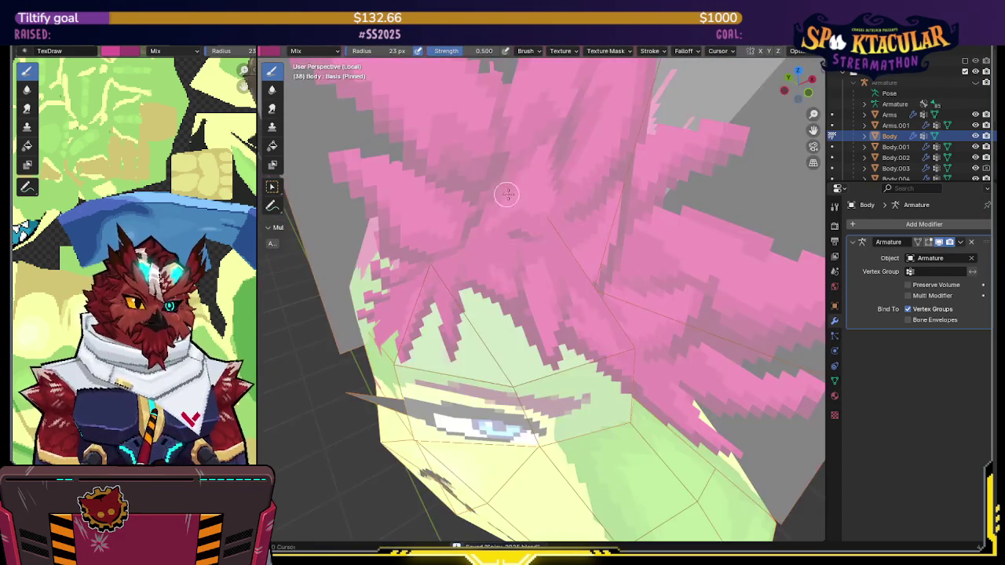
middle_drag(701, 123, 545, 236)
drag(471, 56, 617, 96)
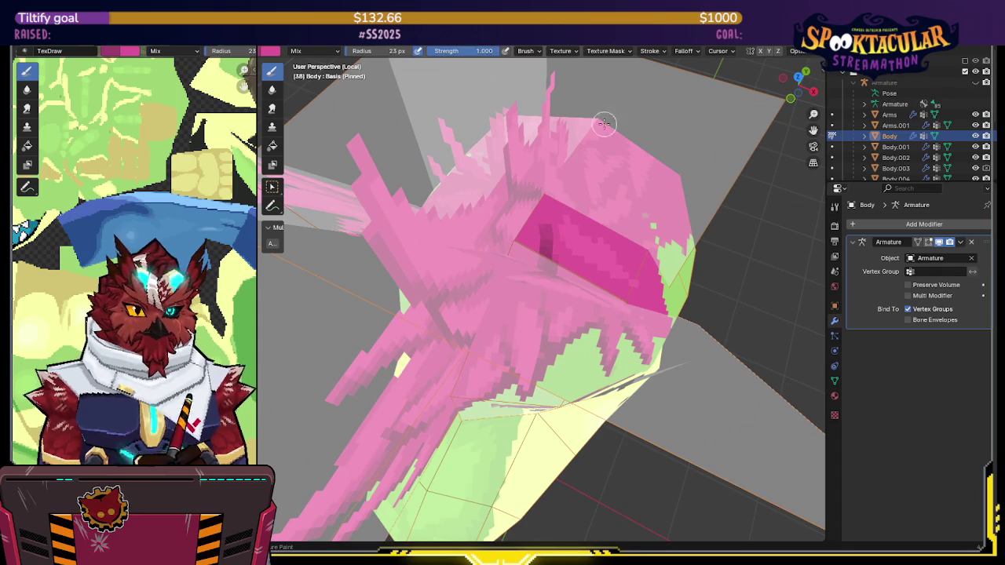
Orbit to the side of the head with wireframe overlays on and paint a dark magenta strand down the hair
mouse_move(548, 261)
middle_down()
mouse_move(553, 282)
mouse_move(528, 254)
mouse_move(556, 213)
mouse_move(518, 230)
mouse_move(538, 233)
mouse_move(533, 246)
mouse_move(610, 180)
mouse_move(547, 186)
mouse_move(554, 236)
mouse_move(557, 133)
middle_up()
scroll(547, 186, down, 3)
scroll(553, 184, down, 3)
key(shift+alt+z)
scroll(556, 122, up, 2)
middle_drag(472, 83, 496, 278)
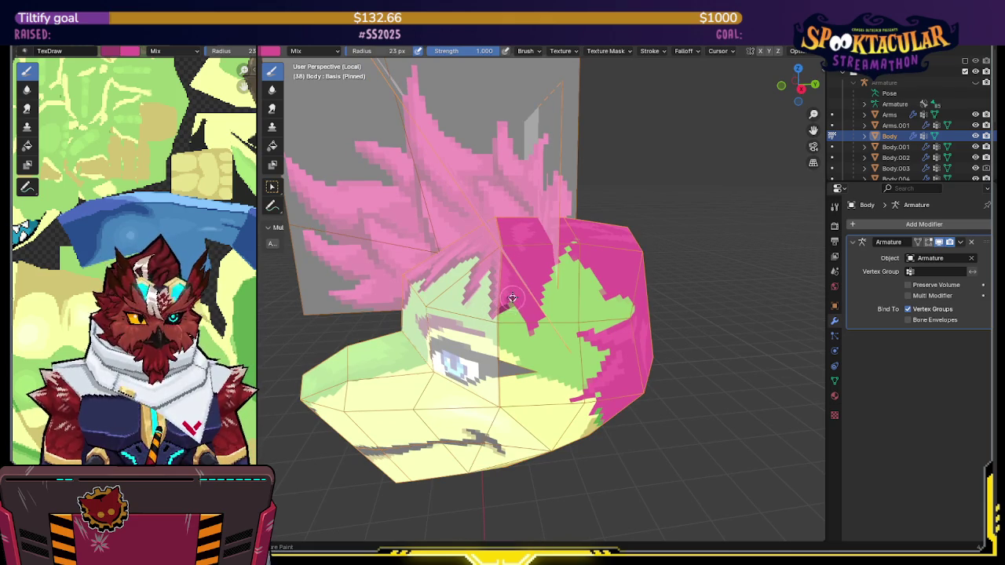
middle_drag(515, 289, 506, 314)
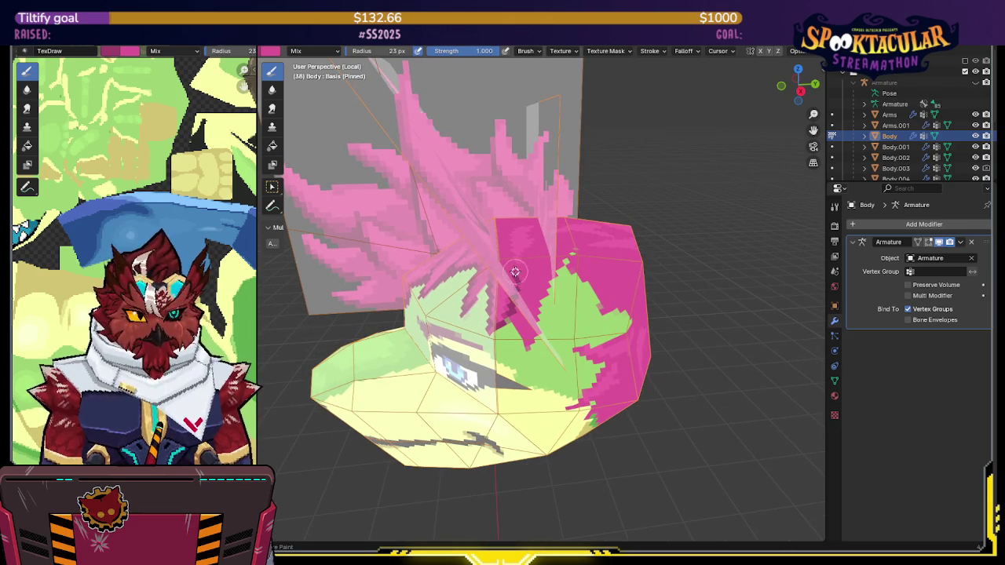
middle_drag(510, 313, 514, 273)
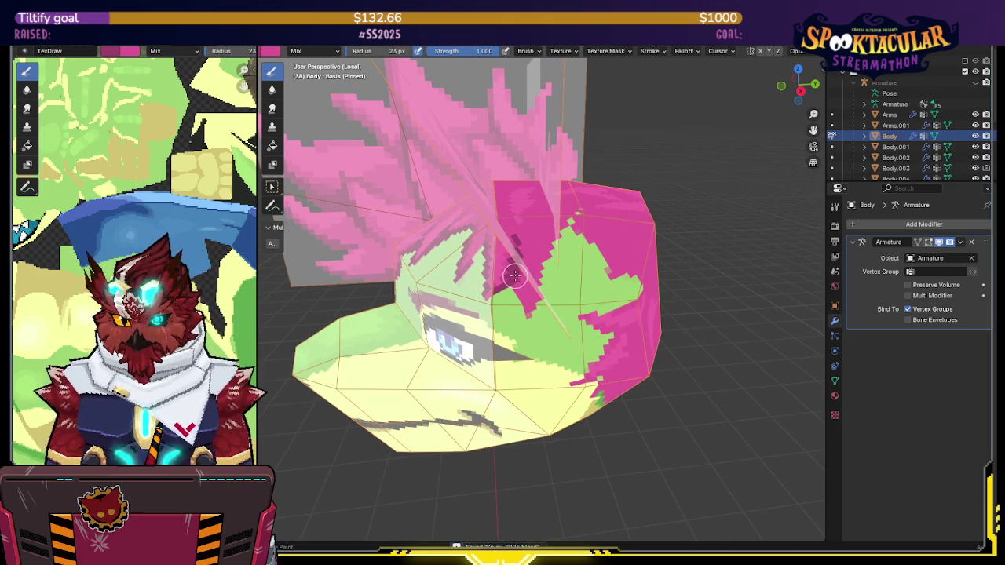
drag(514, 287, 528, 308)
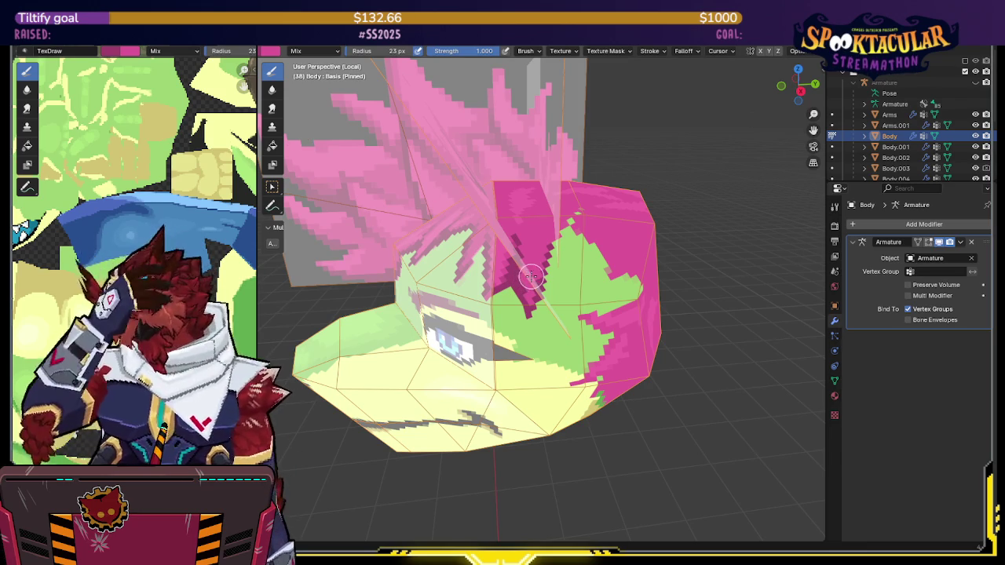
Orbit to the magenta back of the head and paint magenta down over the green strip
middle_drag(530, 269, 543, 253)
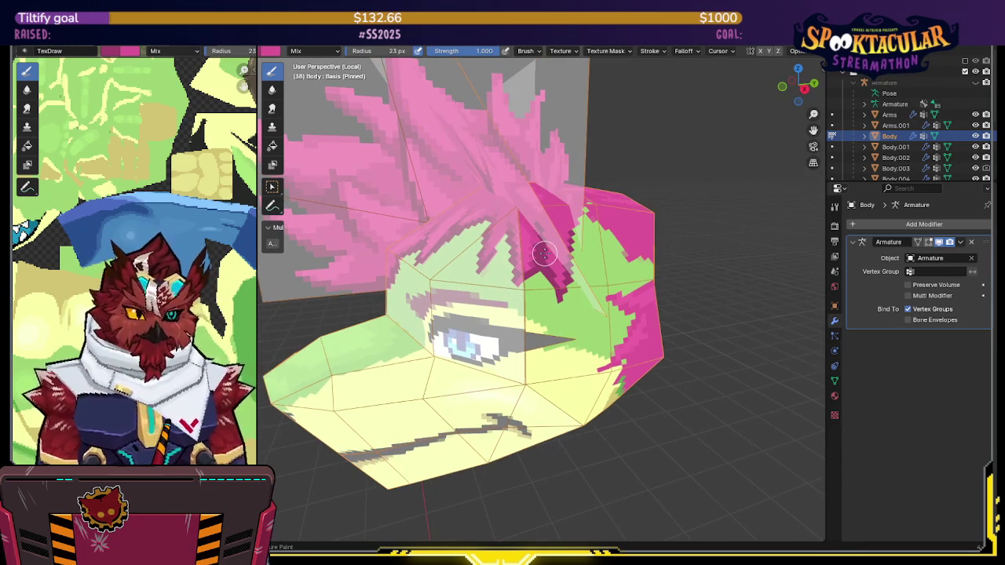
middle_drag(605, 210, 552, 247)
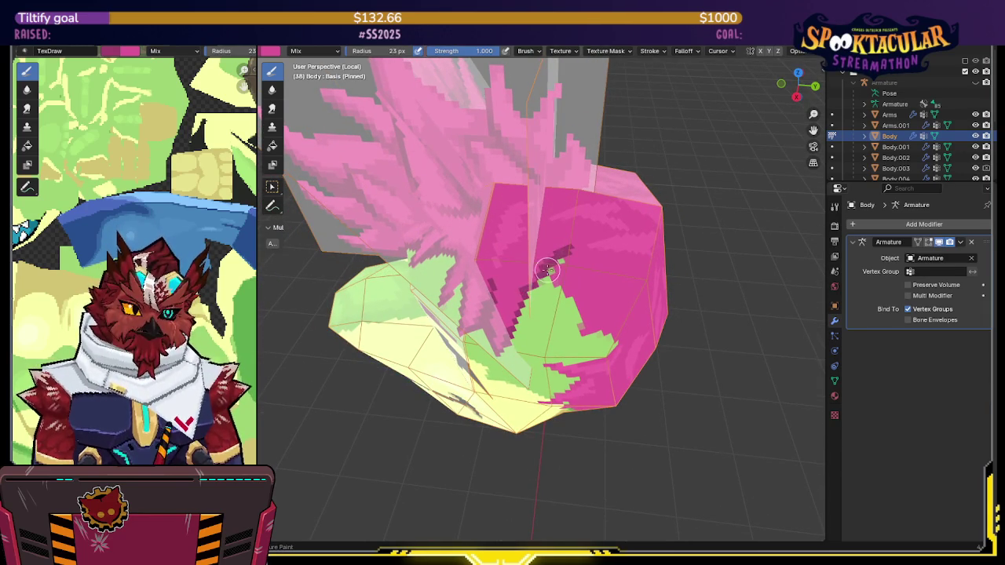
middle_drag(543, 275, 554, 236)
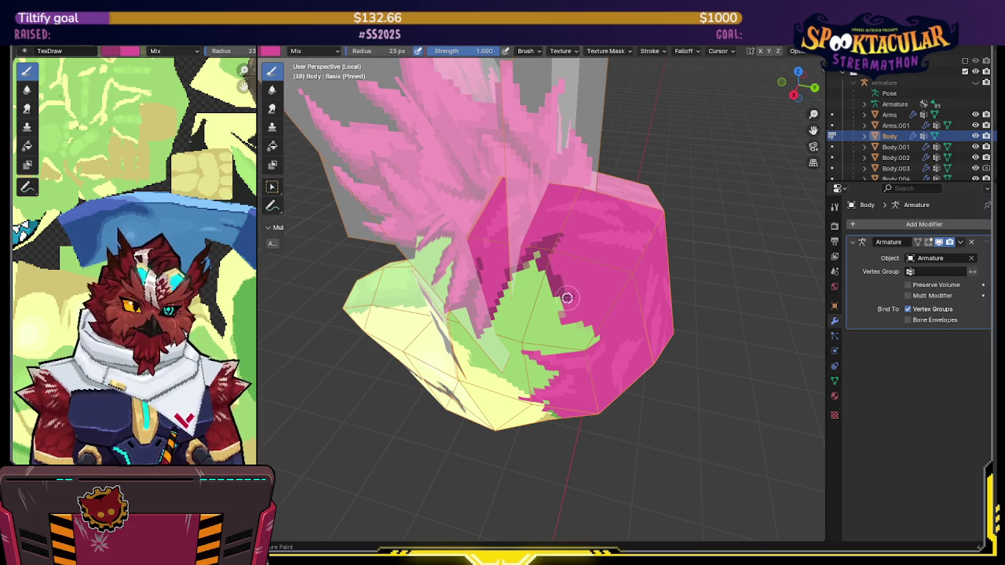
mouse_move(579, 303)
middle_down()
mouse_move(555, 301)
mouse_move(585, 279)
mouse_move(544, 270)
middle_up()
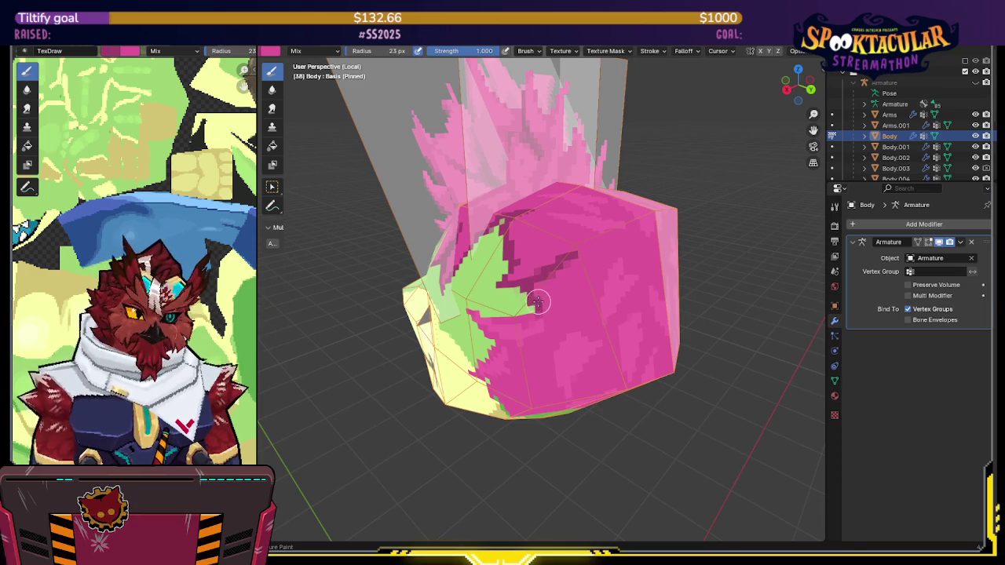
mouse_move(562, 321)
middle_down()
mouse_move(576, 292)
mouse_move(554, 312)
middle_up()
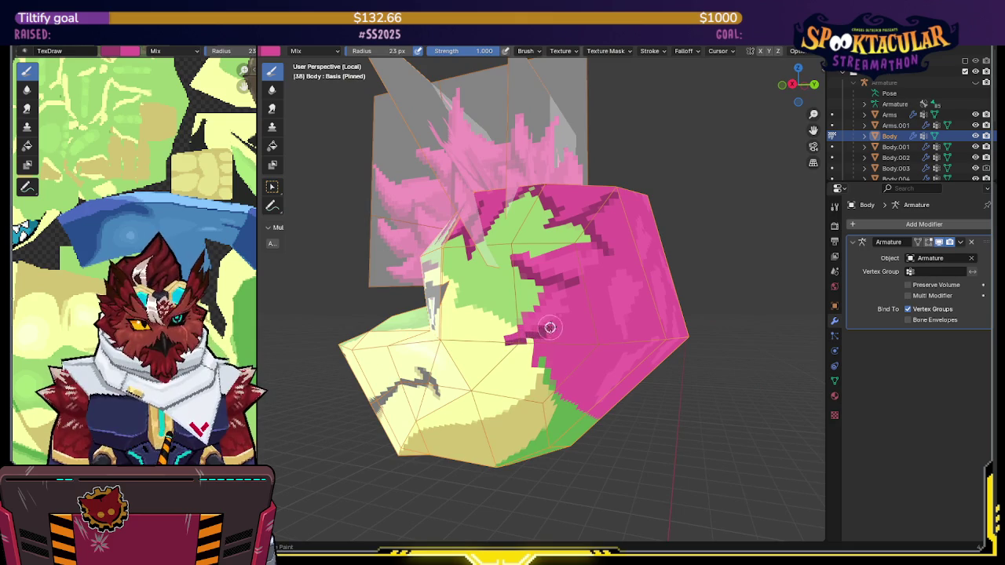
middle_drag(589, 283, 575, 266)
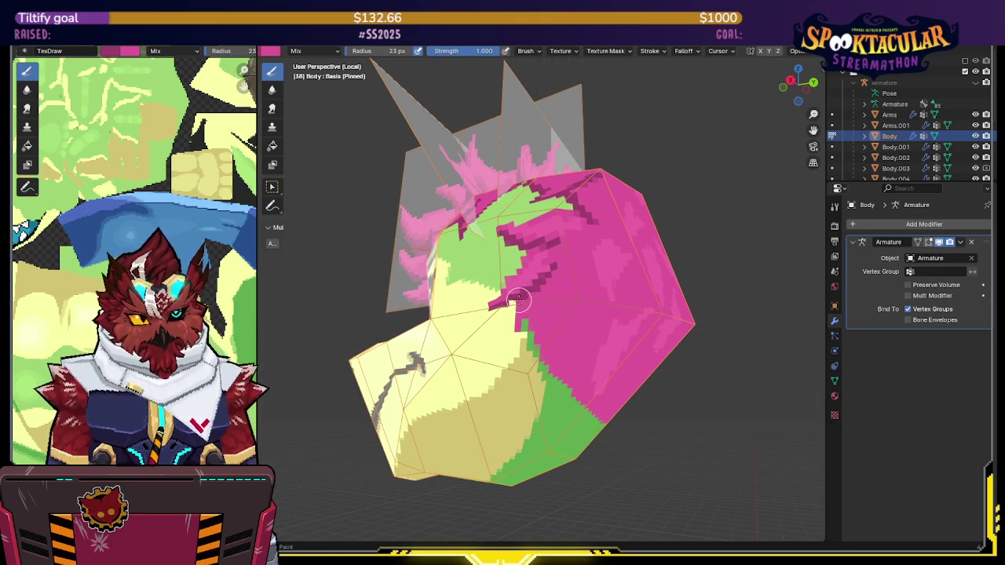
middle_drag(566, 283, 522, 310)
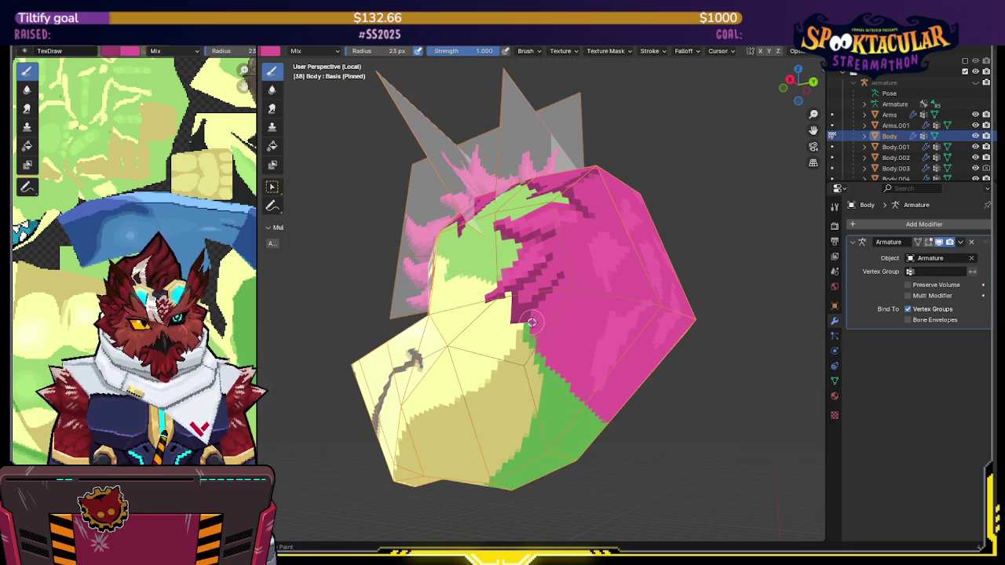
mouse_move(545, 347)
middle_down()
mouse_move(501, 296)
mouse_move(529, 306)
middle_up()
mouse_move(529, 306)
mouse_down()
mouse_move(547, 350)
mouse_move(570, 369)
mouse_up()
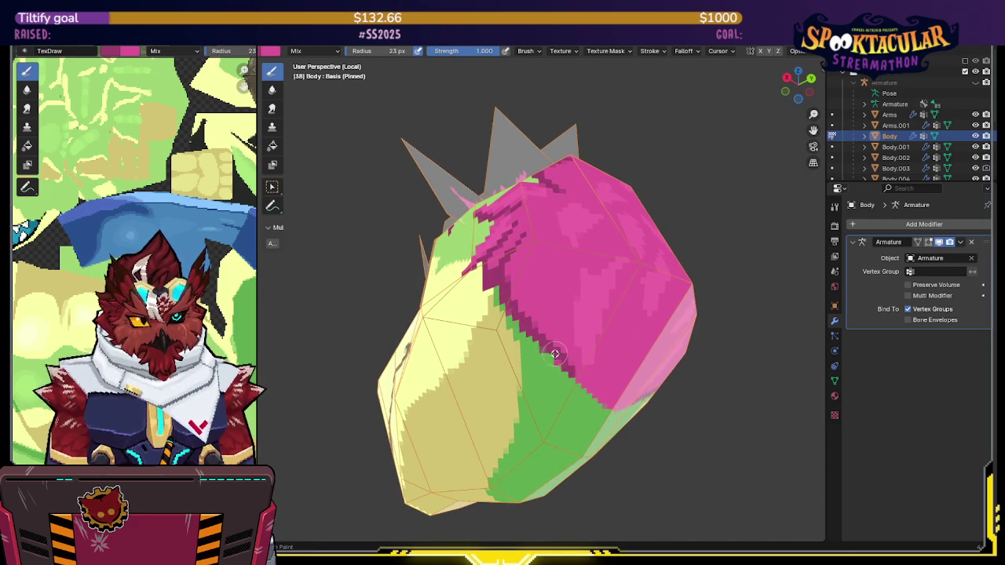
Extend the magenta along the pink-green border, mirrored on both sides
middle_drag(555, 354, 540, 337)
drag(538, 337, 599, 382)
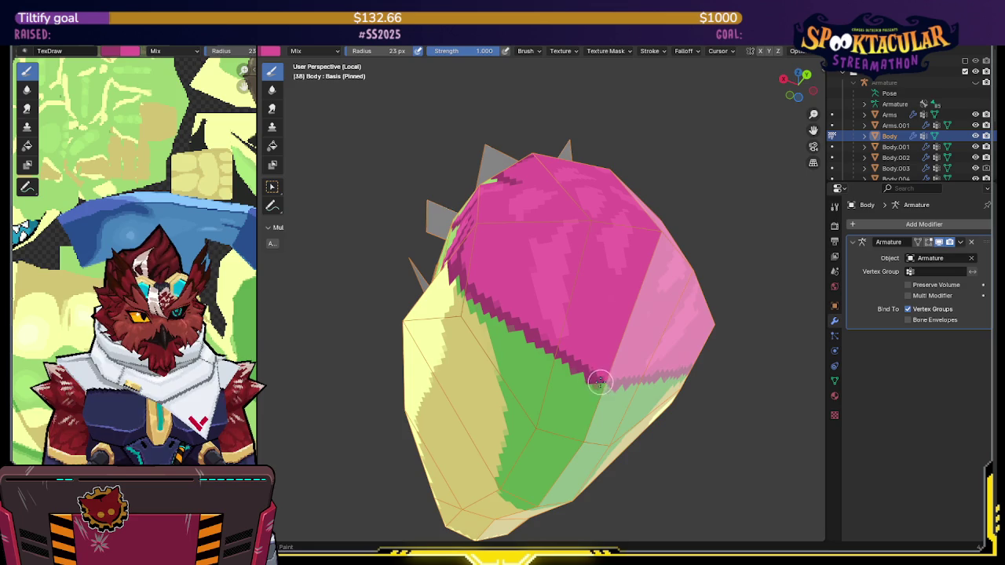
middle_drag(579, 274, 529, 294)
drag(529, 293, 553, 357)
middle_drag(583, 365, 555, 296)
Paint dark magenta diagonal hair strands across the back of the head
drag(555, 298, 590, 352)
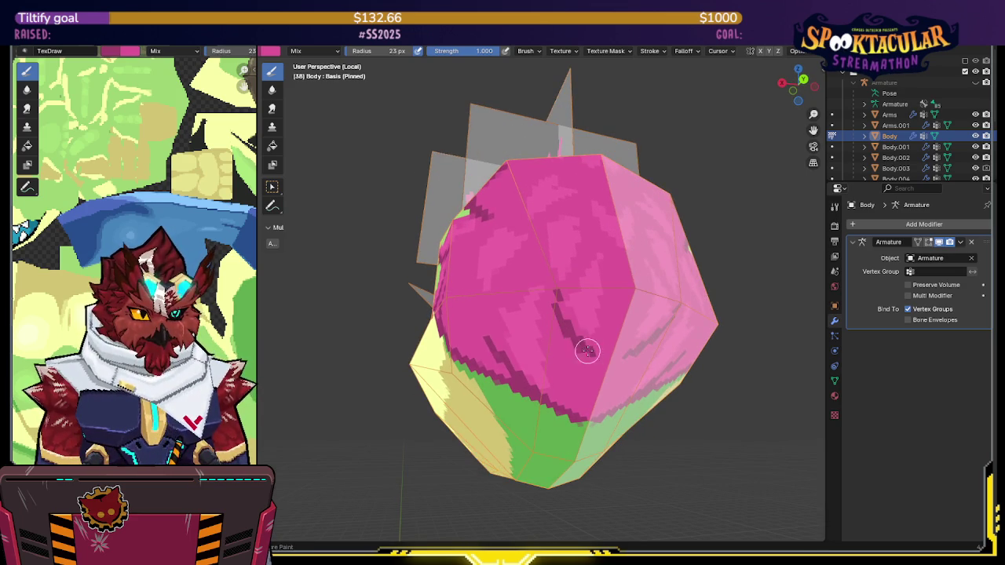
mouse_move(559, 303)
mouse_down()
mouse_move(596, 350)
mouse_move(601, 332)
mouse_move(597, 352)
mouse_move(619, 303)
mouse_move(598, 359)
mouse_up()
middle_drag(597, 359, 589, 282)
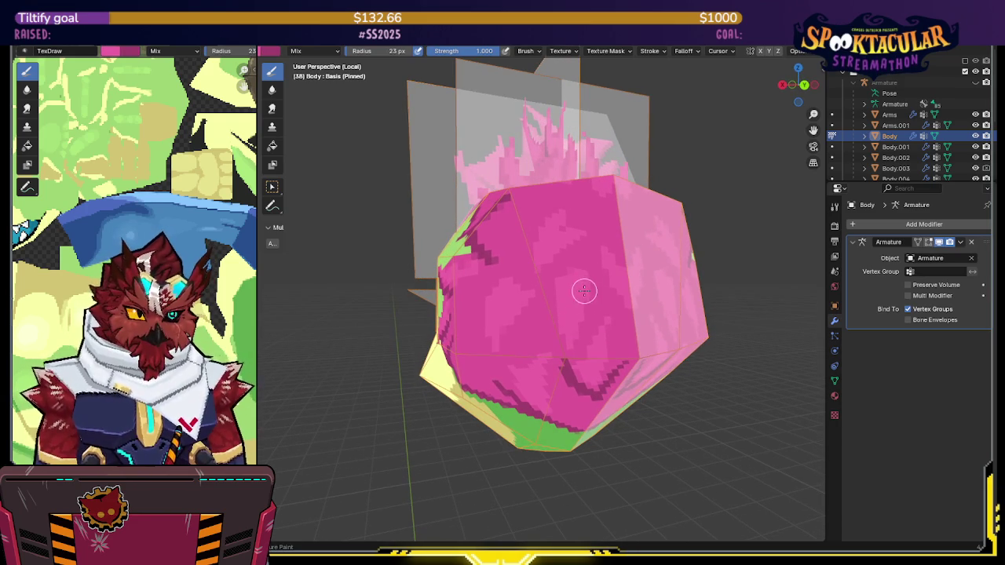
drag(601, 289, 560, 364)
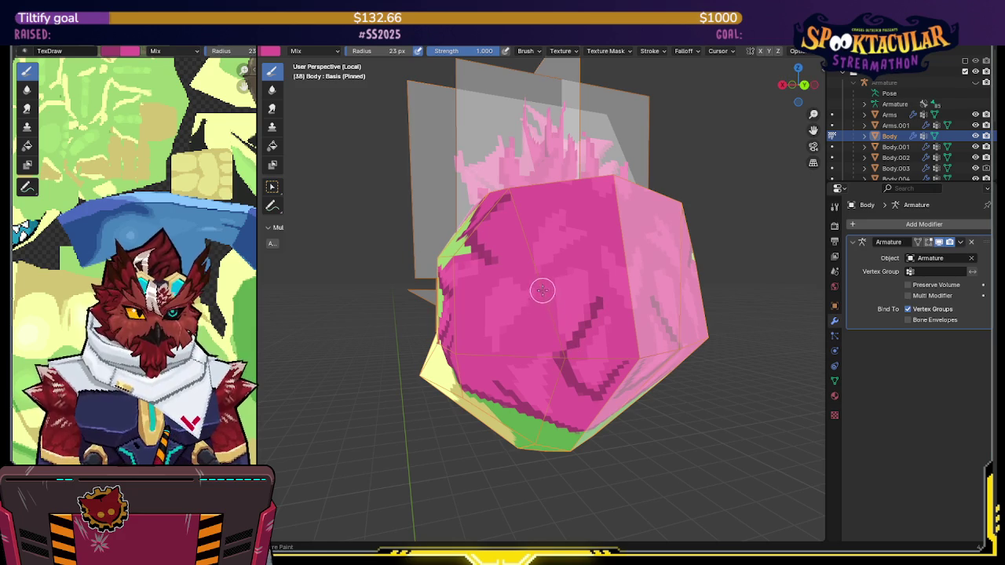
drag(539, 279, 563, 356)
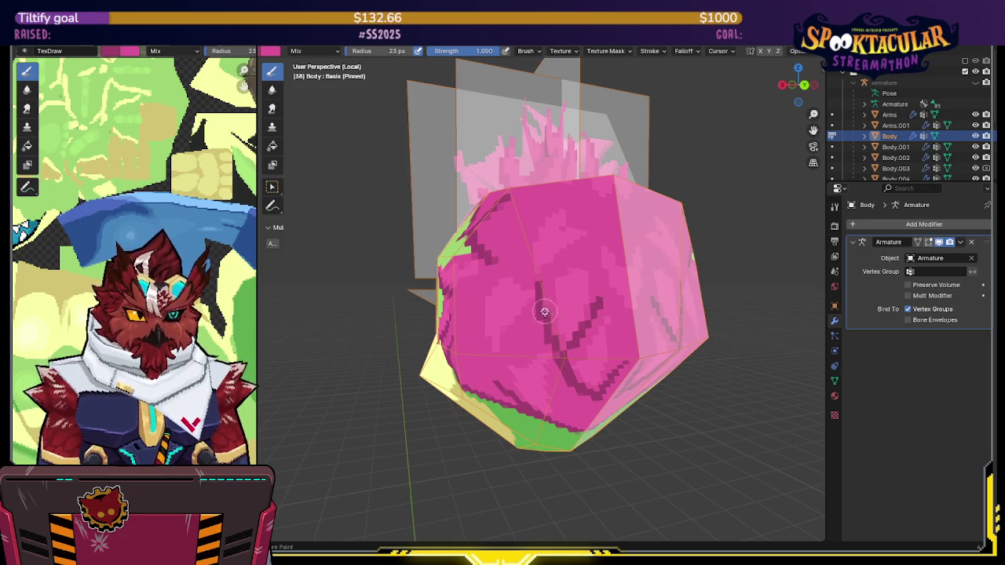
middle_drag(563, 355, 581, 307)
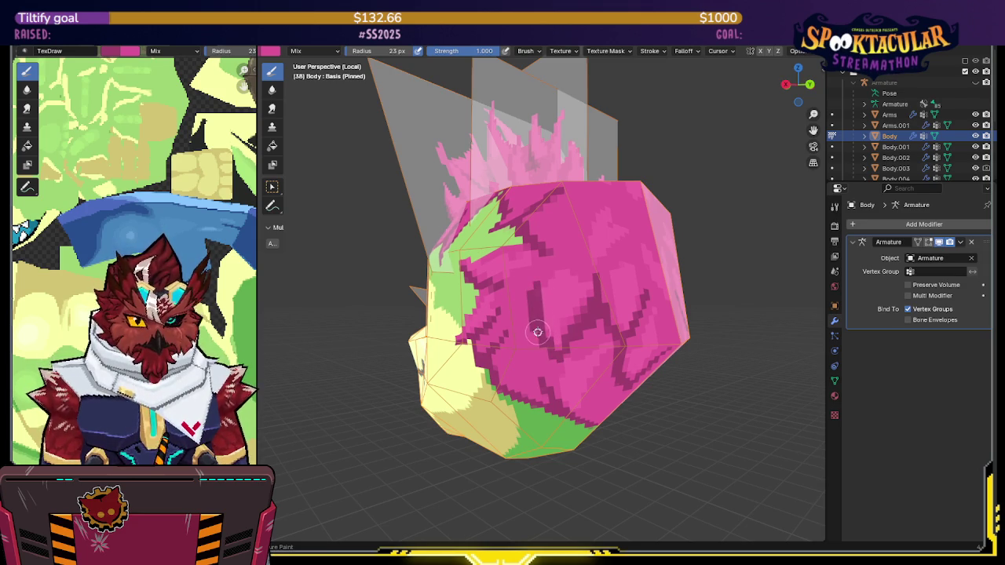
mouse_move(539, 280)
middle_down()
mouse_move(562, 289)
mouse_move(548, 317)
mouse_move(579, 238)
middle_up()
middle_drag(523, 332, 550, 285)
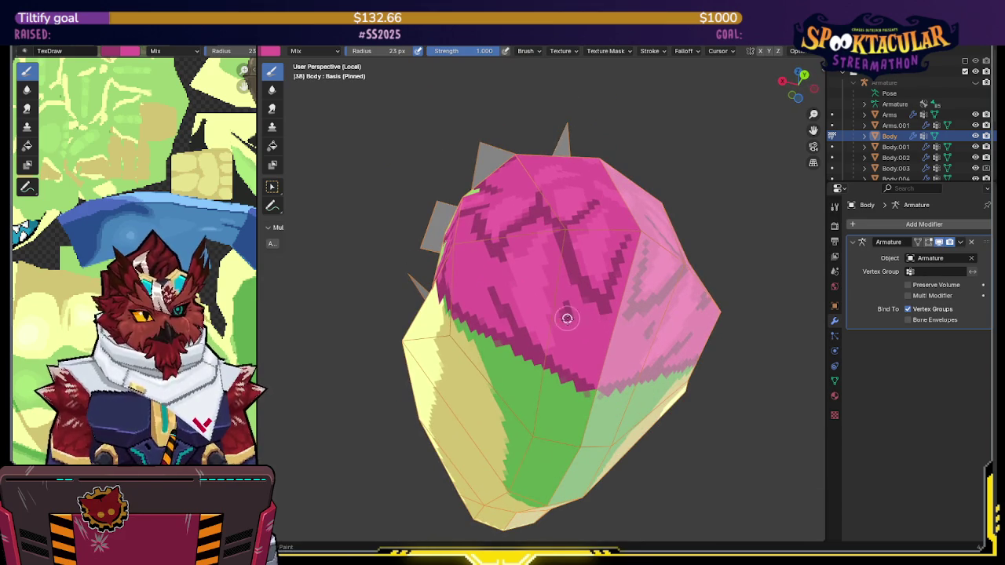
Paint four more dark zig-zag strands across the magenta crown, viewing it from several angles
mouse_move(590, 382)
middle_down()
mouse_move(576, 293)
mouse_move(575, 361)
mouse_move(574, 295)
mouse_move(567, 317)
mouse_move(531, 298)
middle_up()
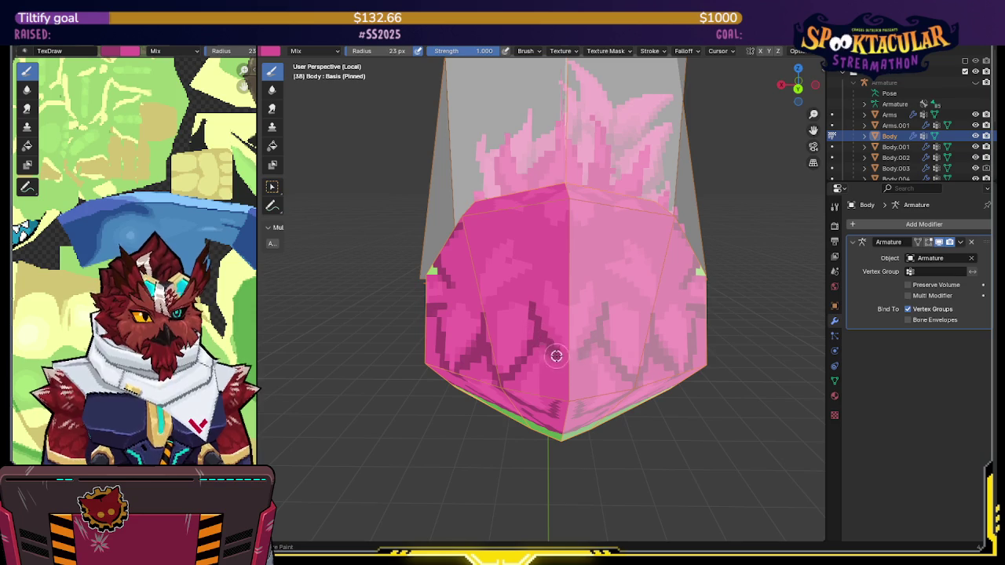
middle_drag(537, 278, 600, 271)
drag(601, 285, 541, 325)
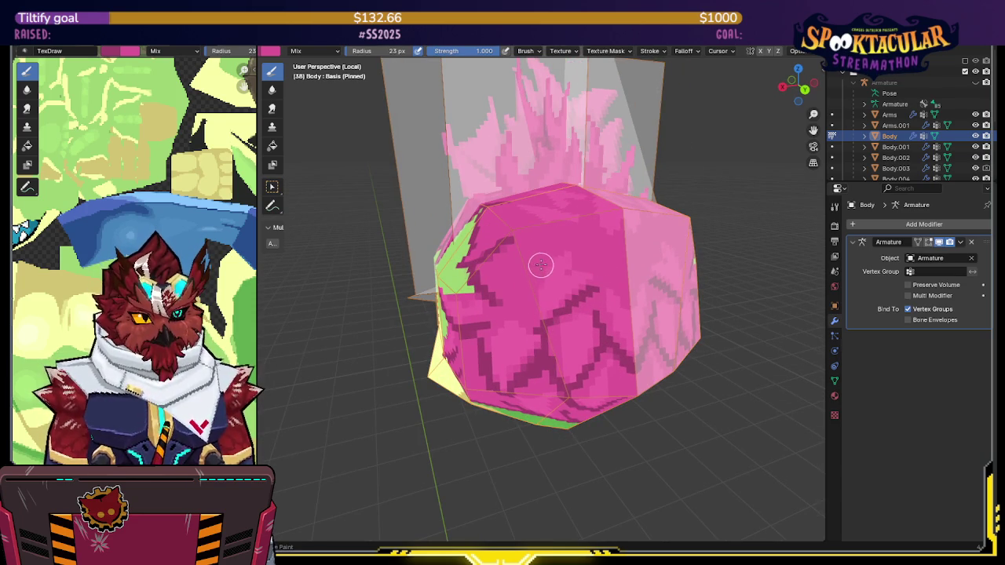
mouse_move(559, 231)
middle_down()
mouse_move(548, 276)
mouse_move(599, 307)
middle_up()
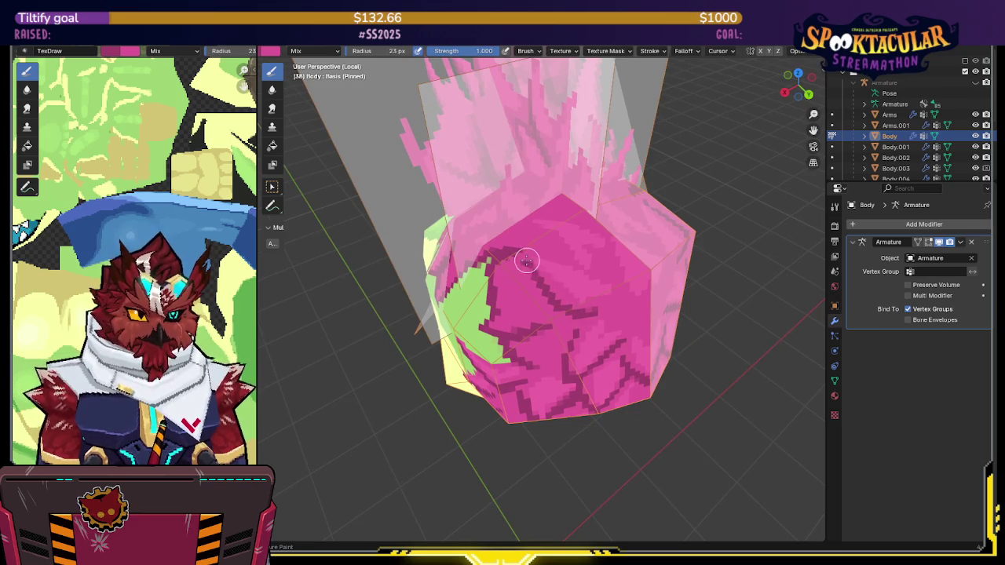
middle_drag(529, 262, 534, 270)
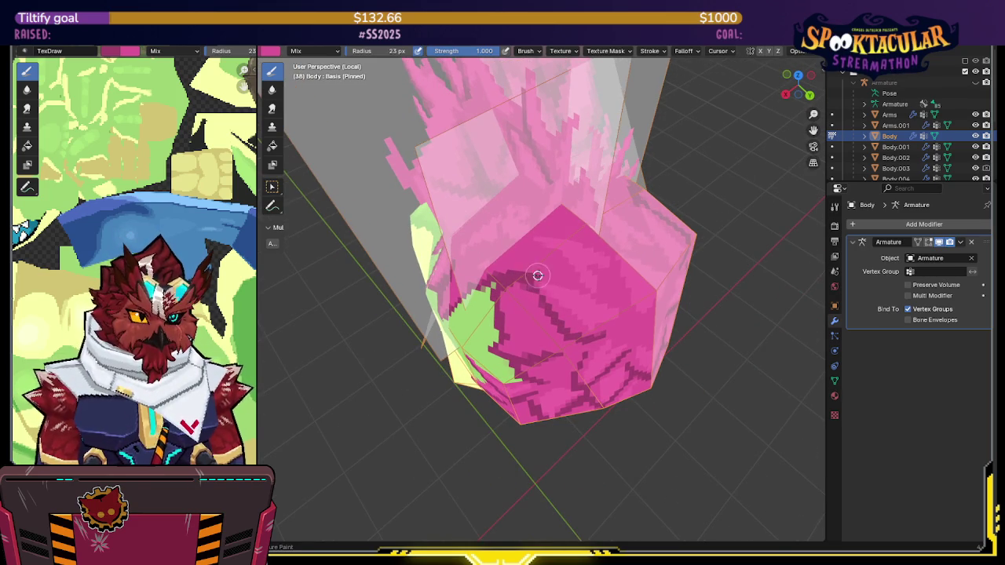
mouse_move(575, 263)
mouse_down()
mouse_move(529, 247)
mouse_move(600, 294)
mouse_up()
middle_drag(576, 267, 562, 270)
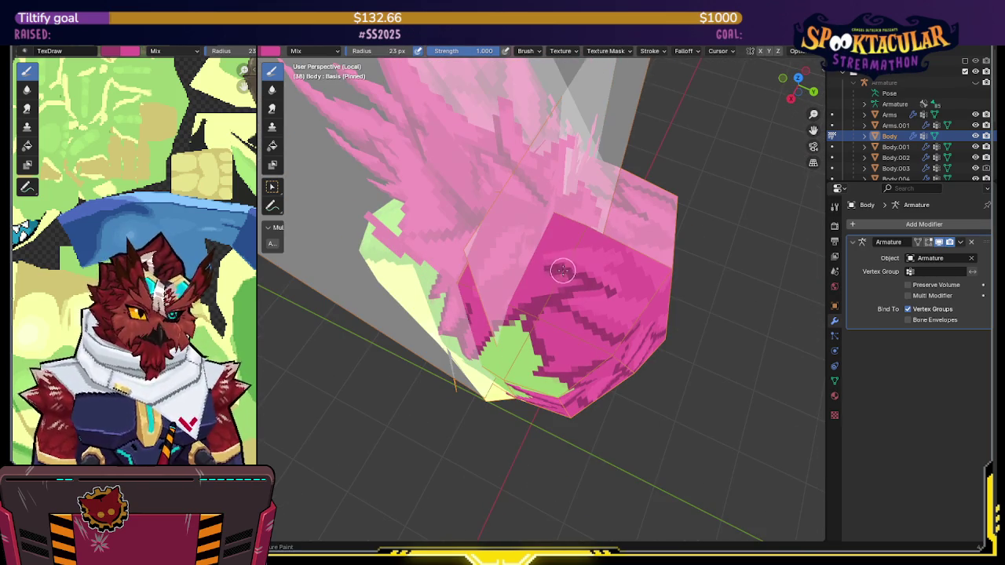
drag(585, 242, 561, 245)
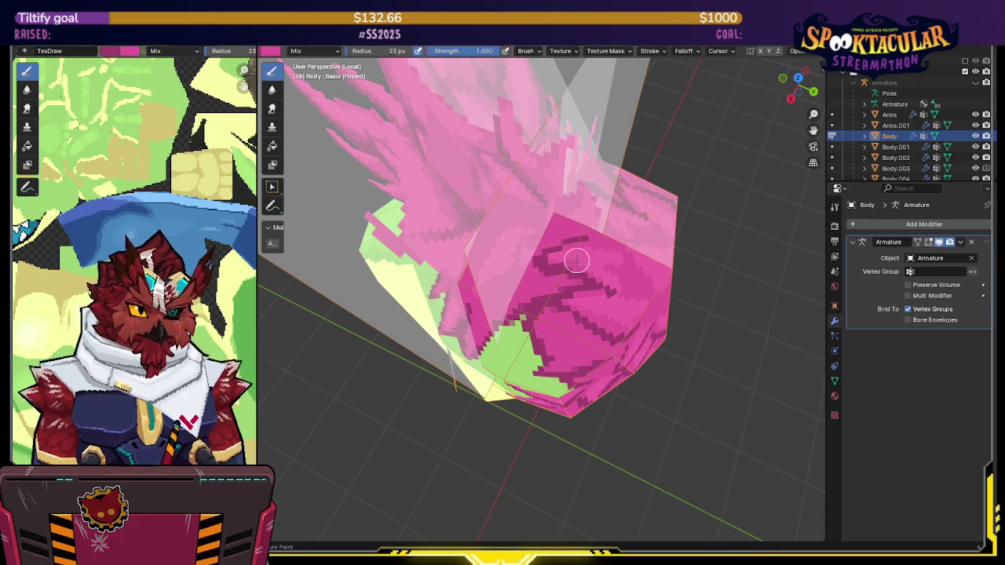
middle_drag(577, 260, 570, 265)
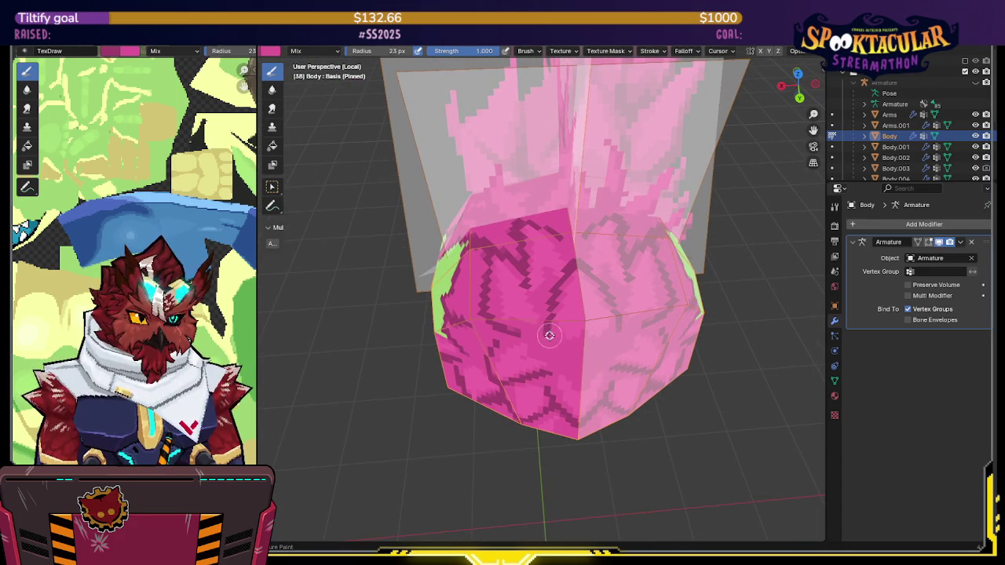
mouse_move(548, 292)
middle_down()
mouse_move(550, 311)
mouse_move(553, 259)
middle_up()
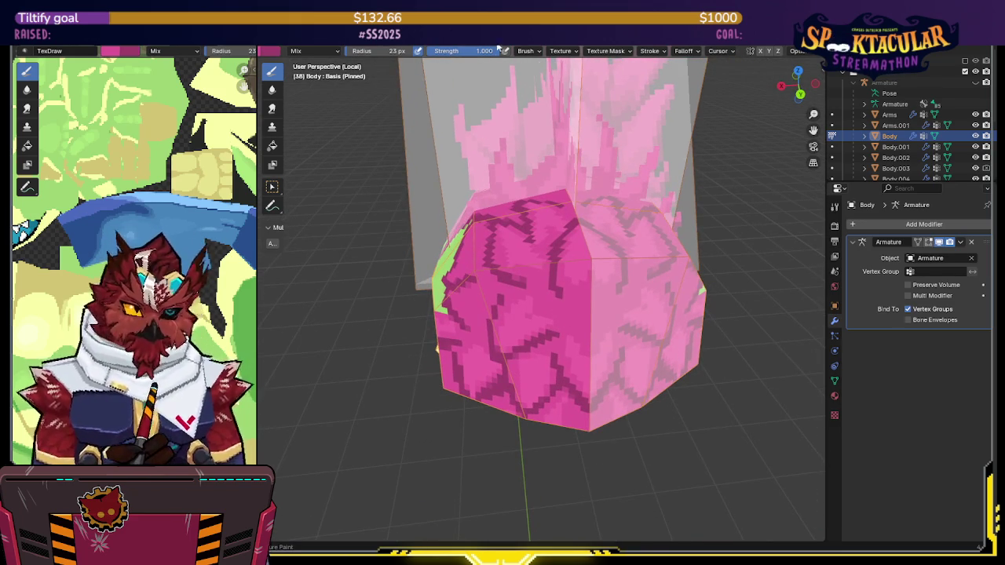
Set the Texture Paint brush strength to 0.5
click(463, 50)
text(.5)
key(Return)
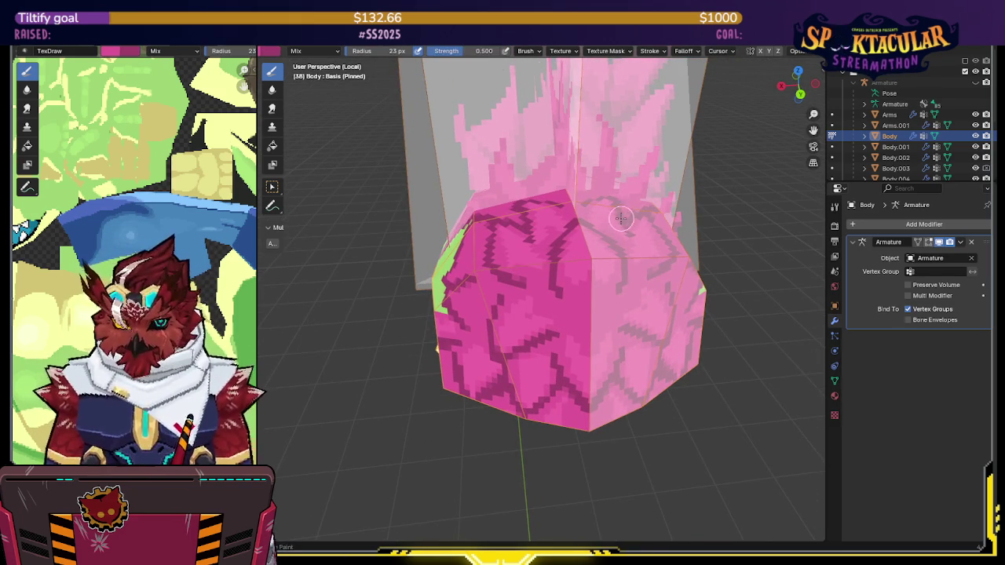
Orbit around the head to inspect the hairline and nape strands
middle_drag(559, 235, 561, 267)
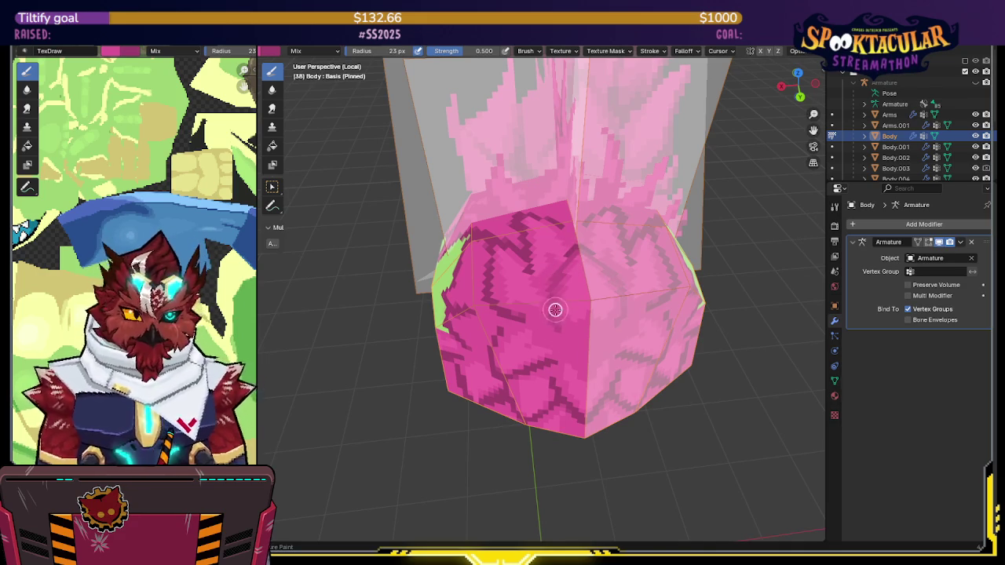
middle_drag(586, 268, 549, 288)
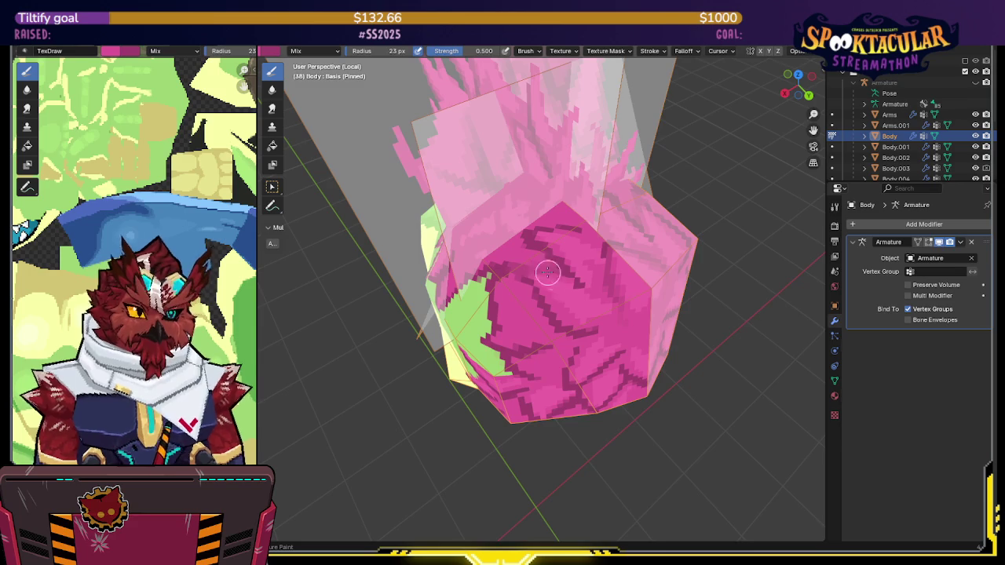
middle_drag(545, 270, 560, 286)
middle_drag(522, 258, 512, 258)
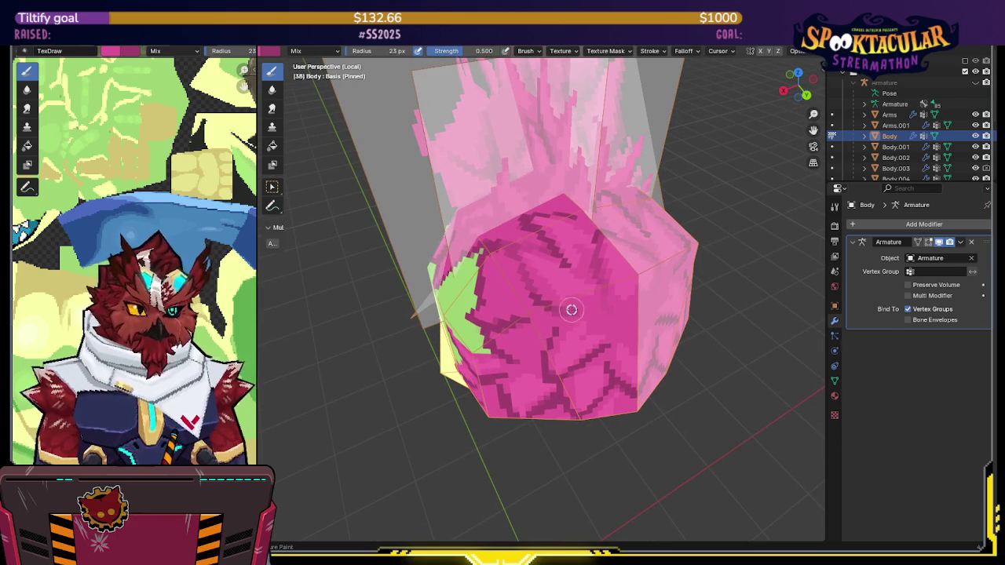
middle_drag(526, 272, 533, 271)
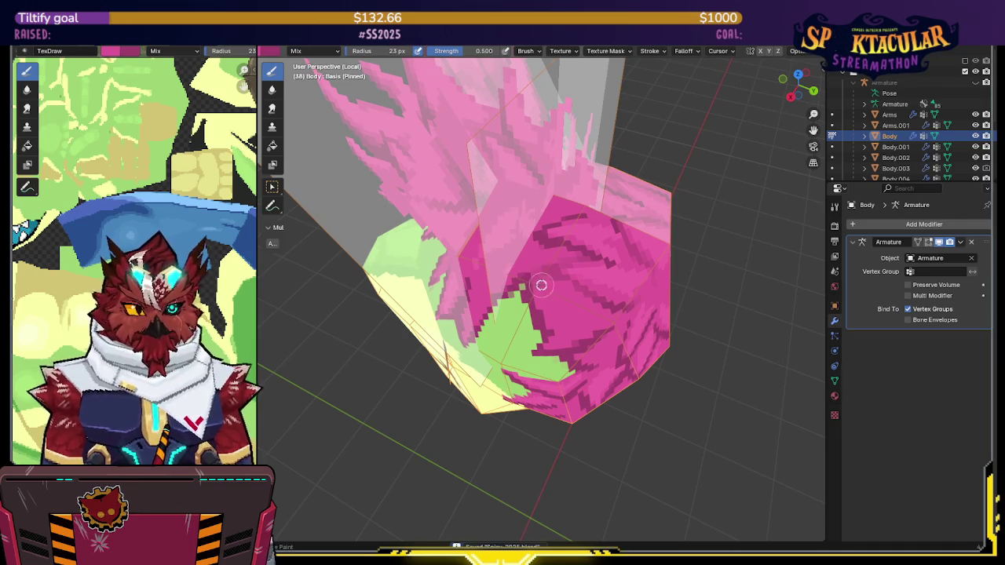
mouse_move(550, 273)
middle_down()
mouse_move(562, 250)
mouse_move(487, 271)
mouse_move(513, 266)
middle_up()
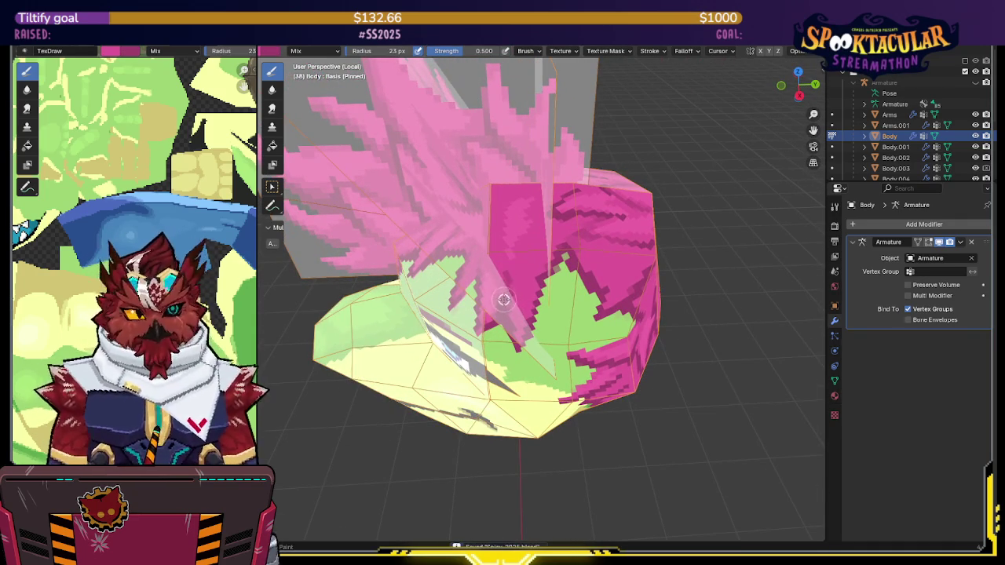
Paint magenta hair over the green back of the head, orbiting to check coverage
middle_drag(510, 301, 536, 255)
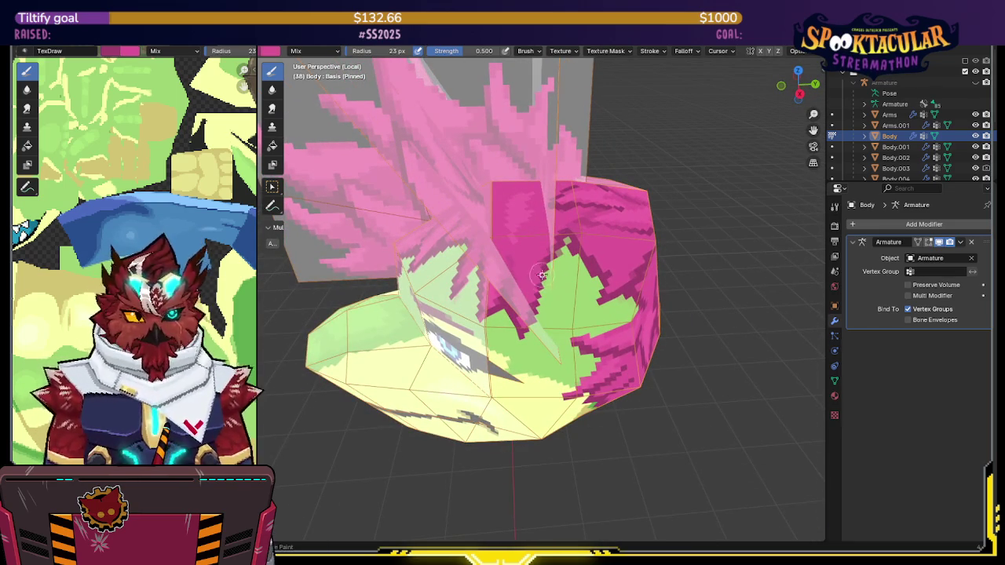
middle_drag(518, 315, 534, 309)
drag(534, 310, 575, 295)
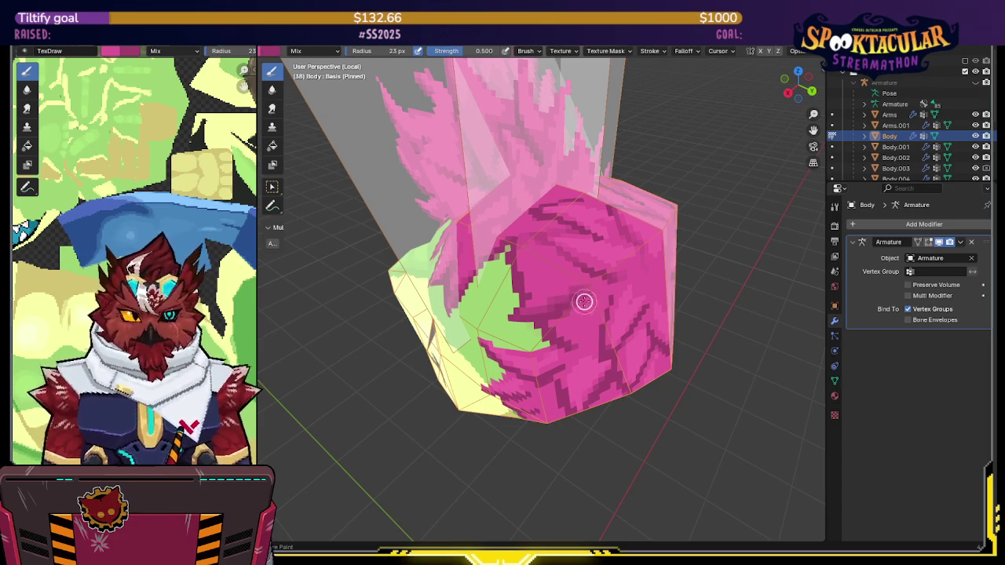
middle_drag(578, 299, 576, 270)
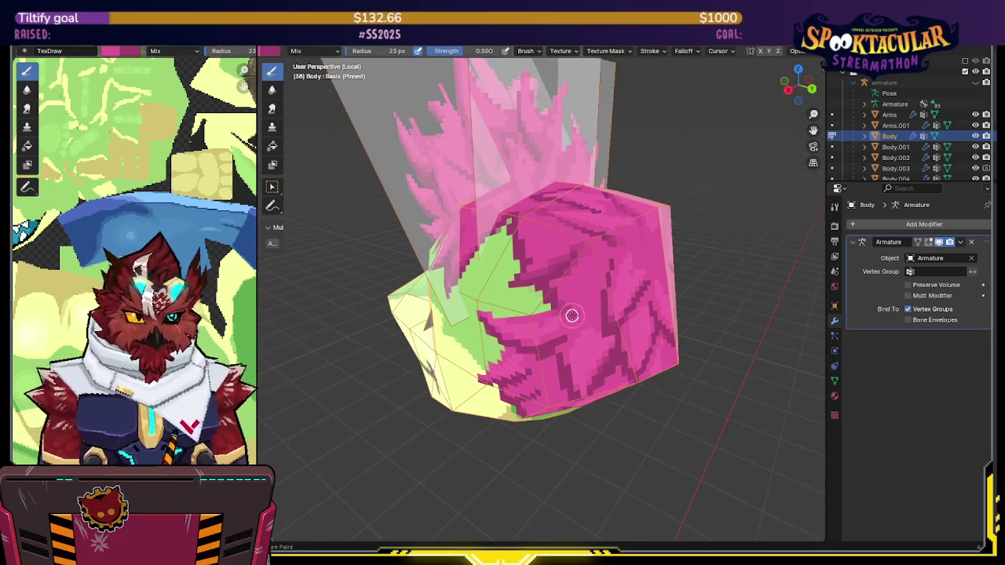
mouse_move(586, 309)
middle_down()
mouse_move(572, 291)
mouse_move(586, 263)
middle_up()
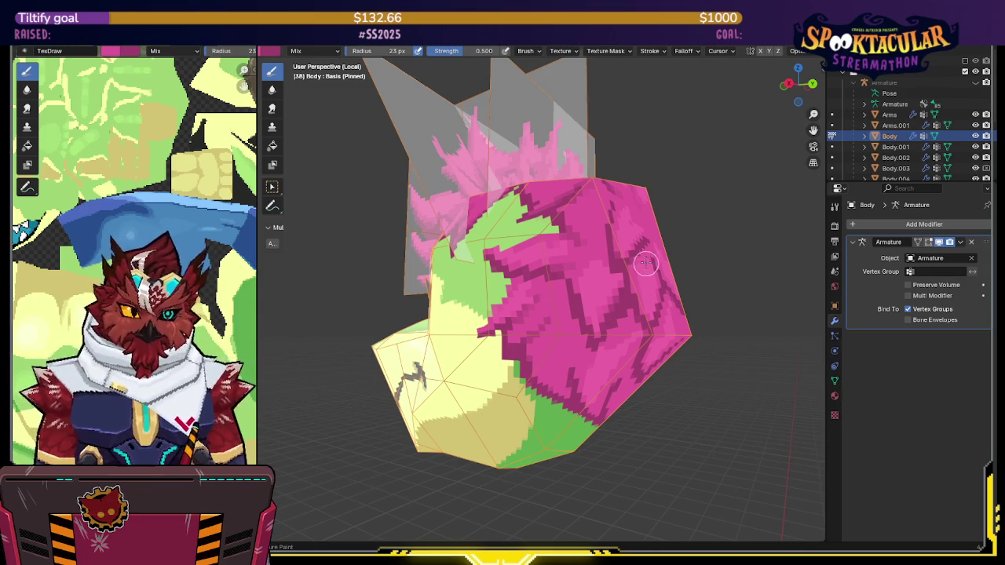
middle_drag(642, 244, 538, 281)
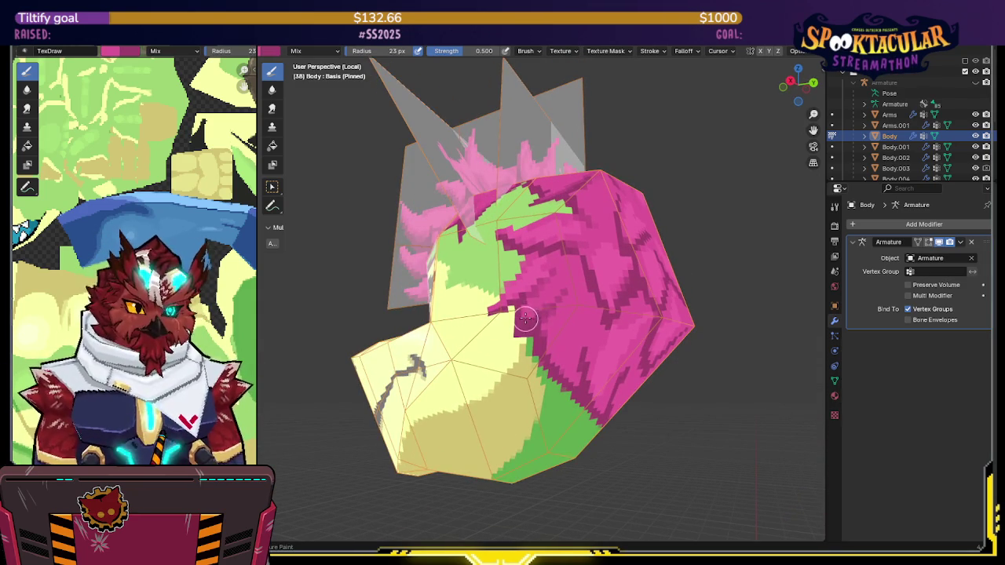
middle_drag(560, 293, 549, 281)
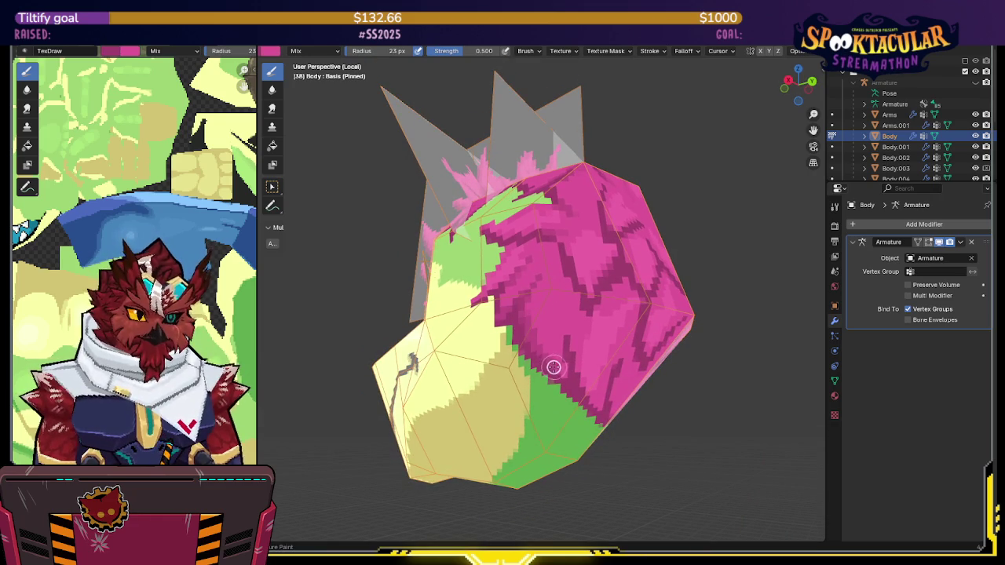
middle_drag(567, 376, 534, 343)
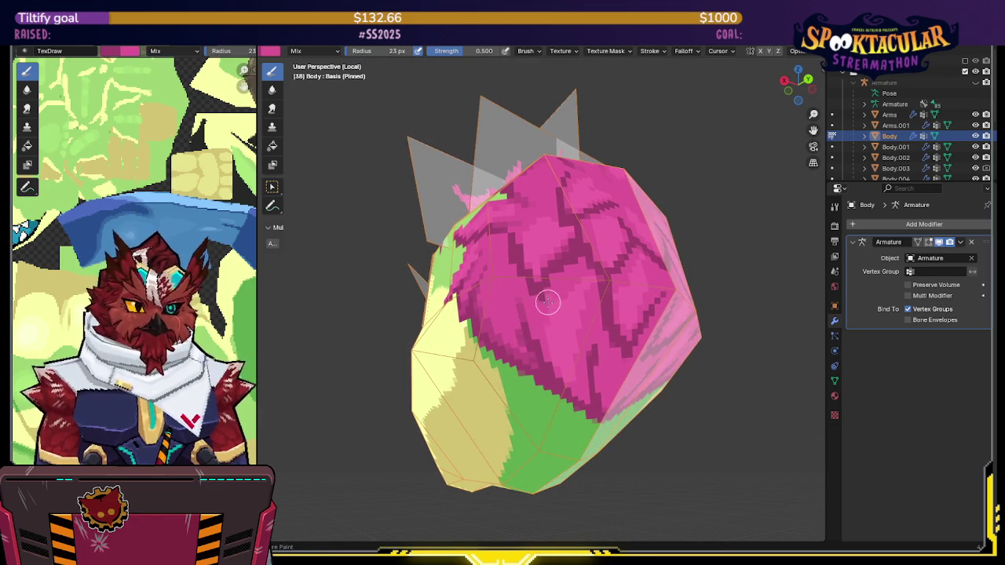
middle_drag(548, 302, 560, 295)
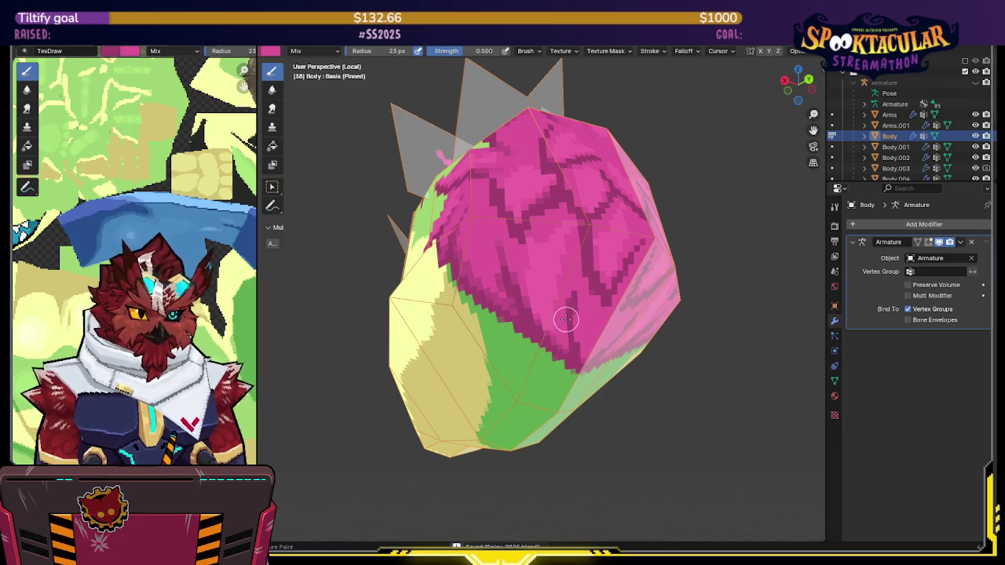
Swap to the darker magenta shade and streak the back of the head and nape
middle_drag(563, 345, 567, 320)
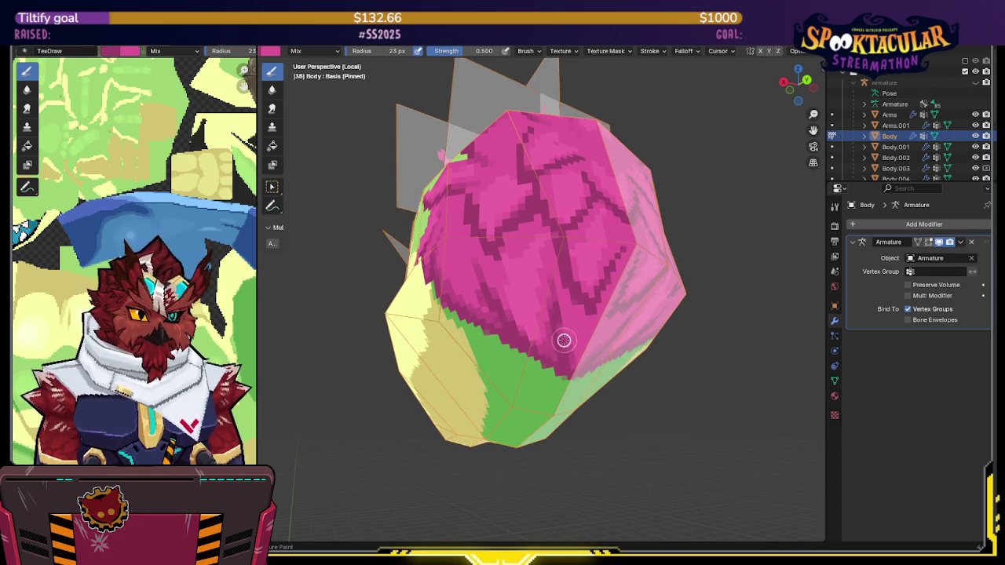
middle_drag(563, 287, 561, 285)
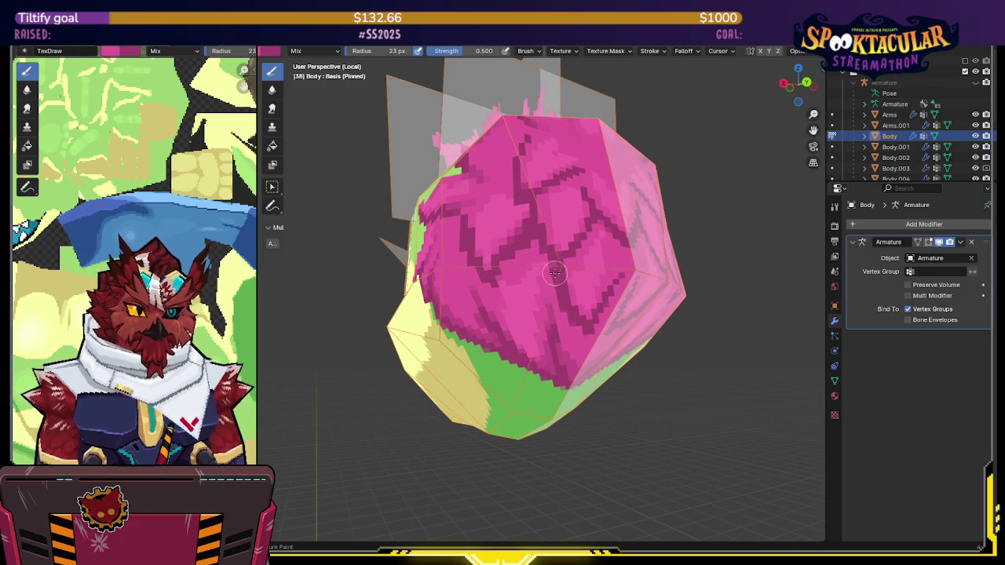
mouse_move(584, 242)
middle_down()
mouse_move(576, 259)
mouse_move(556, 241)
middle_up()
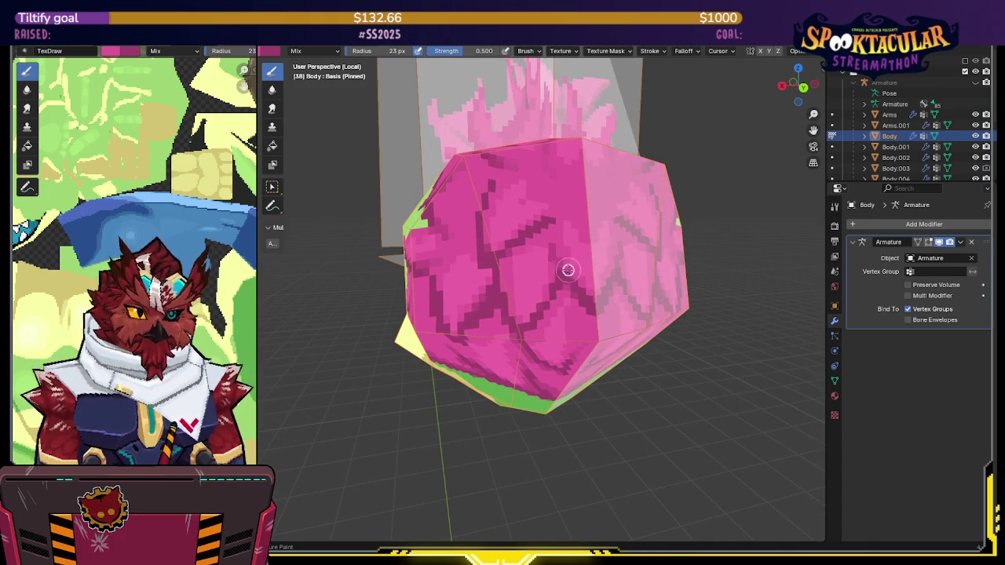
middle_drag(552, 253, 538, 275)
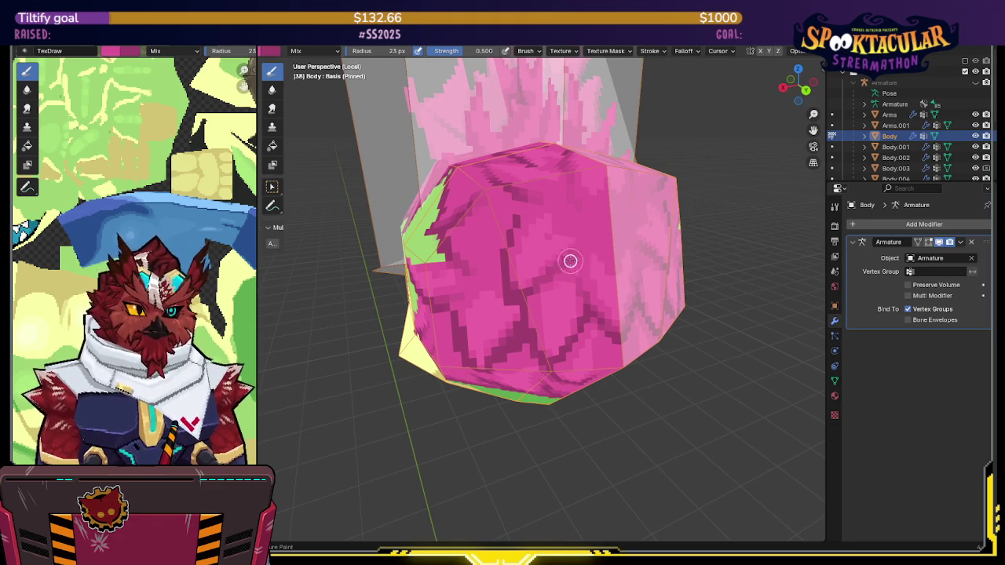
middle_drag(557, 241, 532, 238)
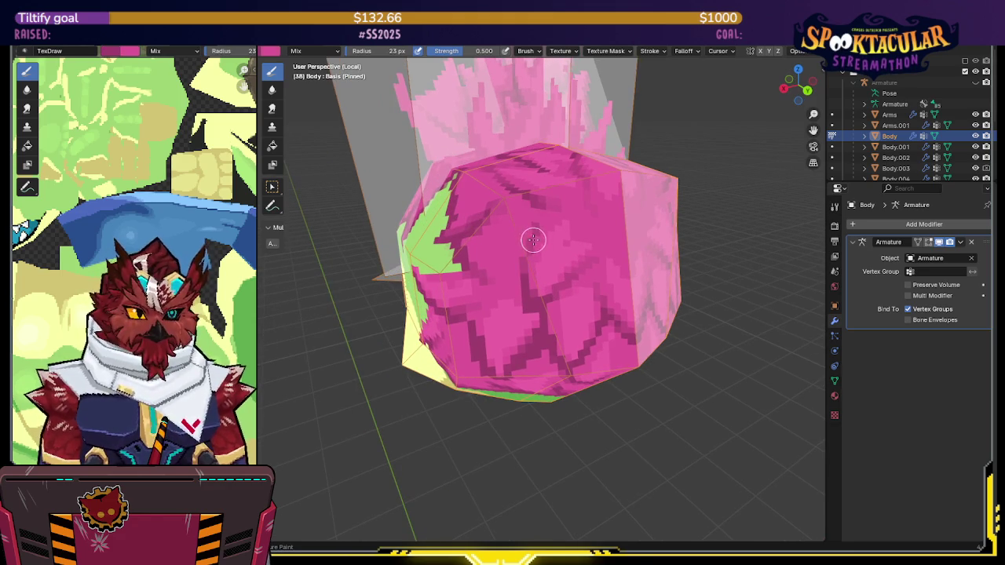
middle_drag(538, 208, 543, 208)
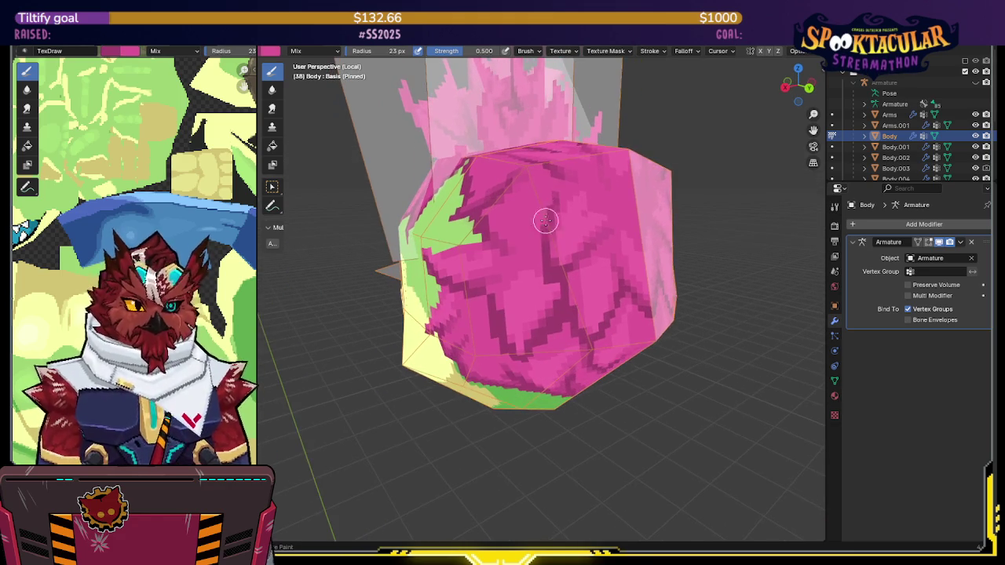
middle_drag(564, 252, 565, 237)
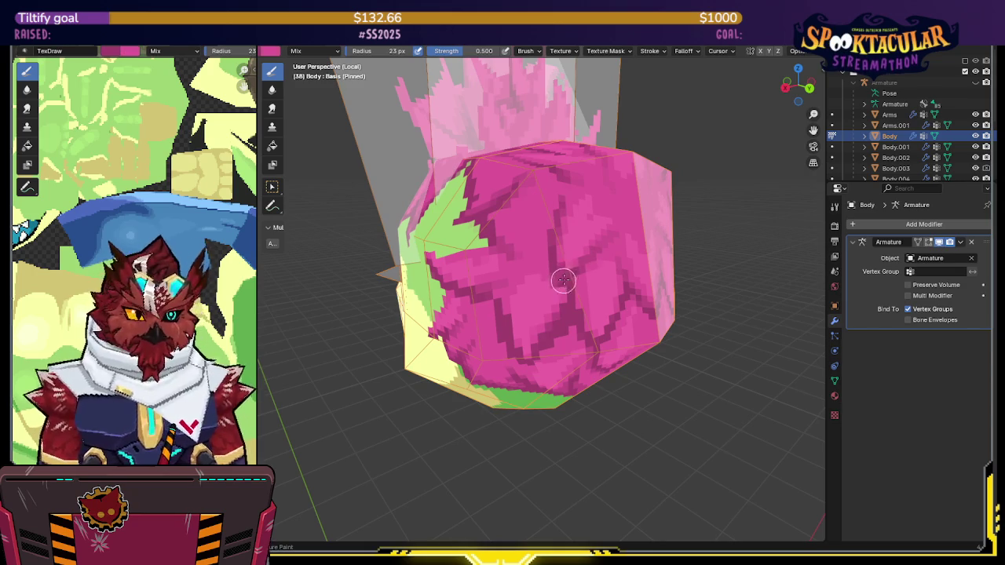
key(s)
mouse_move(576, 251)
middle_down()
mouse_move(522, 265)
mouse_move(522, 243)
middle_up()
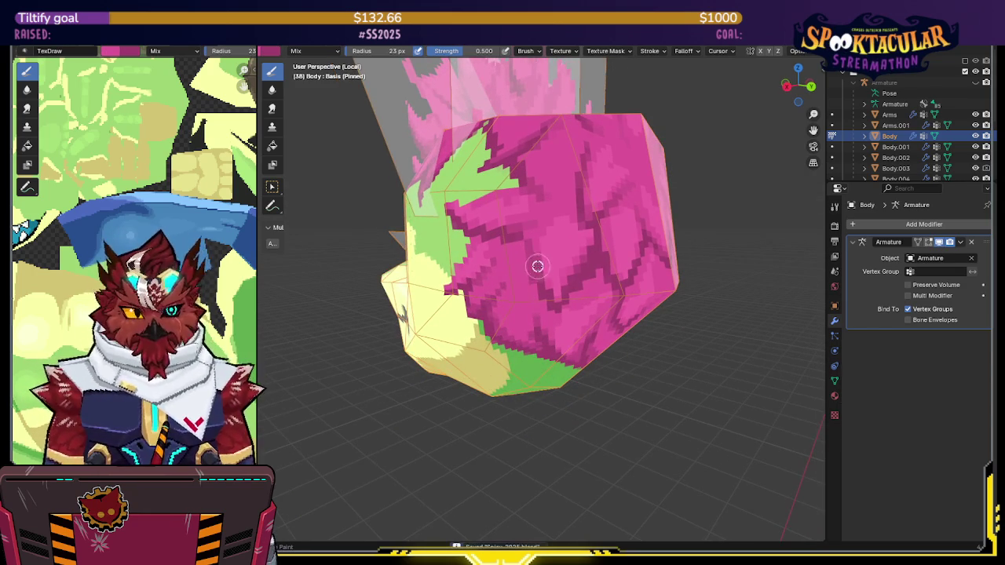
mouse_move(541, 259)
middle_down()
mouse_move(534, 272)
mouse_move(541, 264)
middle_up()
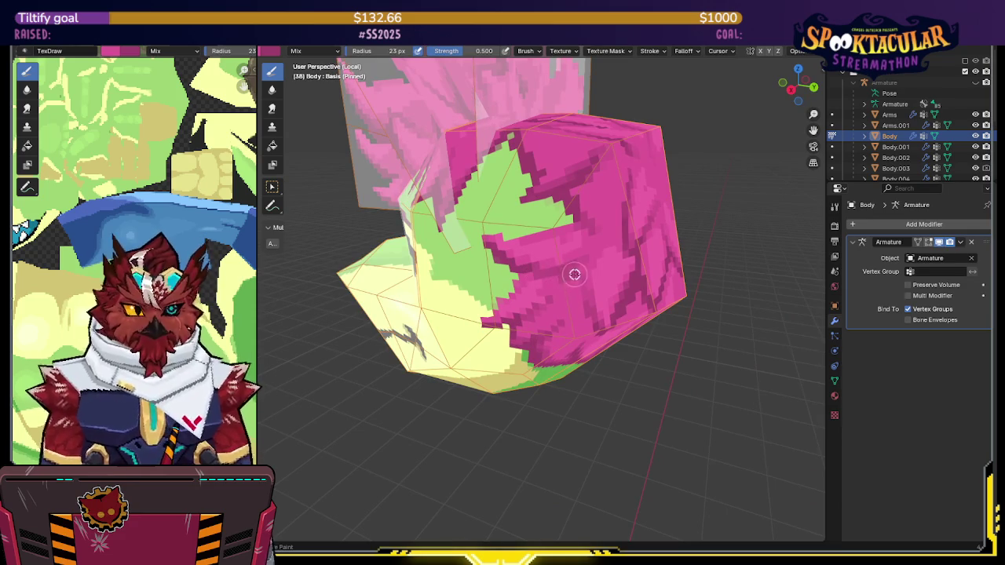
mouse_move(577, 268)
middle_down()
mouse_move(581, 241)
mouse_move(555, 251)
mouse_move(534, 231)
mouse_move(547, 235)
mouse_move(529, 247)
mouse_move(542, 254)
mouse_move(602, 223)
middle_up()
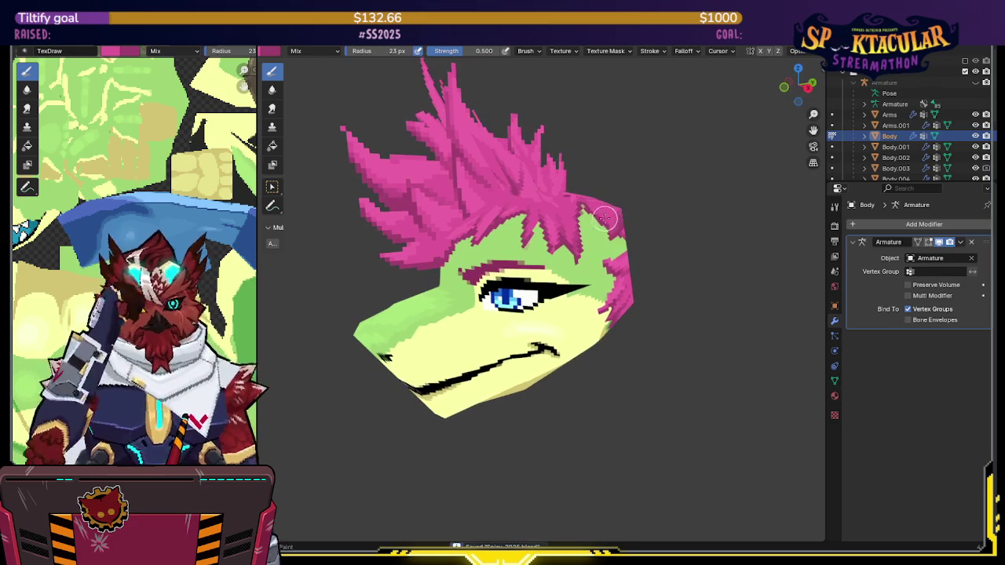
Isolate the Body mesh in local view and zoom close to the forehead hairline
middle_drag(570, 253, 567, 247)
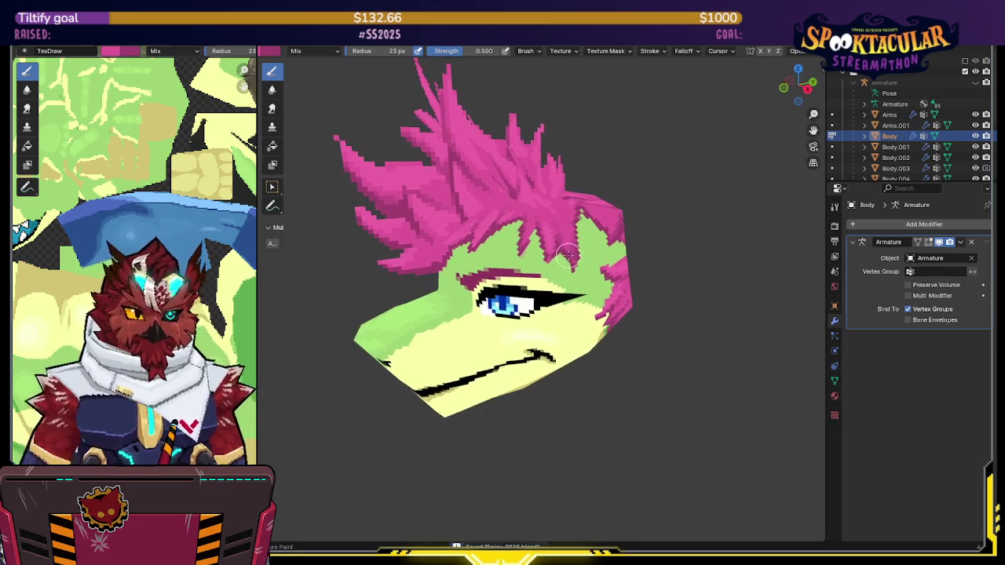
key(KP_Divide)
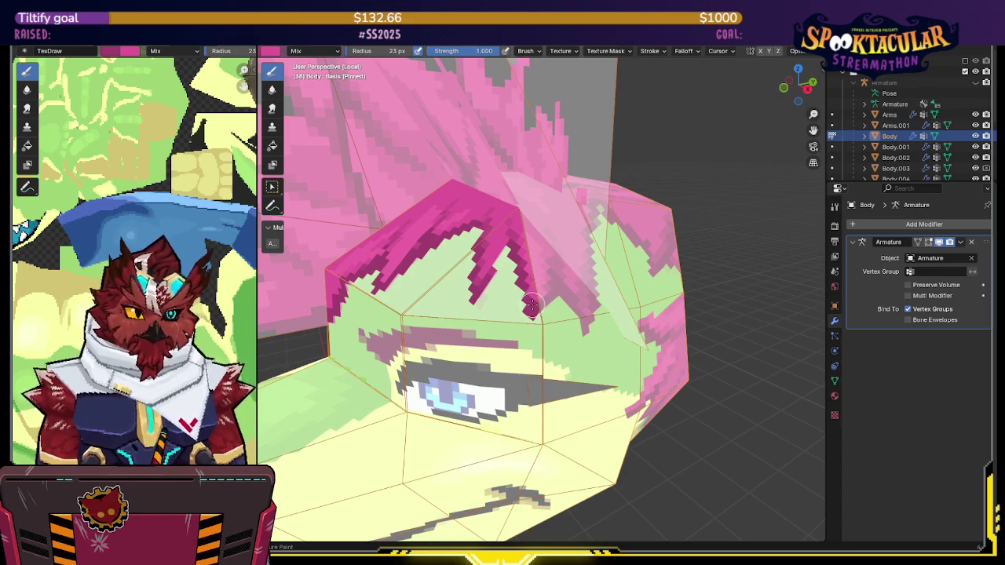
mouse_move(531, 305)
middle_down()
mouse_move(587, 262)
mouse_move(527, 265)
mouse_move(522, 127)
mouse_move(538, 162)
mouse_move(685, 199)
mouse_move(542, 250)
mouse_move(576, 225)
mouse_move(547, 234)
mouse_move(565, 223)
middle_up()
scroll(587, 262, down, 3)
key(KP_Divide)
Hide the hair faces covering the forehead and toggle overlays to judge the hairline
key(h)
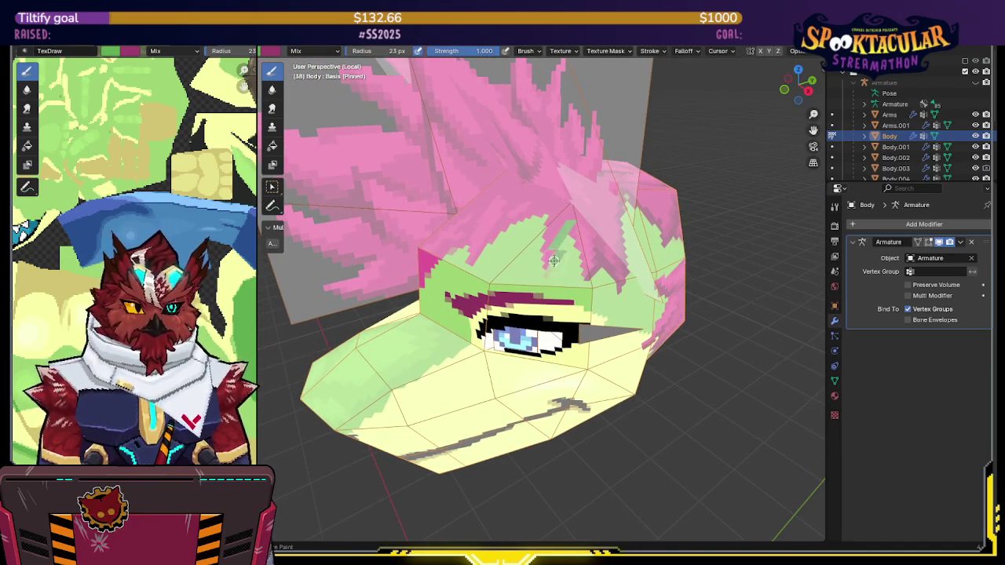
key(shift+alt+z)
middle_drag(565, 229, 579, 219)
key(shift+alt+z)
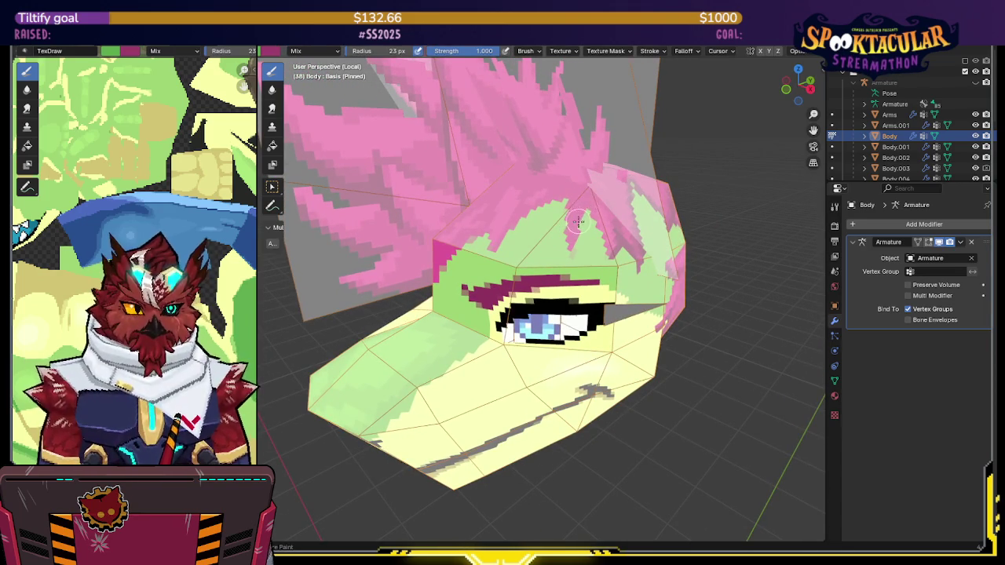
key(shift+alt+z)
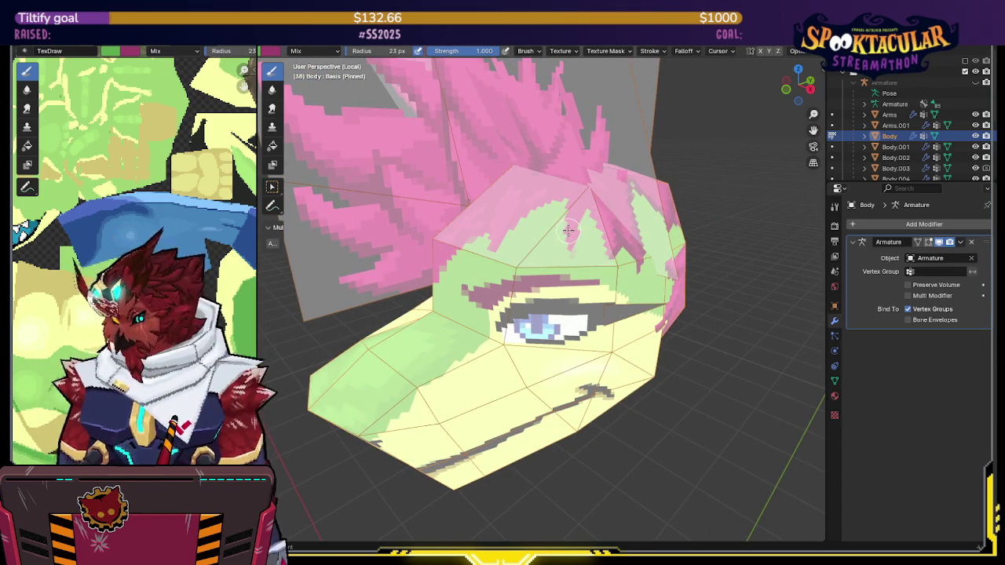
key(shift+alt+z)
mouse_move(568, 228)
middle_down()
mouse_move(568, 269)
mouse_move(554, 261)
mouse_move(531, 274)
mouse_move(552, 247)
mouse_move(586, 236)
mouse_move(529, 231)
mouse_move(540, 230)
middle_up()
key(shift+alt+z)
scroll(566, 258, up, 3)
key(shift+alt+z)
Hide more hair fringe faces over the forehead and save the file
key(ctrl+z)
key(h)
key(ctrl+s)
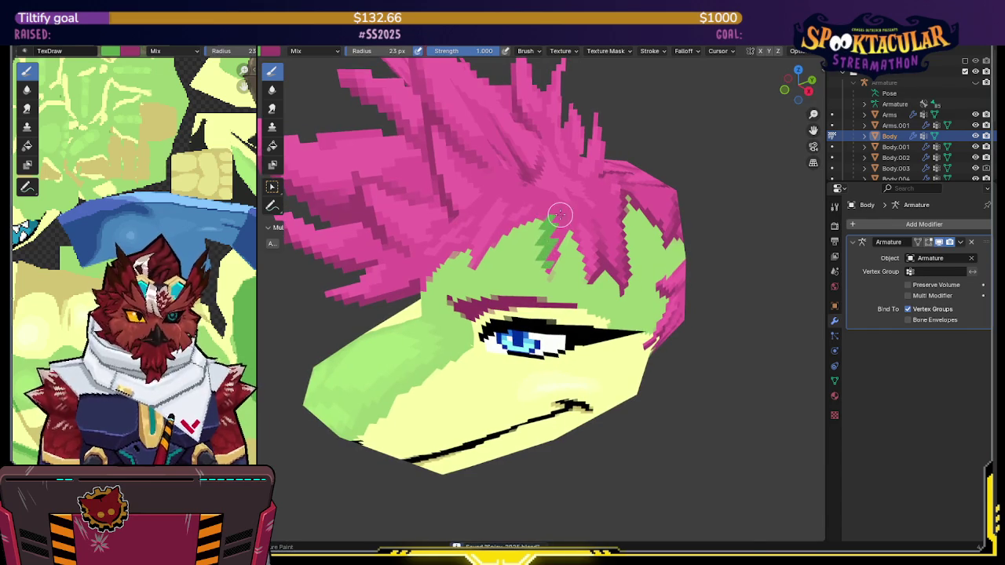
key(shift+alt+z)
middle_drag(552, 225, 581, 208)
In Edit Mode, select the linked eye faces, trying and cancelling a move
key(Tab)
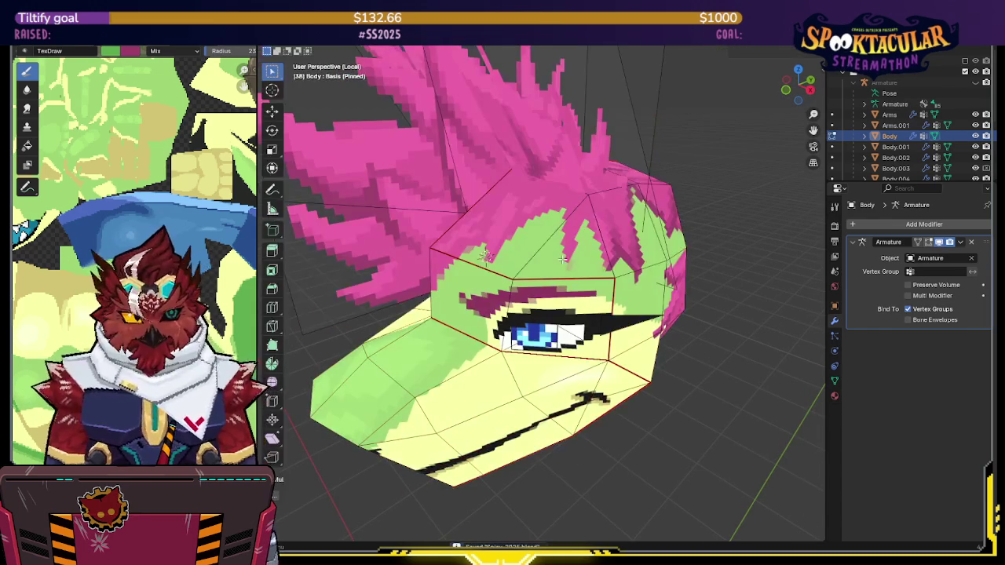
key(l)
key(g)
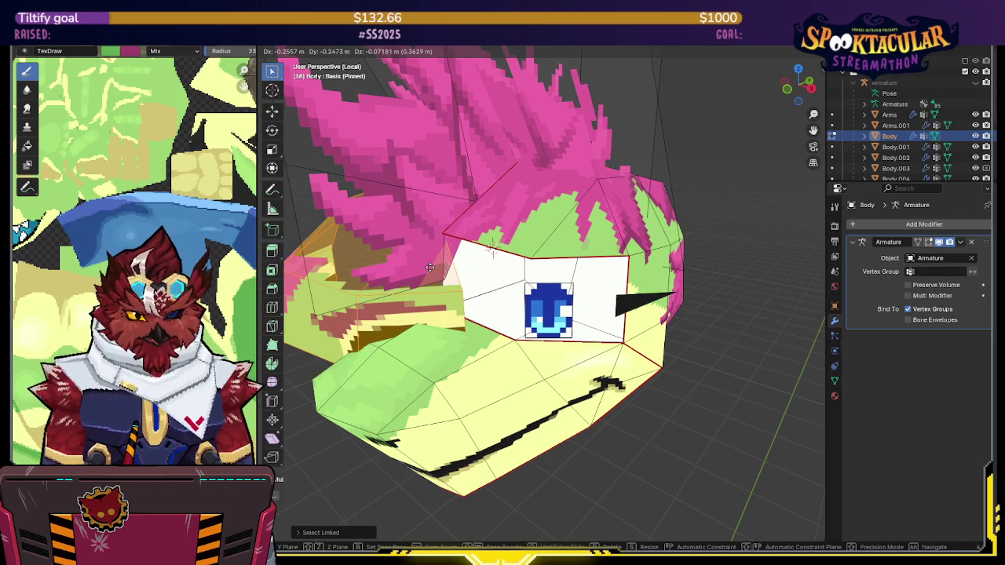
key(Escape)
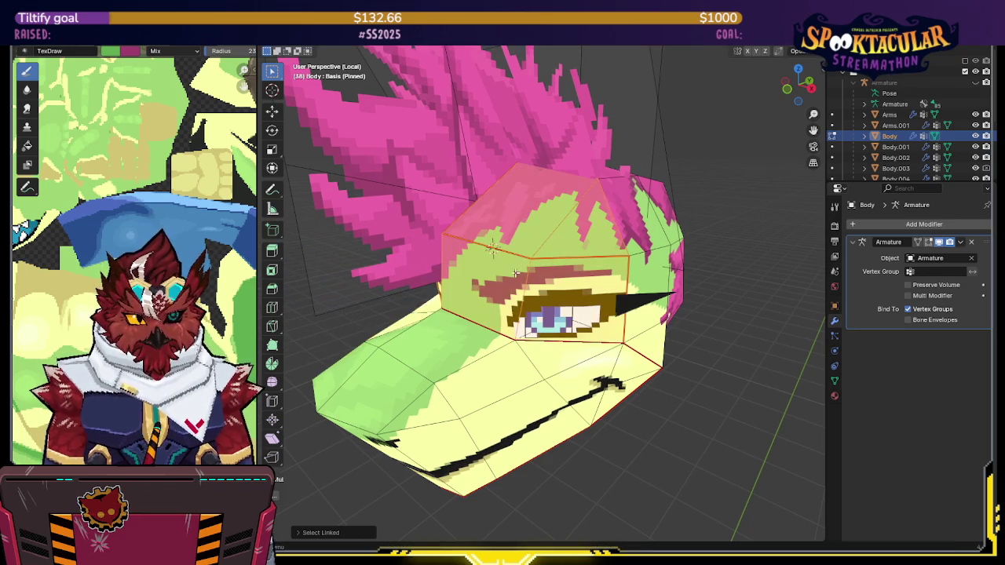
middle_drag(539, 254, 503, 245)
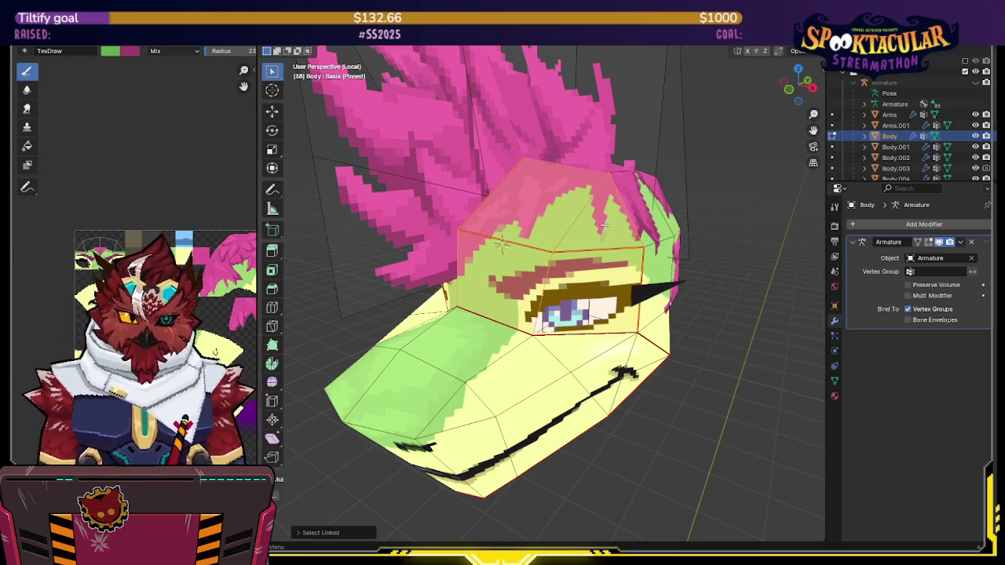
middle_drag(550, 236, 611, 227)
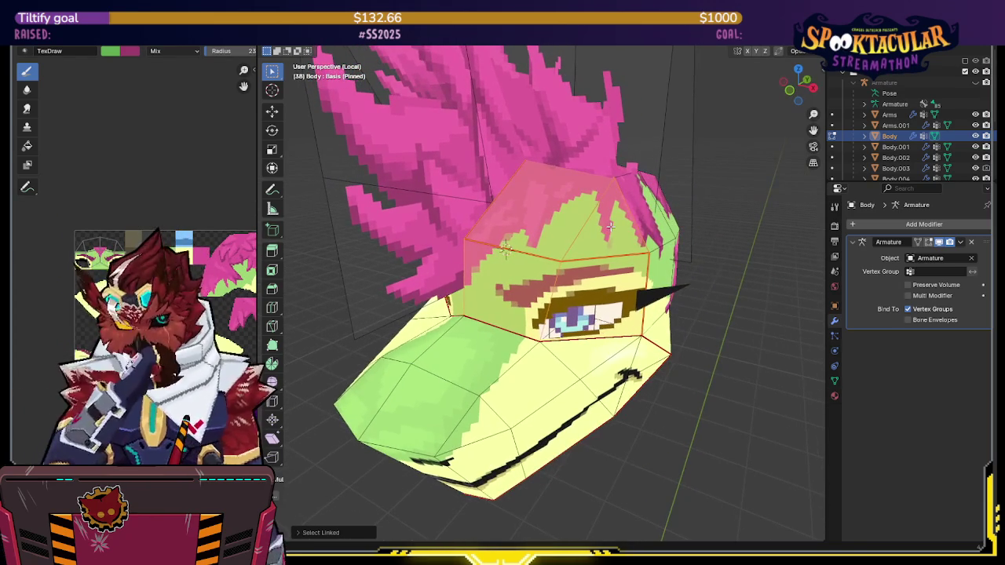
mouse_move(611, 227)
middle_down()
mouse_move(576, 257)
mouse_move(709, 240)
mouse_move(629, 261)
middle_up()
Select the linked forehead and hair faces, undo extras, and switch to Texture Paint
key(ctrl+l)
key(l)
mouse_move(471, 230)
middle_down()
mouse_move(538, 225)
mouse_move(465, 283)
middle_up()
key(ctrl+z)
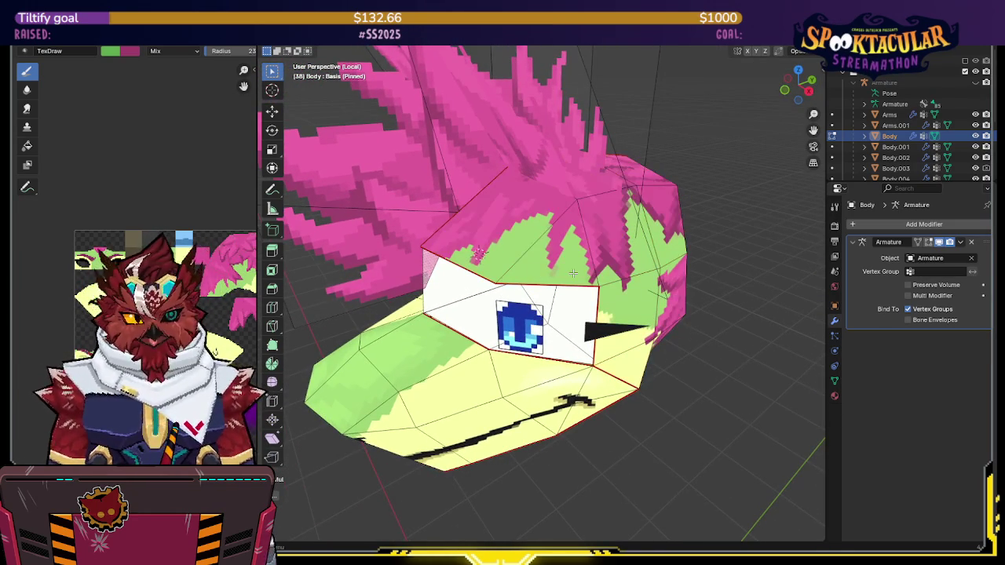
key(ctrl+z)
key(ctrl+z)
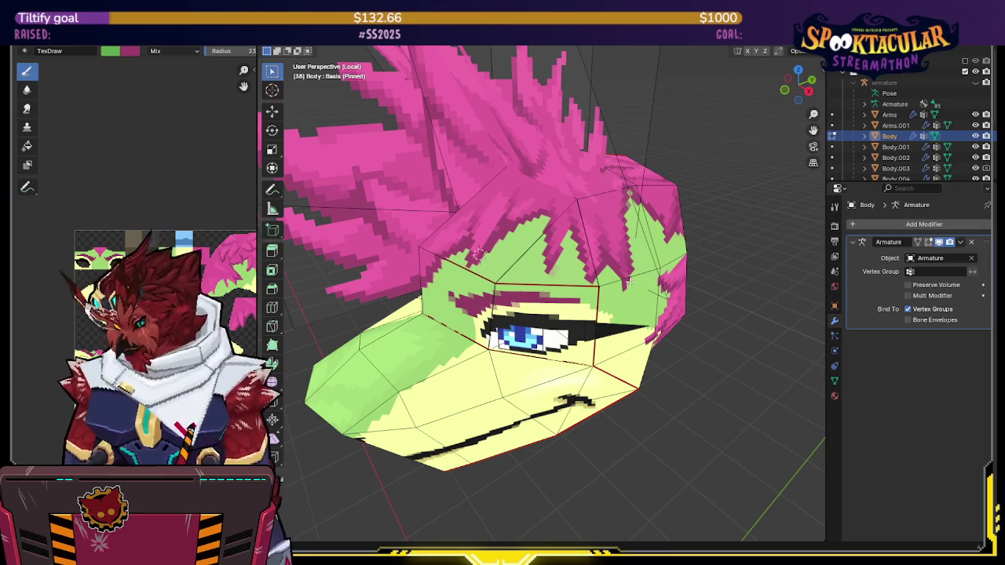
key(l)
middle_drag(623, 270, 631, 284)
key(ctrl+Tab)
click(616, 216)
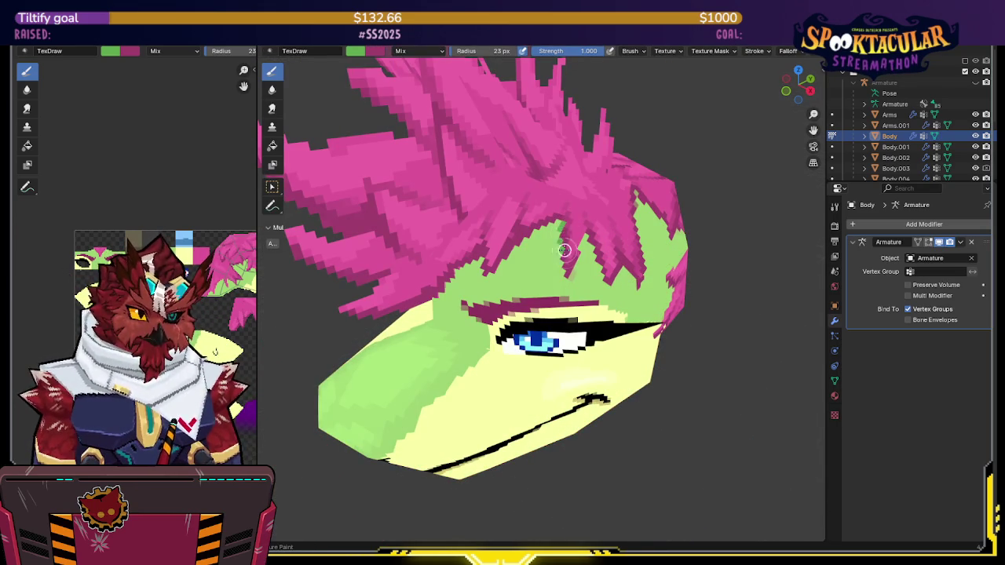
Sample the green skin colour and paint it over the pink hair strand at the hairline
key(x)
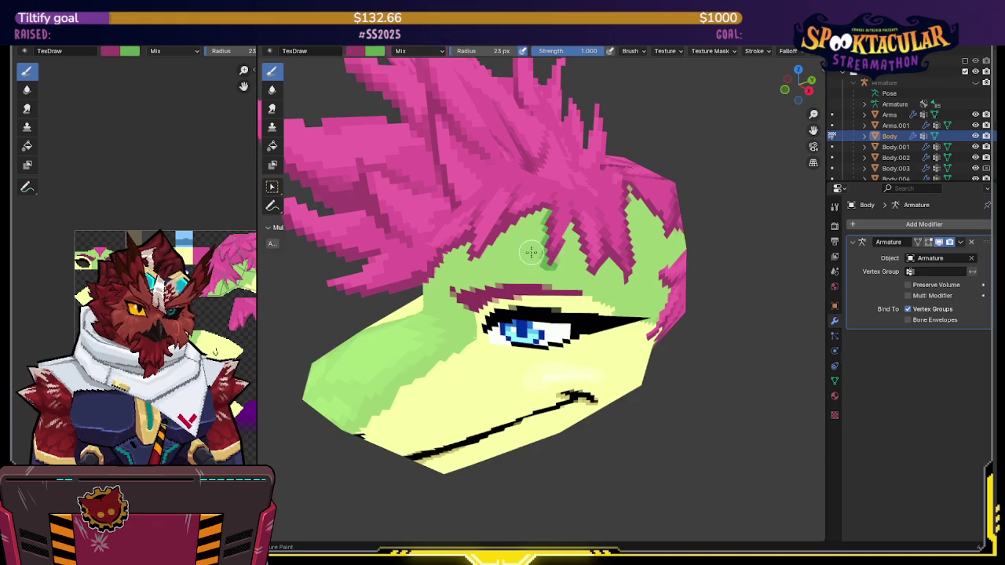
key(s)
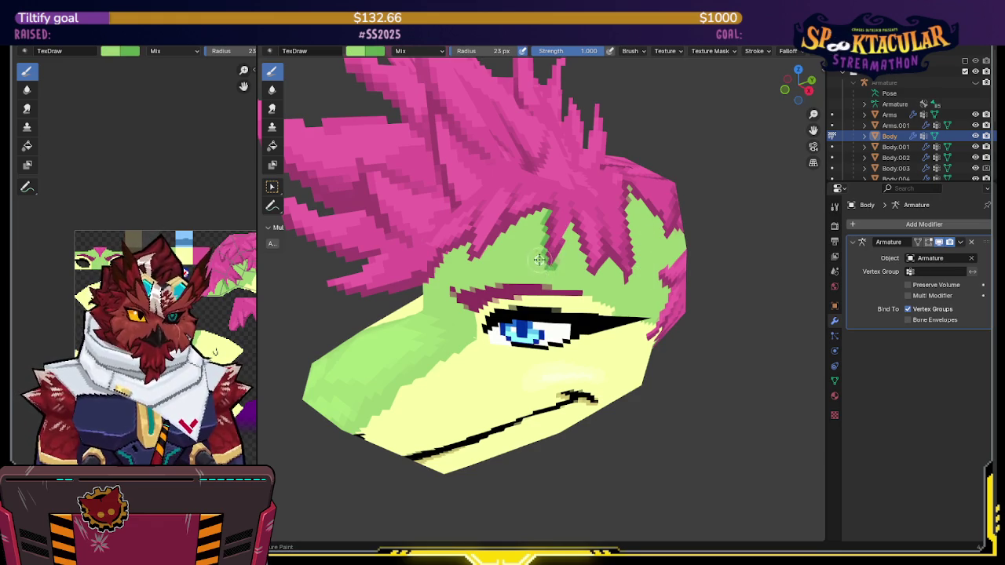
drag(550, 280, 566, 230)
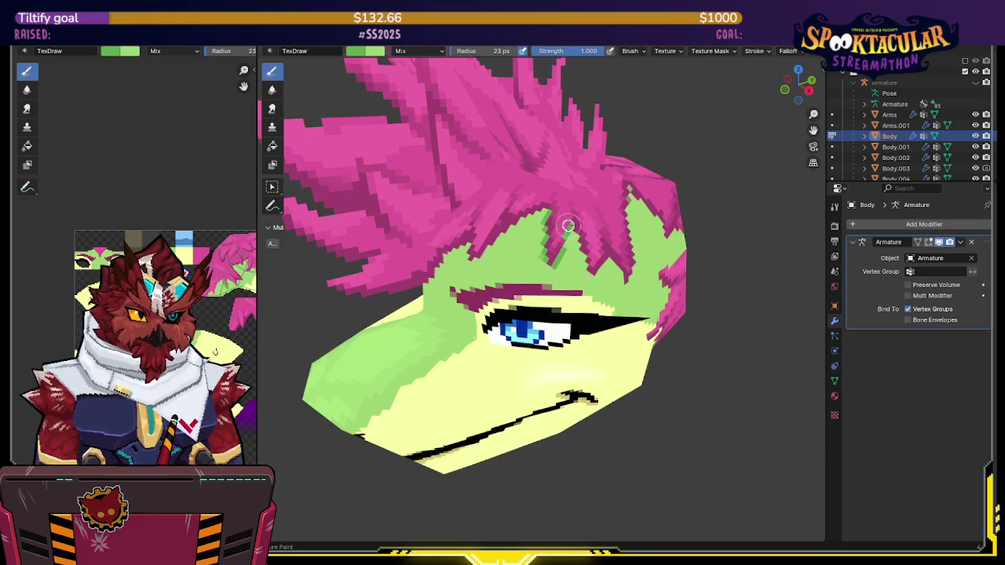
middle_drag(566, 228, 555, 206)
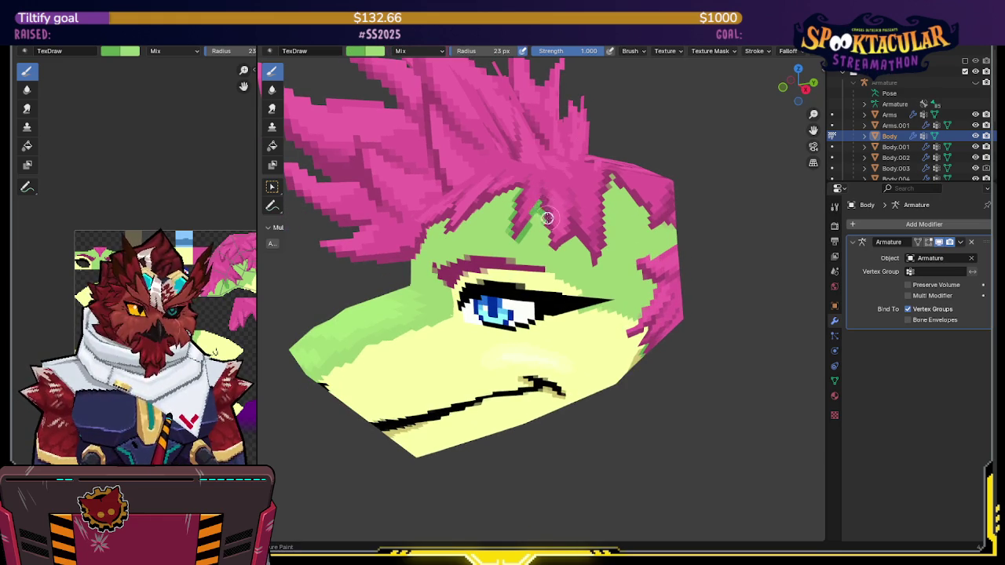
Show the wireframe overlays, orbit to check, save, and undo a stray dab
key(shift+alt+z)
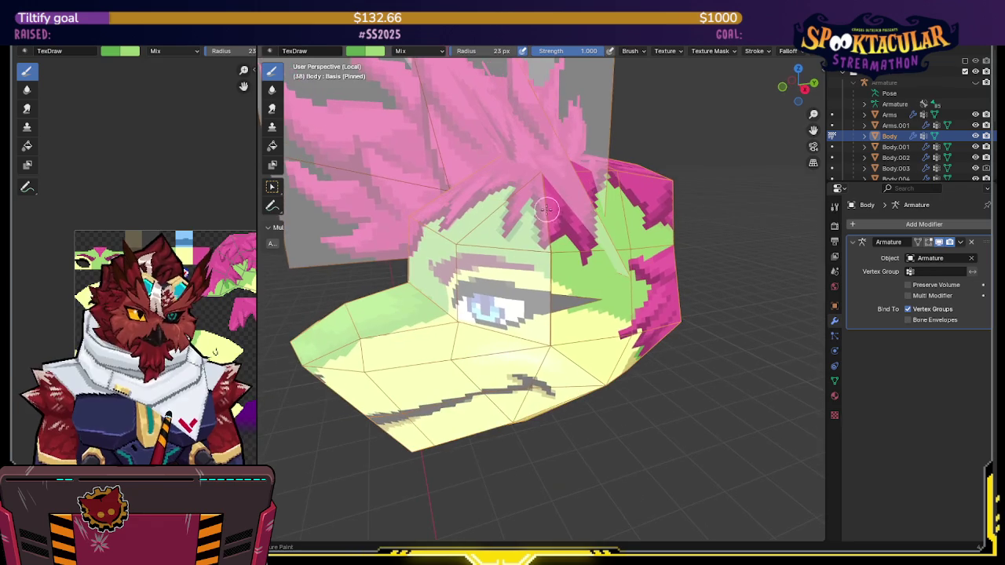
middle_drag(552, 230, 584, 215)
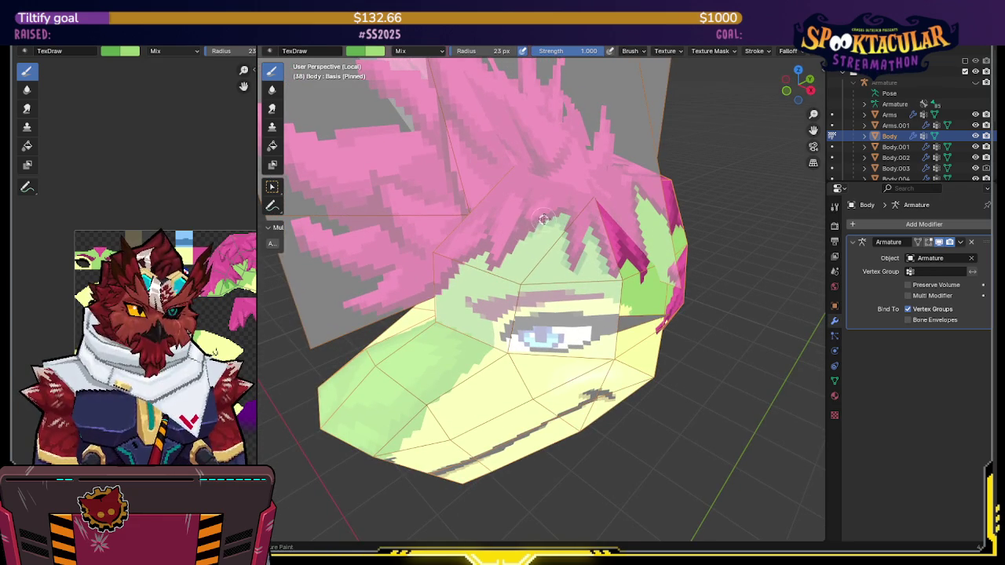
middle_drag(499, 265, 534, 248)
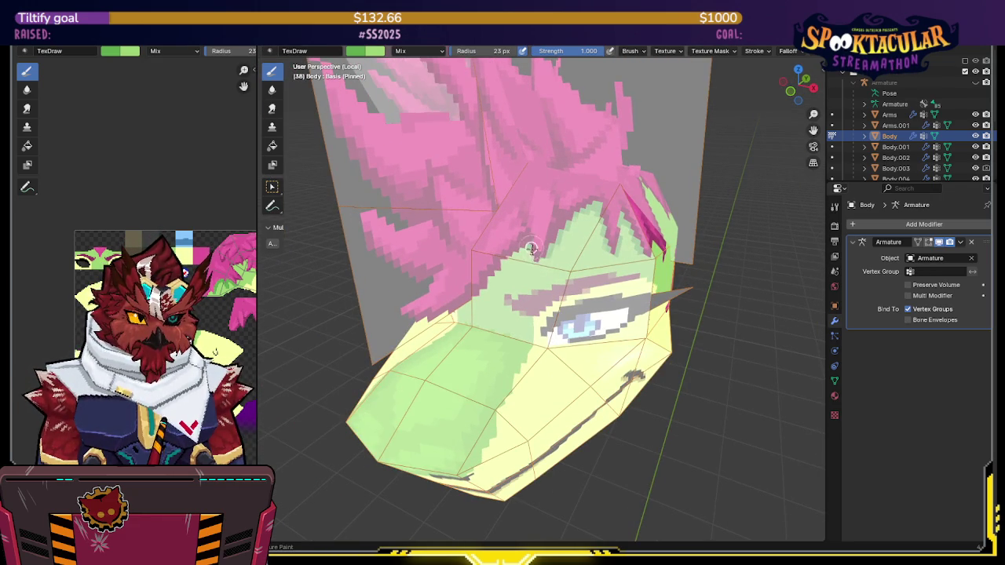
mouse_move(531, 250)
middle_down()
mouse_move(549, 256)
mouse_move(549, 234)
mouse_move(533, 226)
middle_up()
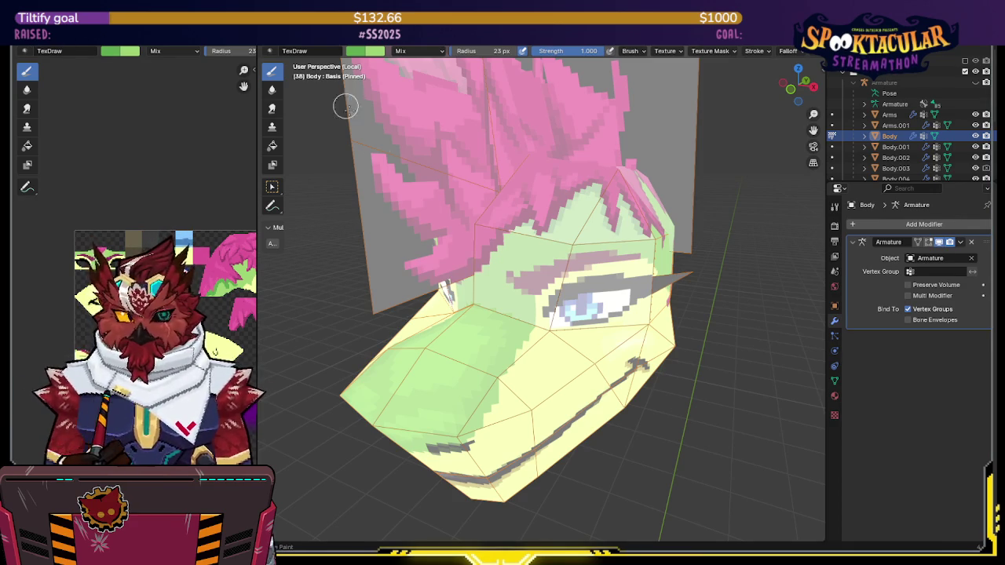
key(ctrl+s)
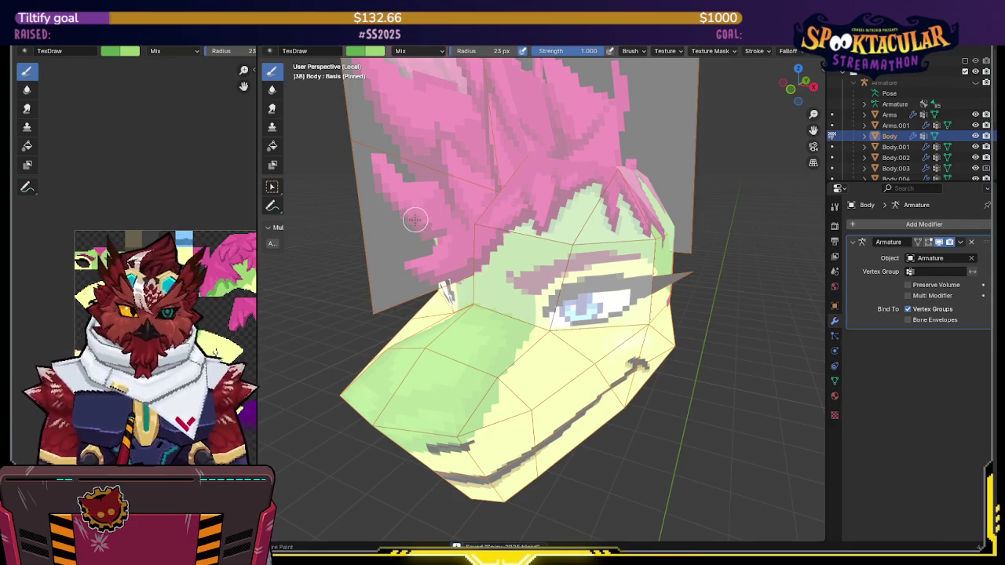
click(559, 223)
key(ctrl+z)
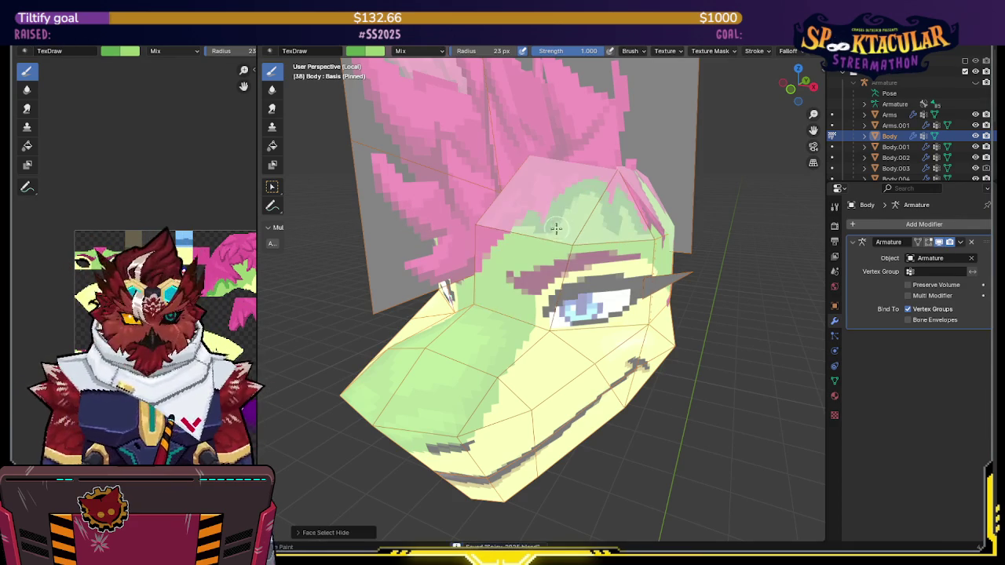
Undo the stray stroke and orbit to a near-front view of the head
key(ctrl+z)
middle_drag(534, 250, 530, 231)
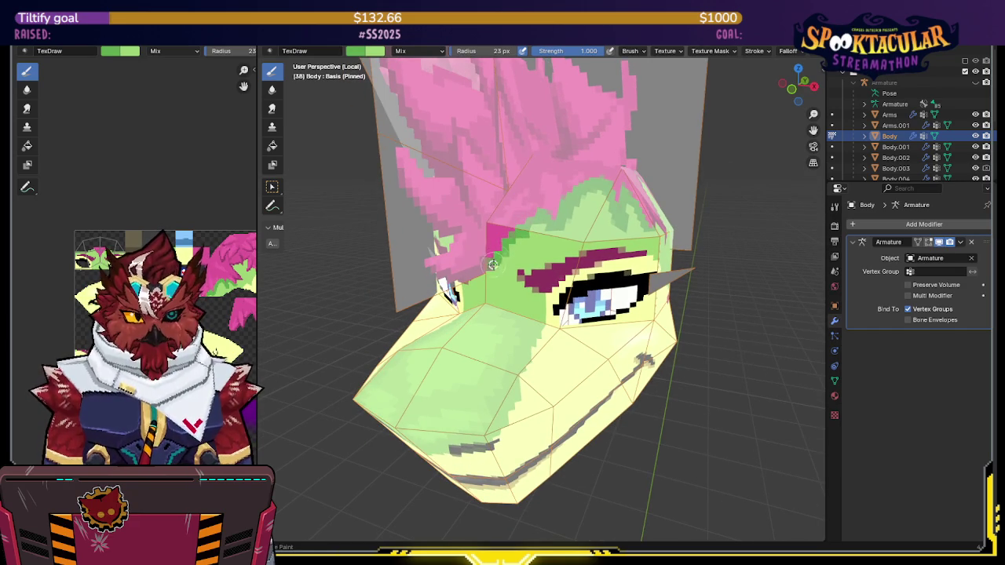
mouse_move(532, 216)
middle_down()
mouse_move(559, 202)
mouse_move(568, 231)
middle_up()
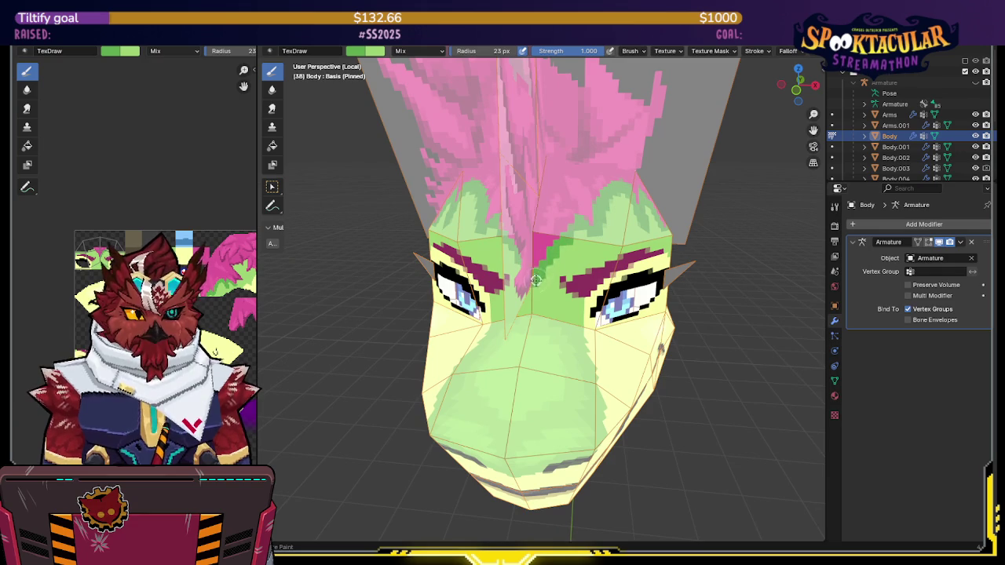
middle_drag(533, 276, 532, 281)
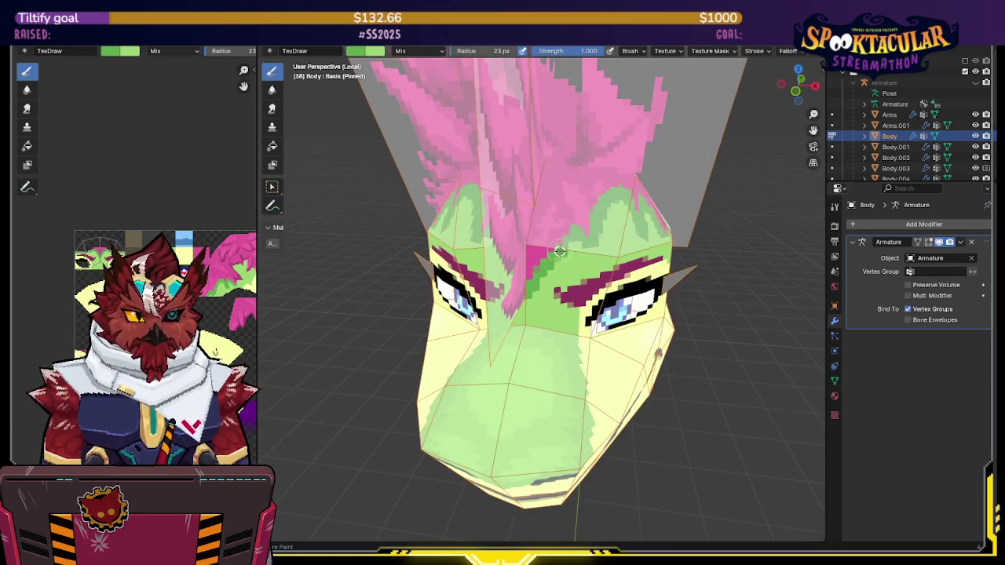
Dab a black pixel on the forehead, switch back to green, reveal hidden faces, and save
key(x)
click(560, 262)
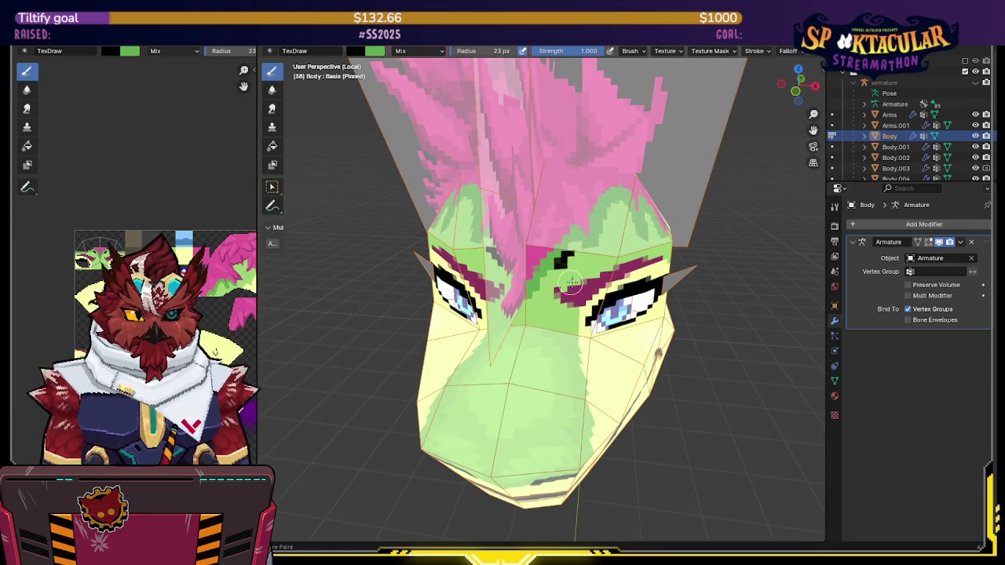
key(x)
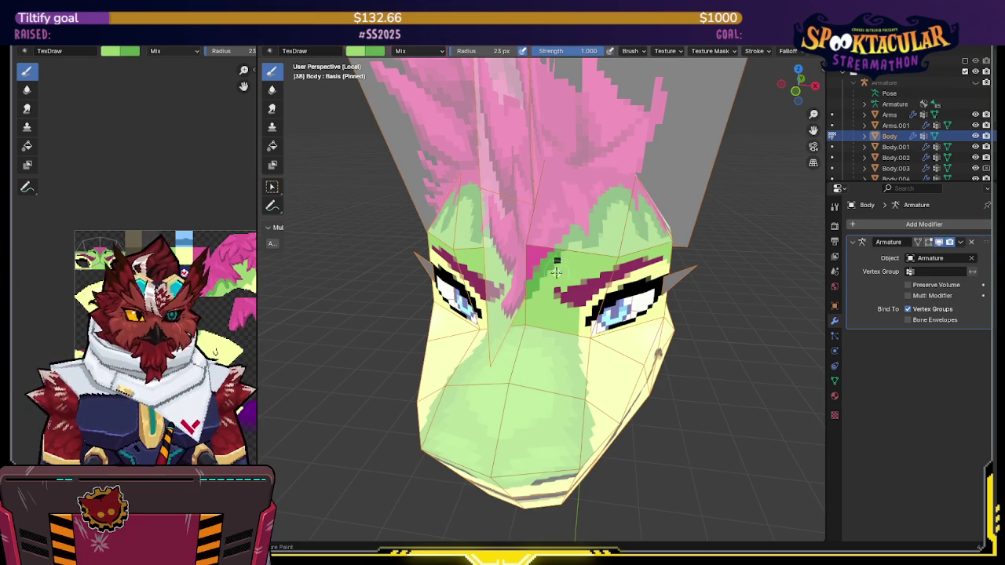
key(alt+h)
mouse_move(569, 254)
middle_down()
mouse_move(612, 207)
mouse_move(508, 209)
middle_up()
key(ctrl+s)
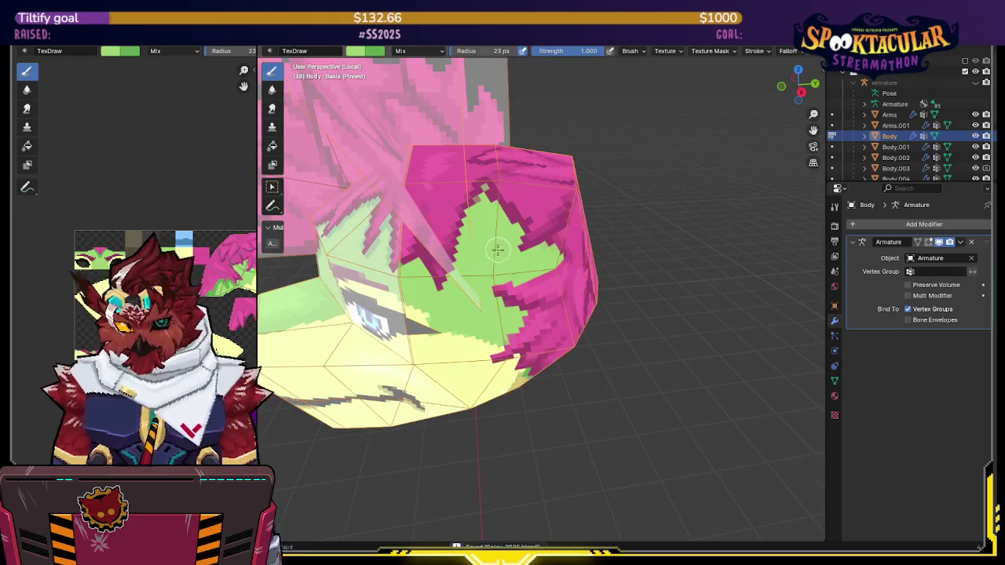
Orbit to face the head, sample a skin colour, swap back to green, and save
scroll(506, 227, up, 2)
middle_drag(507, 235, 471, 258)
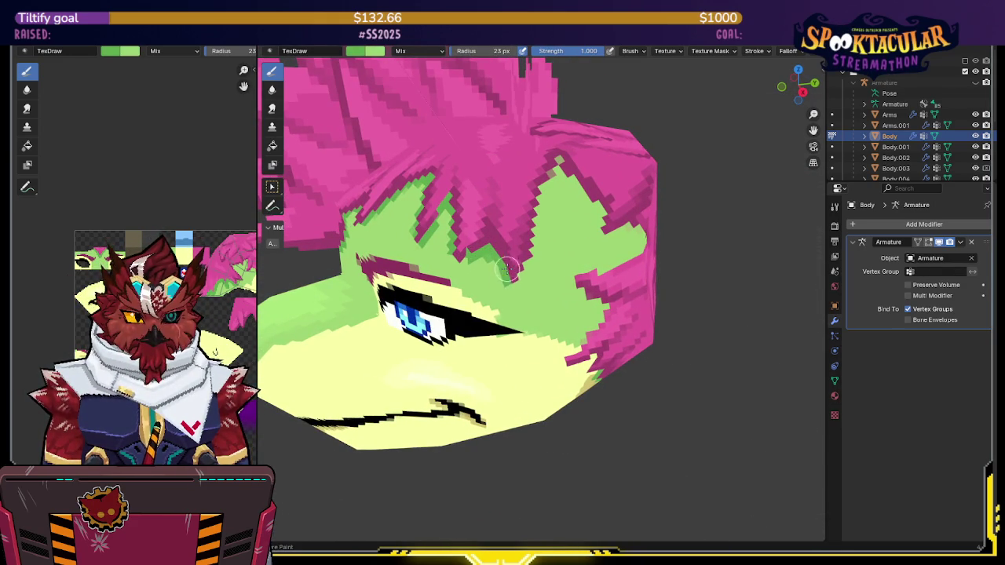
middle_drag(504, 271, 503, 273)
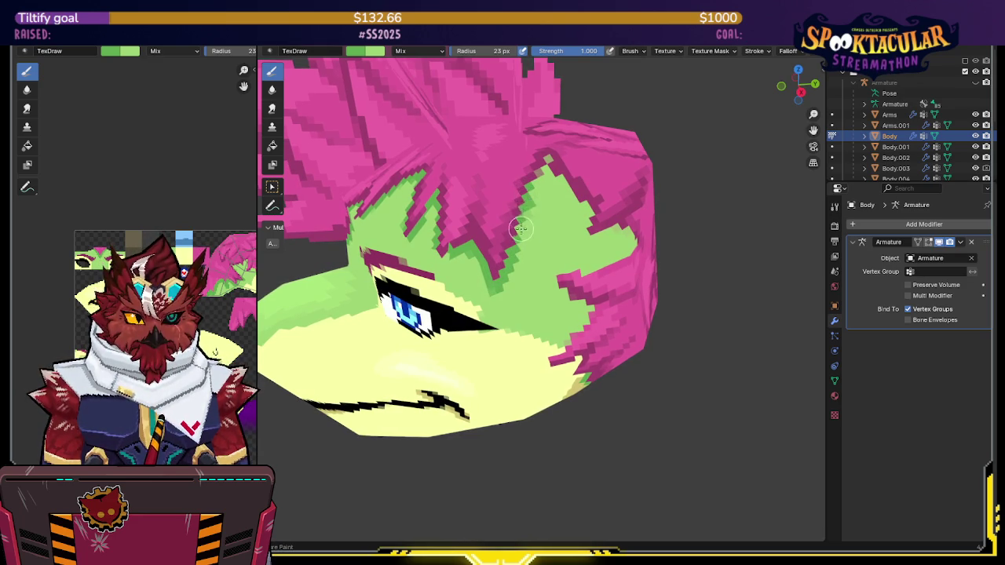
mouse_move(518, 234)
middle_down()
mouse_move(506, 208)
mouse_move(519, 225)
middle_up()
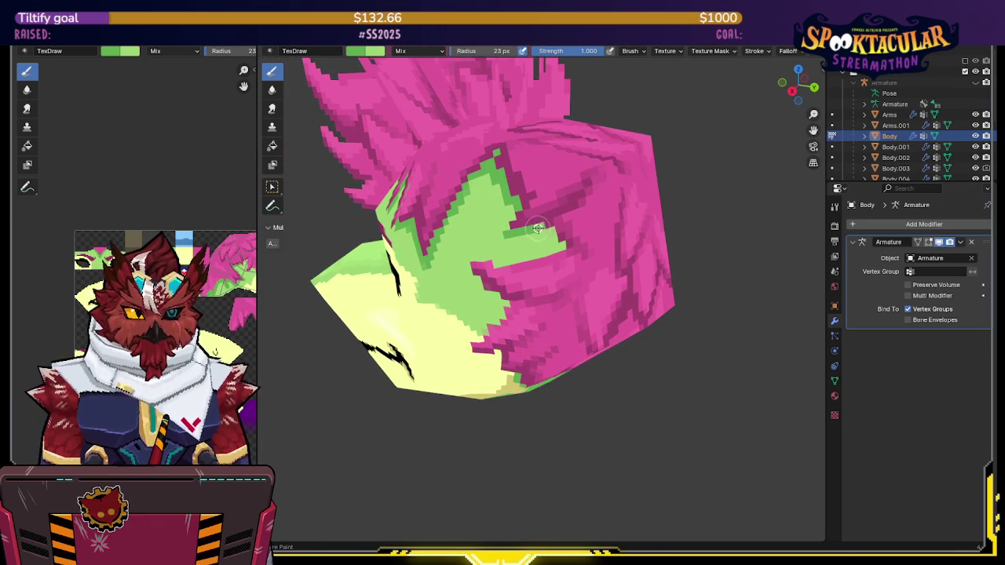
mouse_move(558, 246)
middle_down()
mouse_move(484, 217)
mouse_move(506, 219)
middle_up()
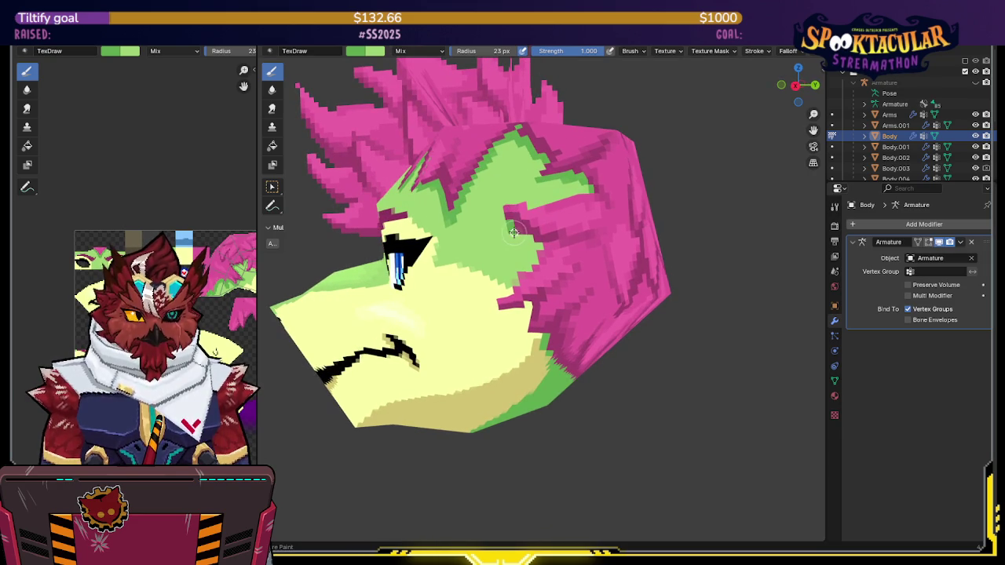
mouse_move(538, 248)
middle_down()
mouse_move(524, 314)
mouse_move(479, 183)
middle_up()
key(ctrl+s)
key(s)
key(x)
key(x)
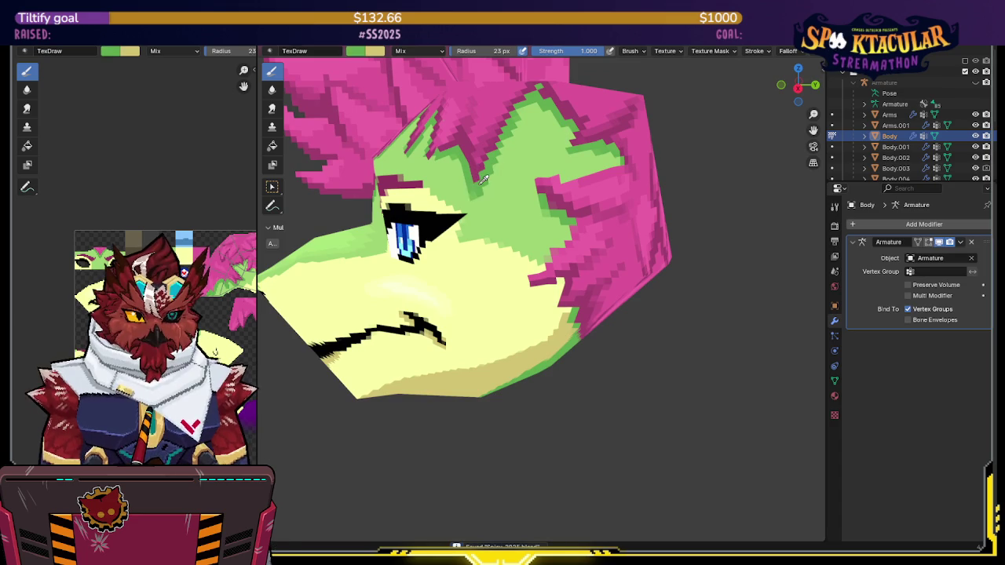
Orbit around the back-of-head hair, save again, and leave Texture Paint for Object Mode
mouse_move(450, 258)
middle_down()
mouse_move(530, 265)
mouse_move(517, 250)
middle_up()
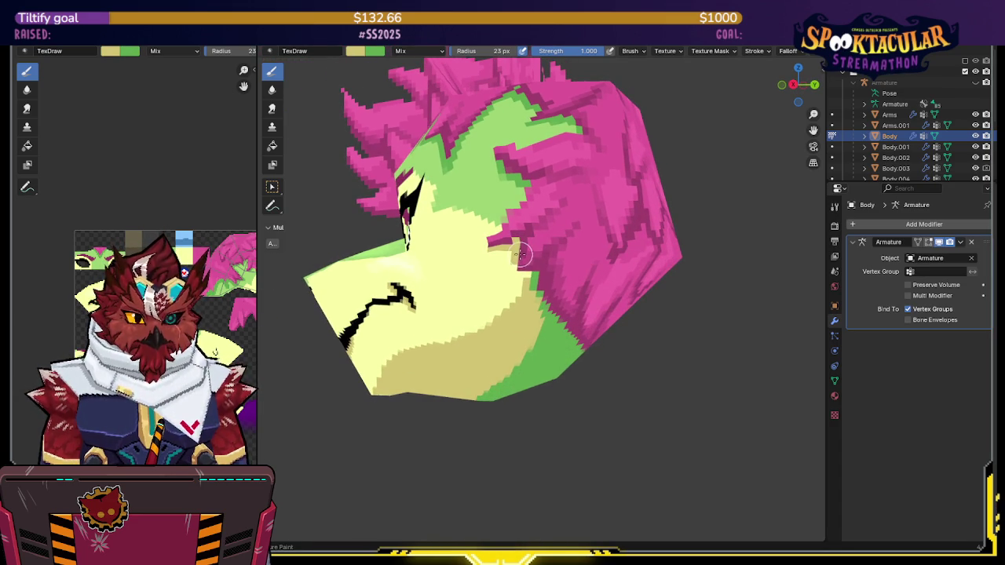
key(ctrl+s)
middle_drag(523, 257, 528, 248)
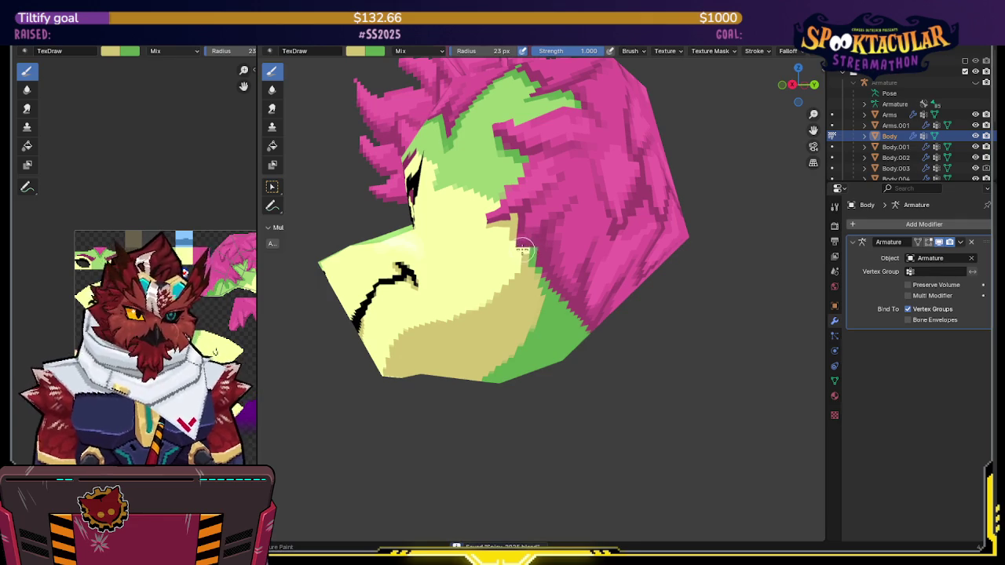
mouse_move(523, 245)
middle_down()
mouse_move(521, 209)
mouse_move(552, 236)
mouse_move(559, 269)
mouse_move(600, 250)
middle_up()
scroll(539, 256, down, 2)
scroll(612, 216, up, 2)
mouse_move(628, 212)
middle_down()
mouse_move(549, 235)
mouse_move(522, 257)
middle_up()
key(Tab)
key(ctrl+Tab)
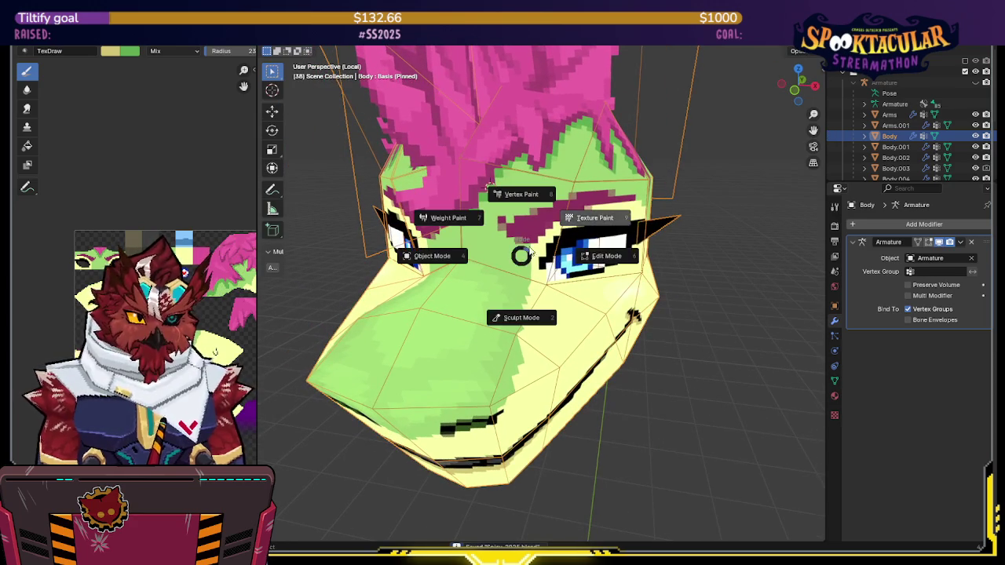
Briefly enter Texture Paint, adjust the zoom, and return to Object Mode
click(570, 222)
scroll(571, 223, up, 2)
scroll(550, 243, up, 2)
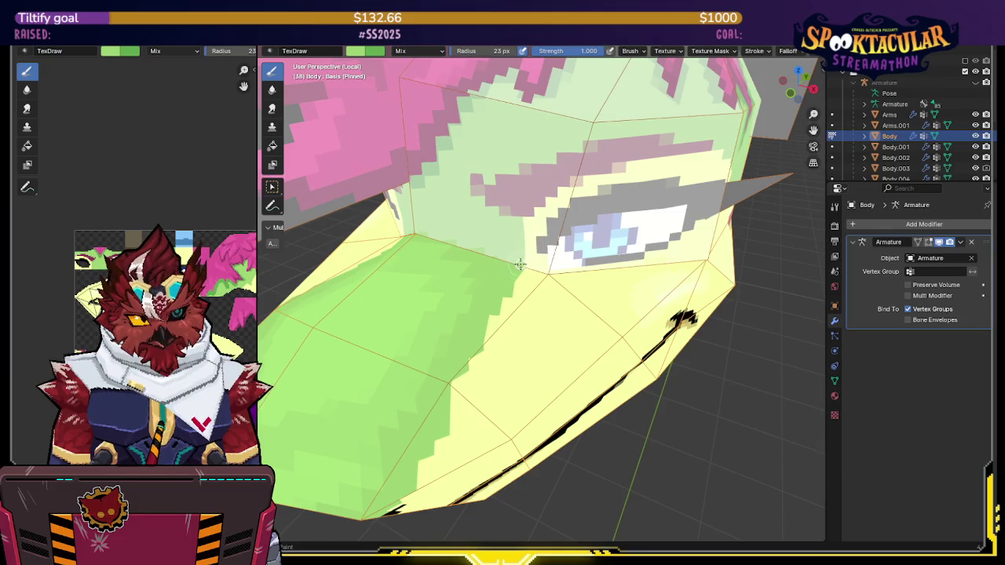
scroll(538, 242, up, 2)
scroll(538, 242, down, 2)
scroll(538, 242, down, 3)
mouse_move(539, 241)
middle_down()
mouse_move(576, 224)
mouse_move(515, 245)
mouse_move(638, 232)
mouse_move(494, 217)
middle_up()
key(ctrl+Tab)
click(546, 235)
scroll(515, 245, down, 2)
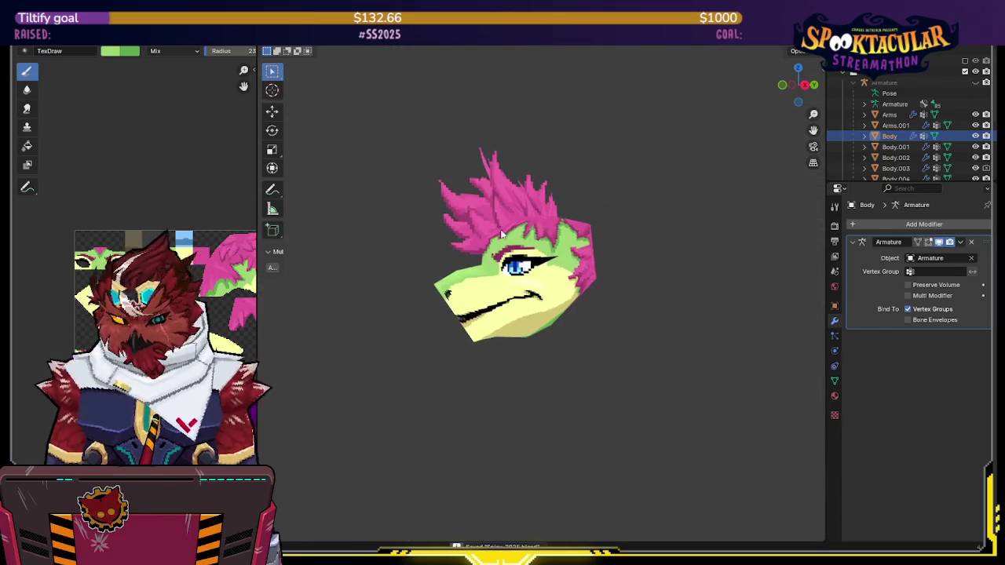
Reveal the hidden body and horns, restore overlays, zoom onto the head, and enter Texture Paint
key(alt+h)
mouse_move(559, 209)
middle_down()
mouse_move(607, 230)
mouse_move(550, 243)
middle_up()
key(shift+alt+z)
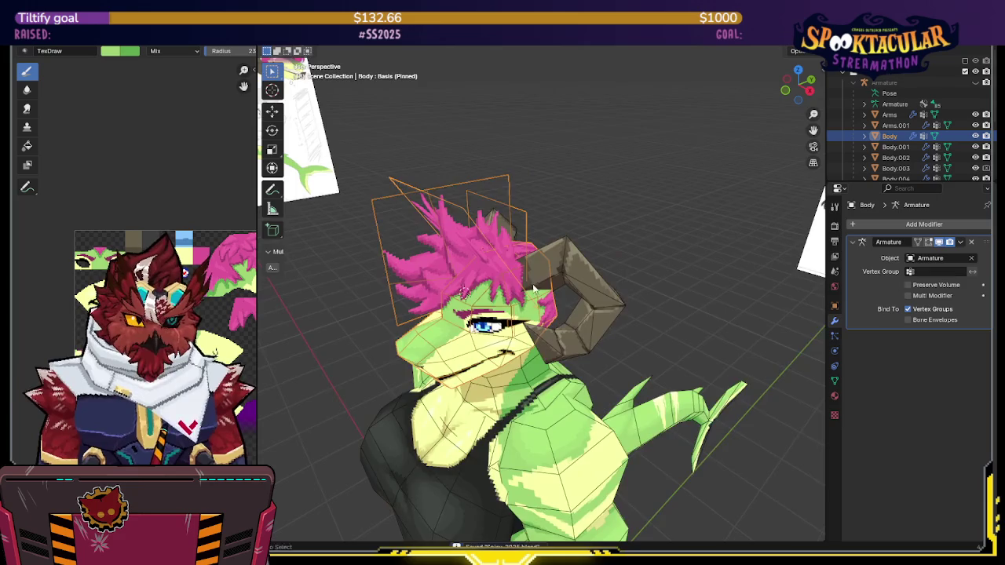
scroll(527, 252, up, 3)
scroll(539, 260, up, 2)
scroll(539, 260, up, 2)
key(ctrl+Tab)
click(544, 287)
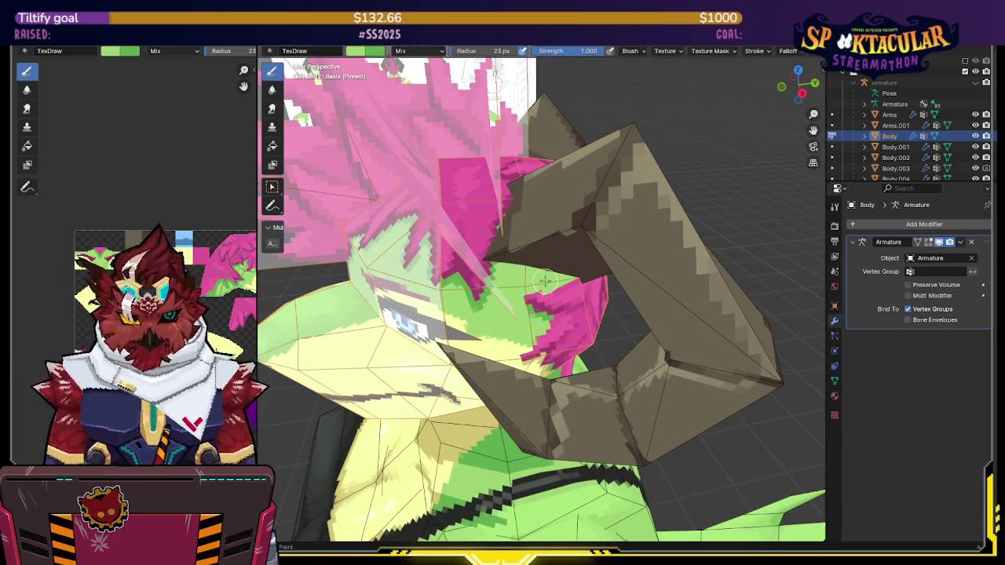
Sample the green skin colour, isolate the head in Local view and swap paint colours
middle_drag(539, 258, 502, 259)
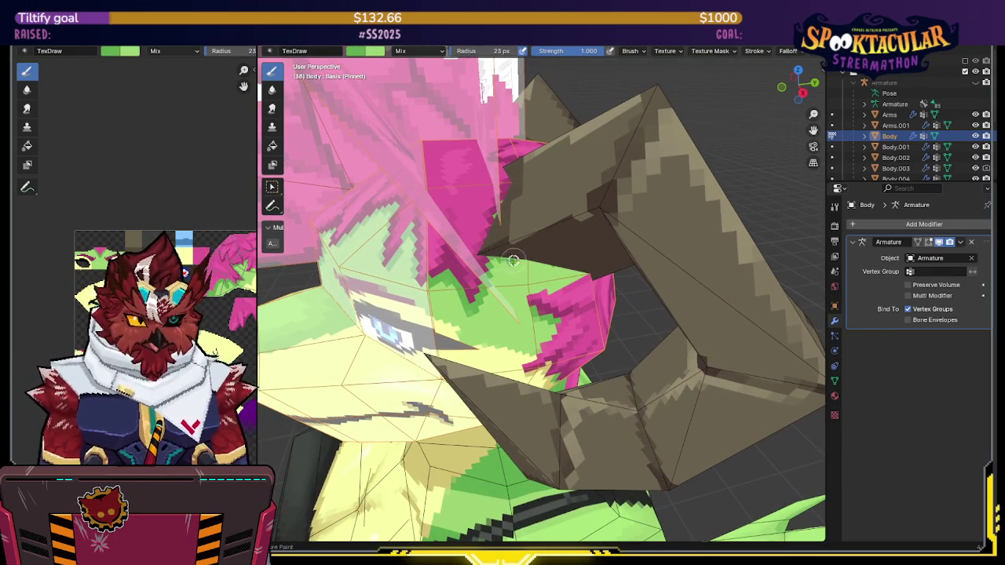
mouse_move(569, 263)
middle_down()
mouse_move(555, 245)
mouse_move(543, 256)
mouse_move(492, 246)
mouse_move(635, 173)
mouse_move(570, 223)
middle_up()
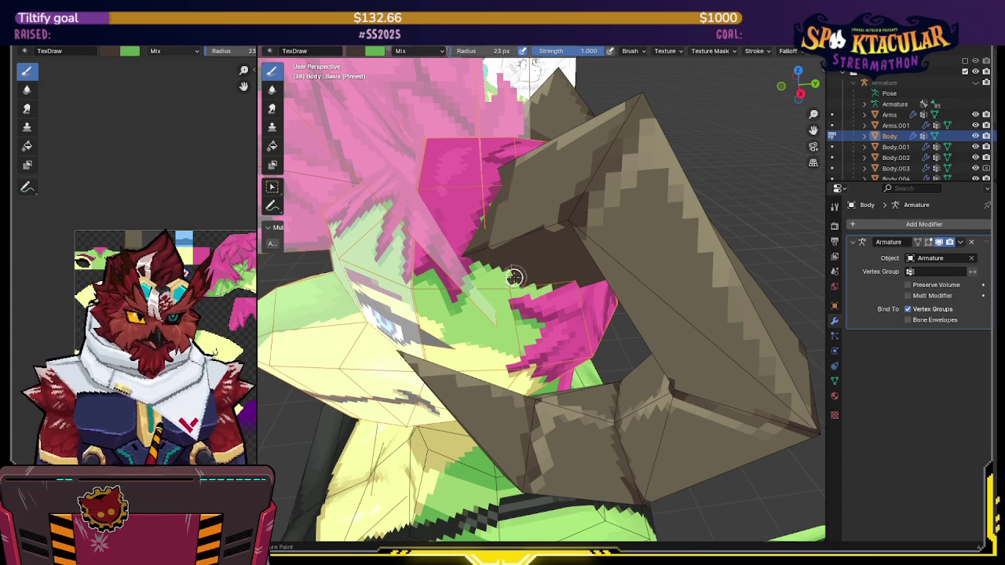
key(s)
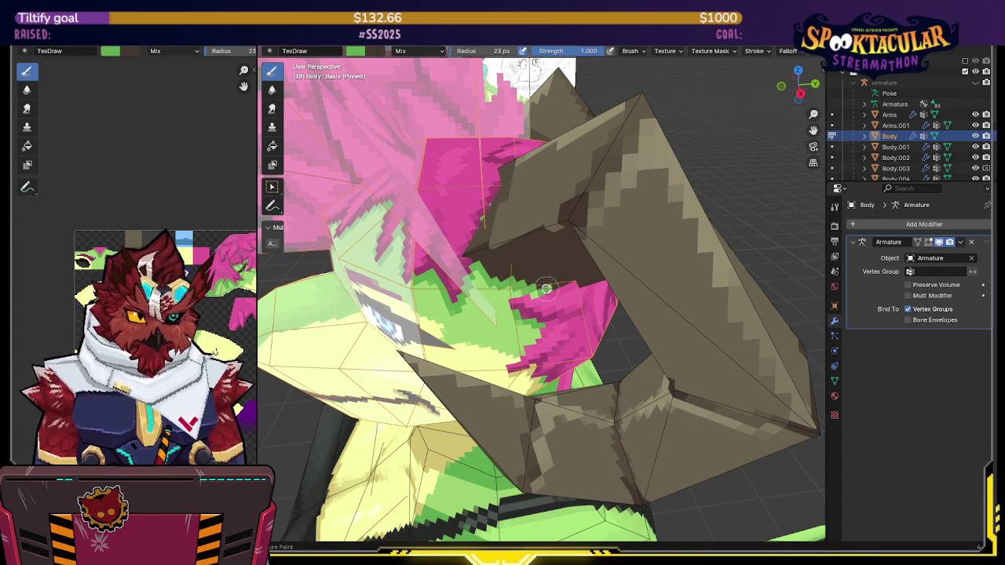
middle_drag(523, 249, 523, 236)
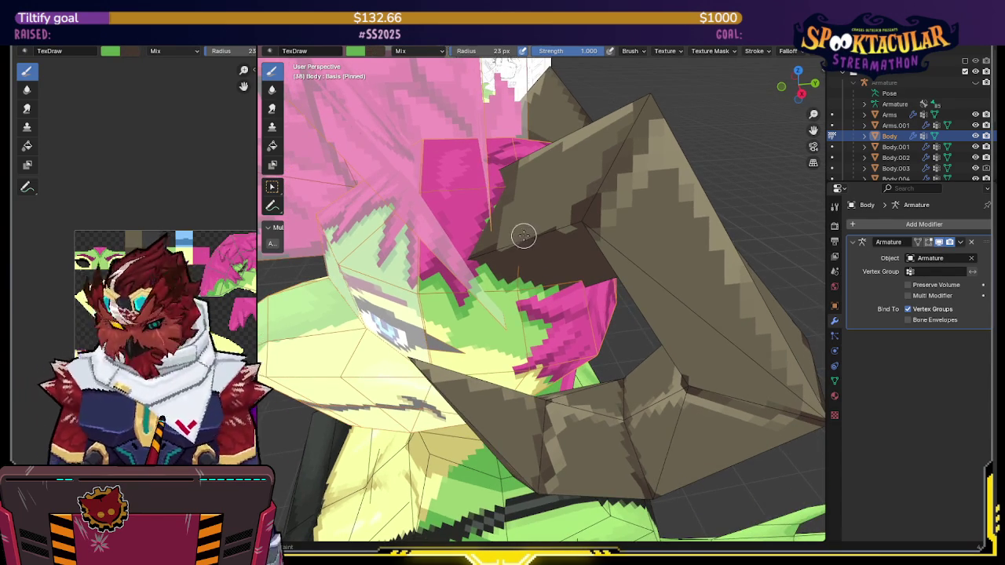
key(slash)
key(slash)
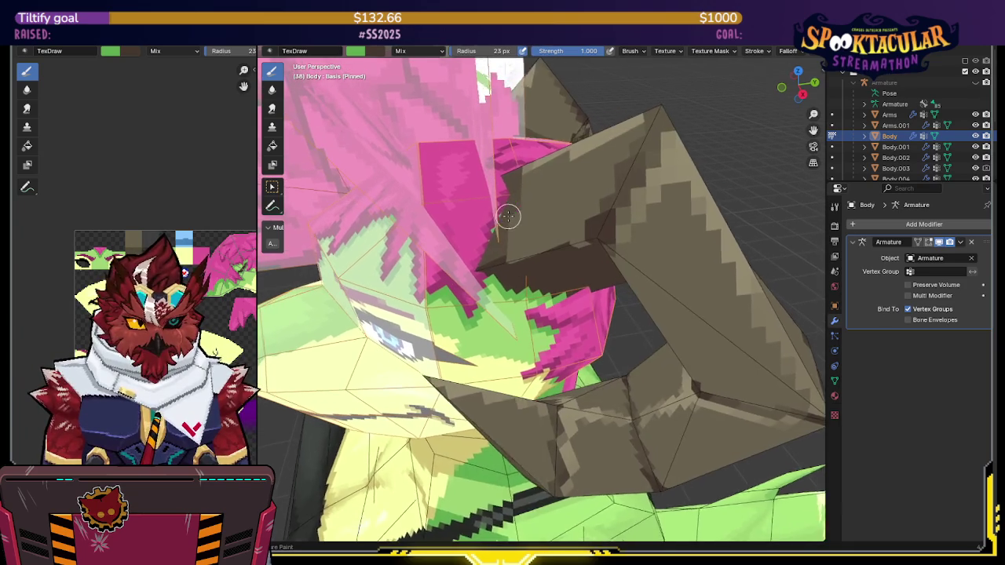
key(slash)
key(x)
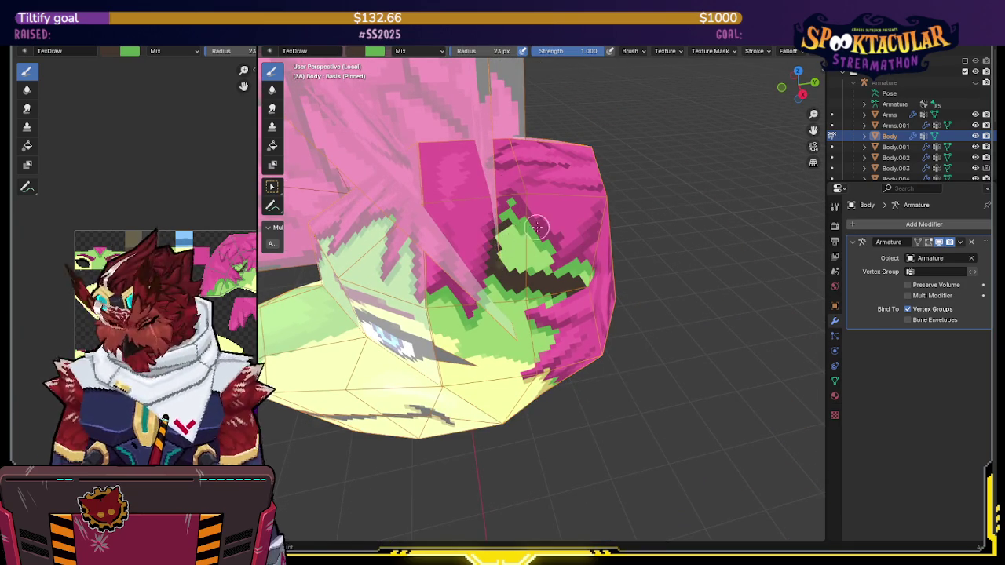
Re-isolate the head at a new angle and zoom in and out on it
key(slash)
key(slash)
middle_drag(486, 264, 491, 244)
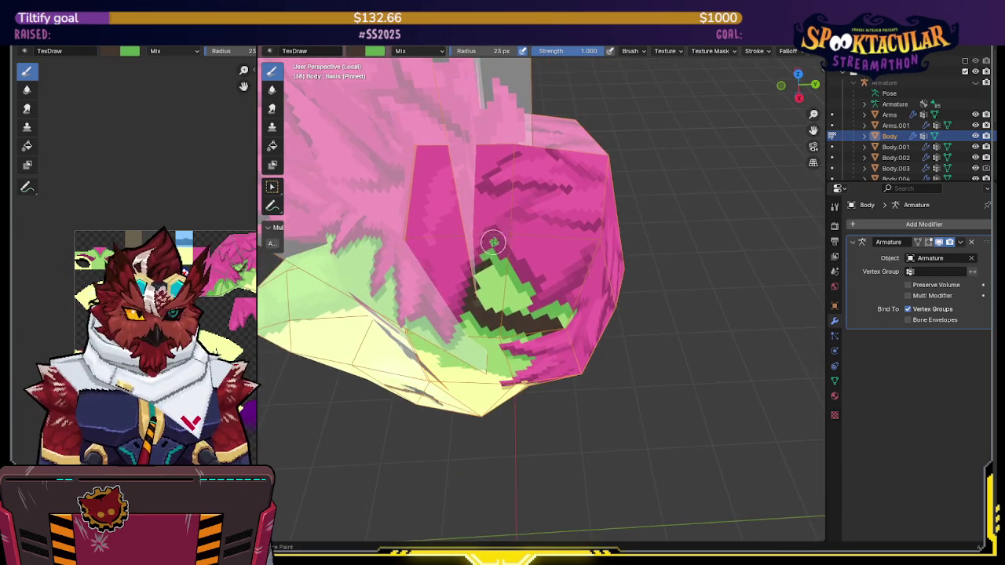
key(slash)
key(slash)
key(slash)
mouse_move(512, 194)
middle_down()
mouse_move(527, 200)
mouse_move(542, 179)
mouse_move(597, 154)
mouse_move(550, 157)
middle_up()
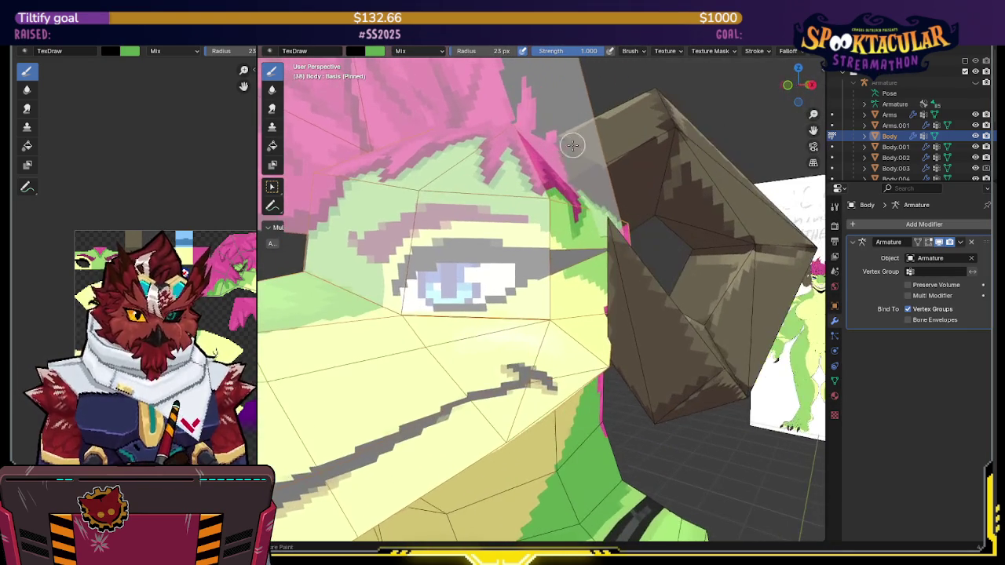
scroll(146, 150, up, 2)
scroll(146, 151, up, 2)
scroll(146, 150, up, 2)
scroll(146, 151, down, 2)
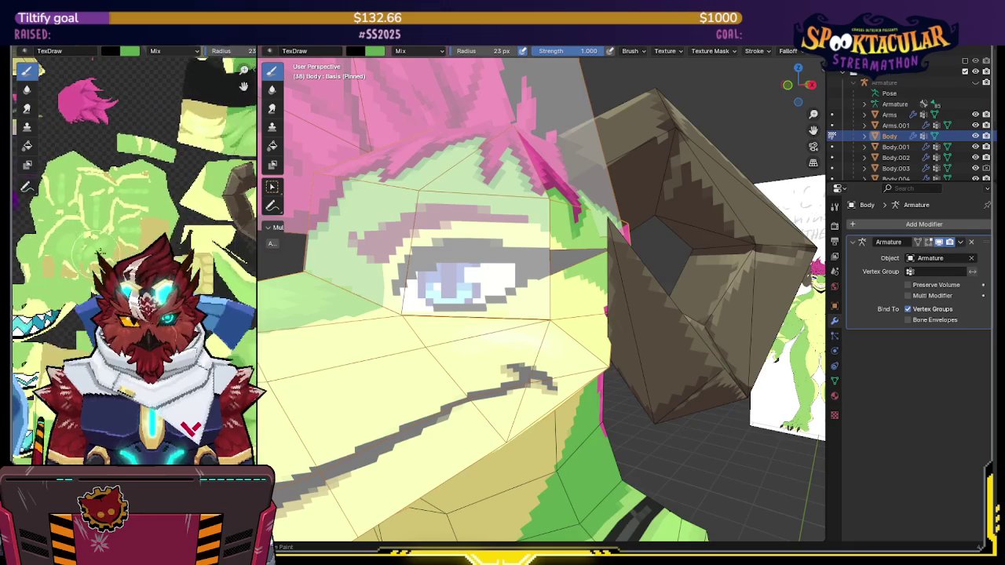
scroll(146, 172, down, 2)
scroll(145, 204, down, 2)
Toggle Local view around the back of the hair to paint green along the hairline
middle_drag(502, 251, 536, 243)
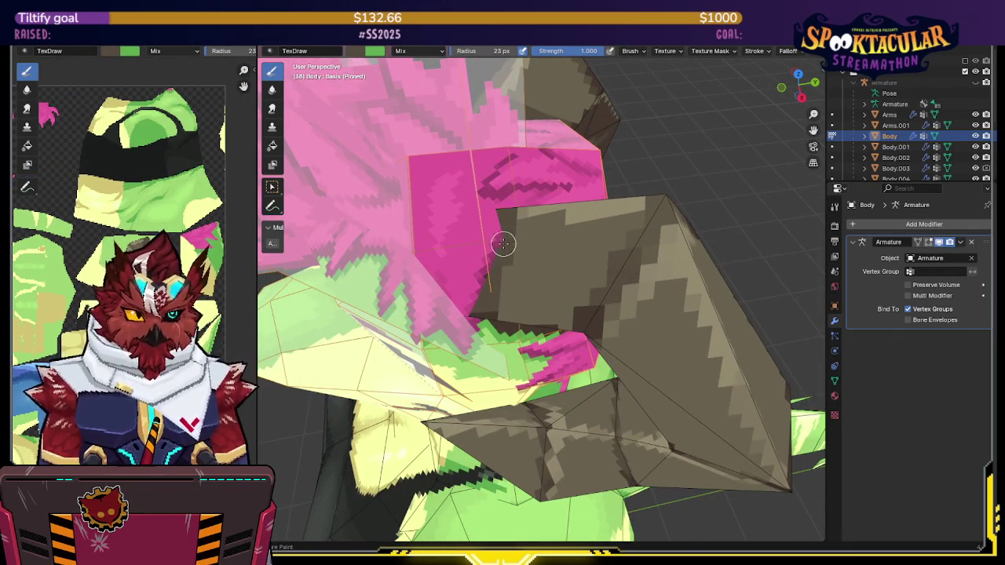
key(slash)
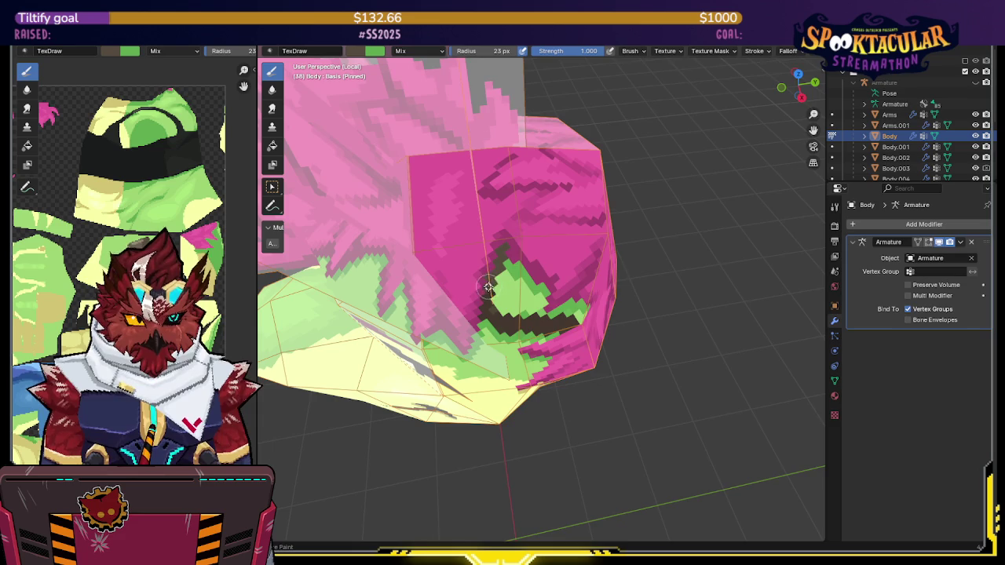
key(slash)
key(slash)
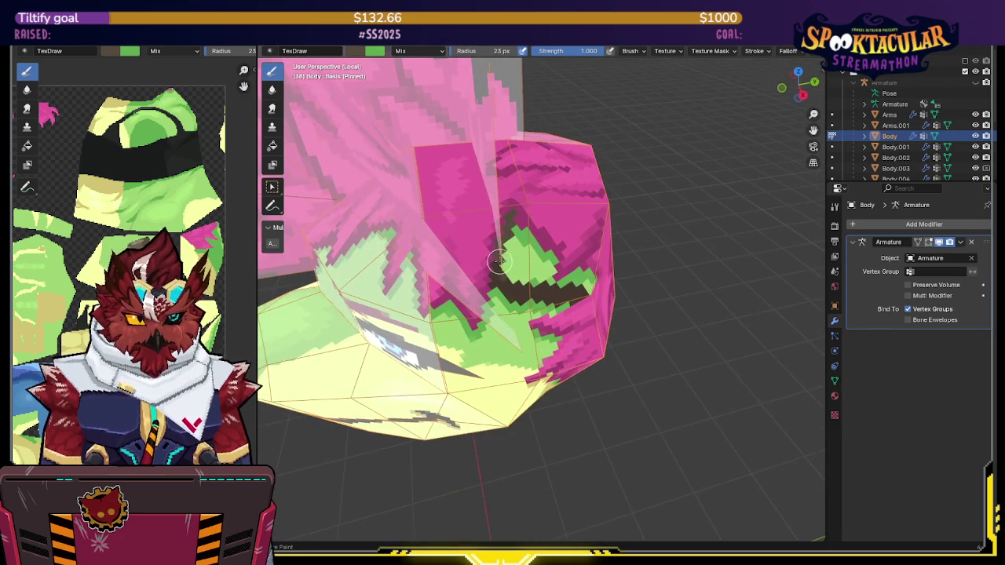
key(slash)
mouse_move(514, 230)
middle_down()
mouse_move(420, 171)
mouse_move(457, 198)
middle_up()
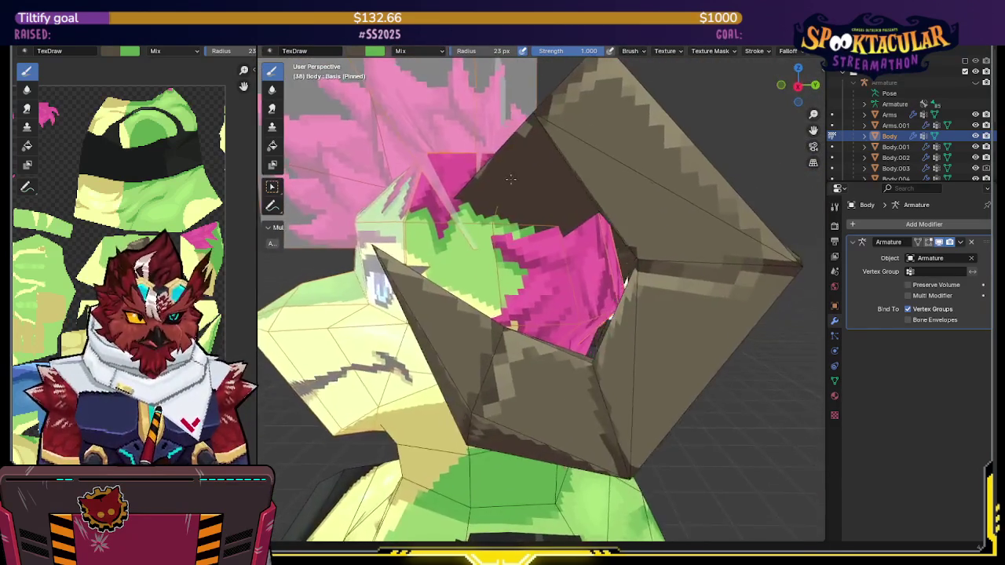
key(slash)
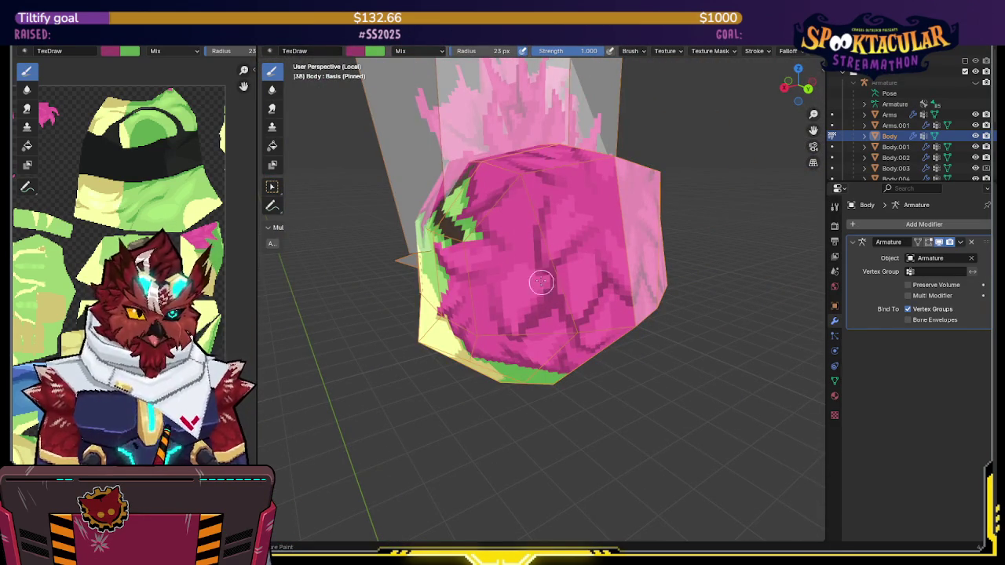
Isolate the head in Local view and orbit to the hairline at the back
key(slash)
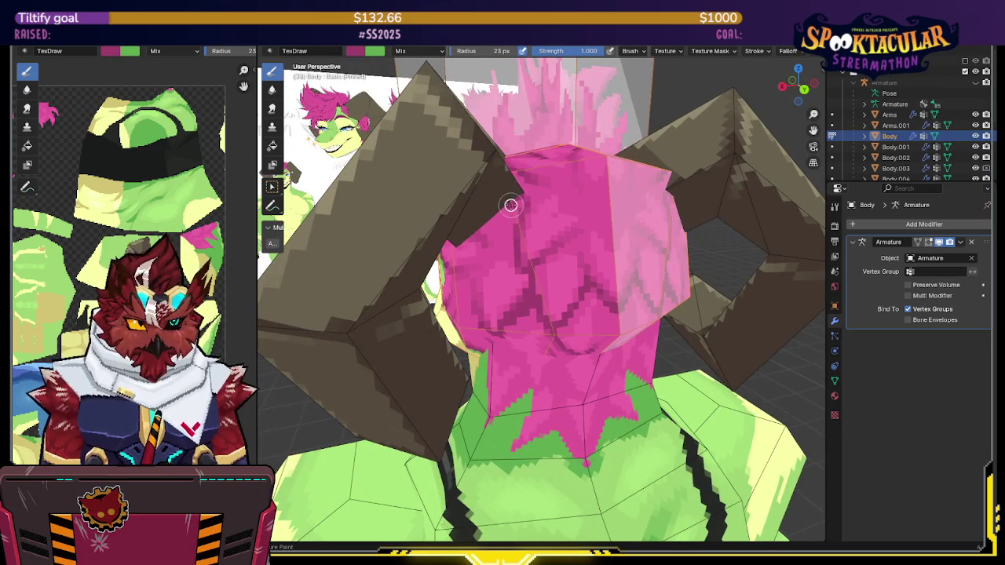
mouse_move(475, 226)
middle_down()
mouse_move(538, 225)
mouse_move(465, 222)
mouse_move(493, 215)
mouse_move(492, 236)
mouse_move(495, 204)
middle_up()
key(KP_Divide)
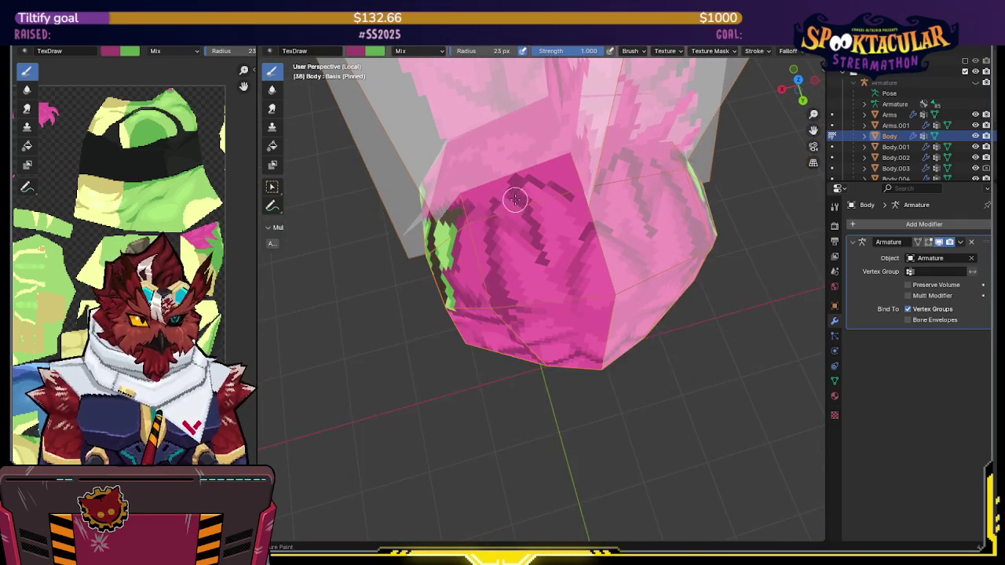
mouse_move(499, 190)
middle_down()
mouse_move(523, 179)
mouse_move(530, 188)
middle_up()
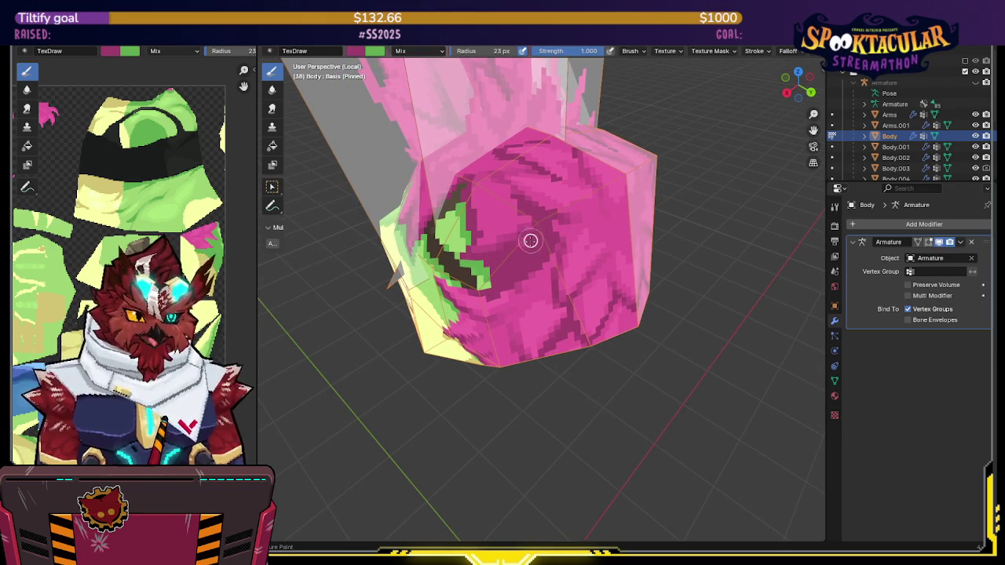
mouse_move(539, 220)
middle_down()
mouse_move(527, 236)
mouse_move(585, 177)
mouse_move(536, 248)
middle_up()
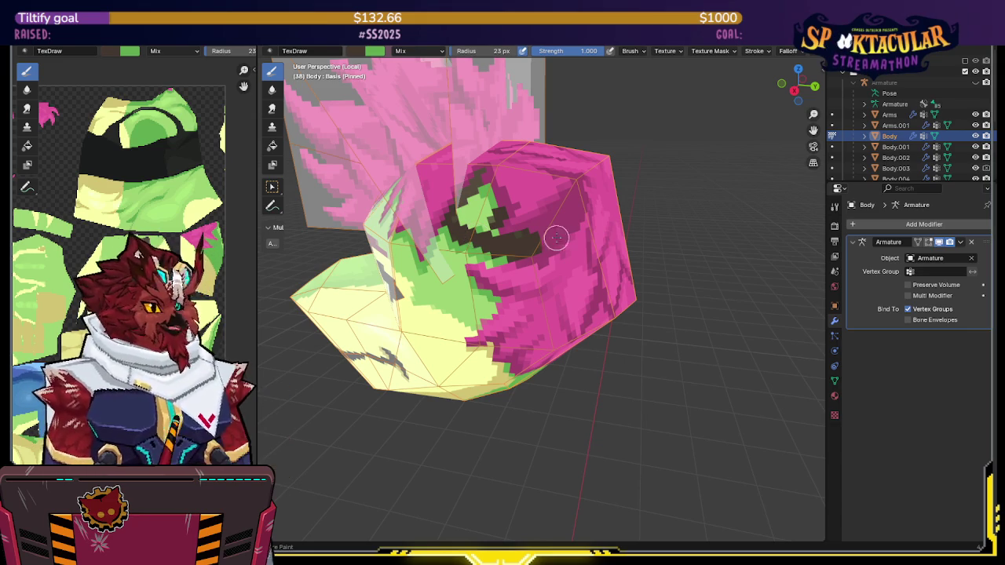
middle_drag(576, 228, 575, 218)
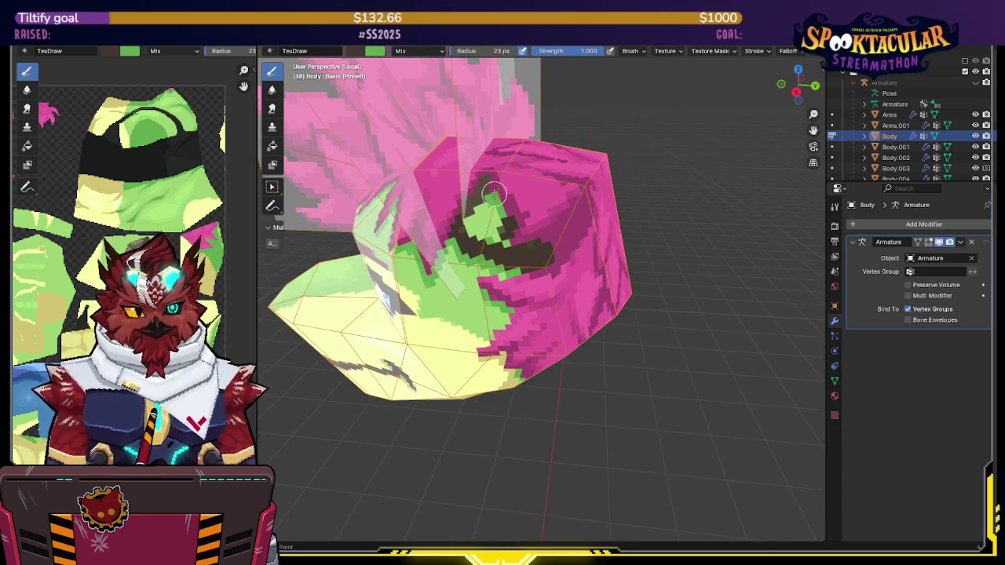
Sample the dark colour, outline the green hairline patch, and return to Object Mode
key(s)
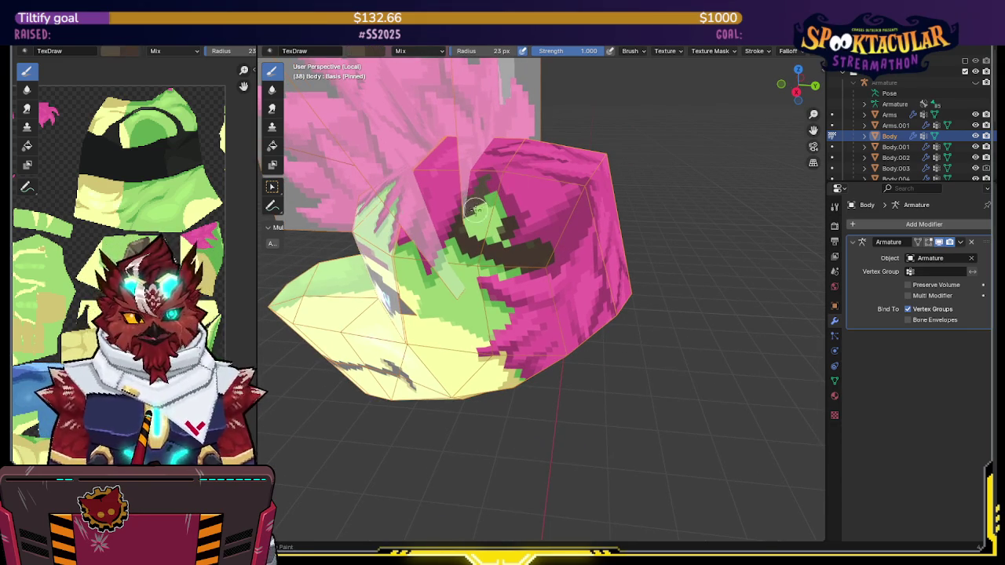
mouse_move(464, 227)
mouse_down()
mouse_move(505, 227)
mouse_move(477, 216)
mouse_up()
middle_drag(477, 216, 541, 202)
key(ctrl+Tab)
click(511, 224)
Hide overlays, unhide the whole model, save the texture image with Alt+S, then restore overlays
key(shift+alt+z)
key(alt+h)
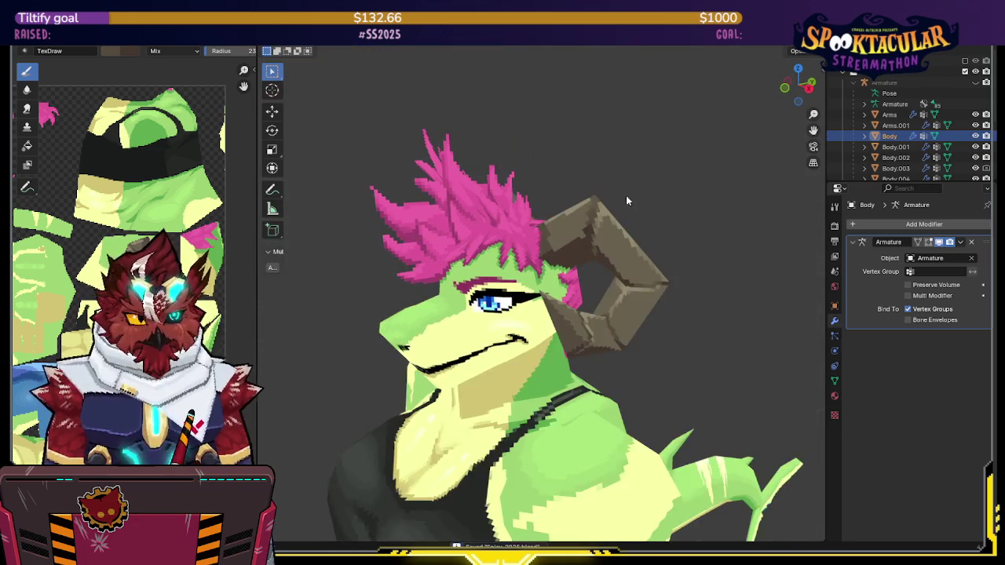
middle_drag(628, 194, 598, 232)
key(alt+s)
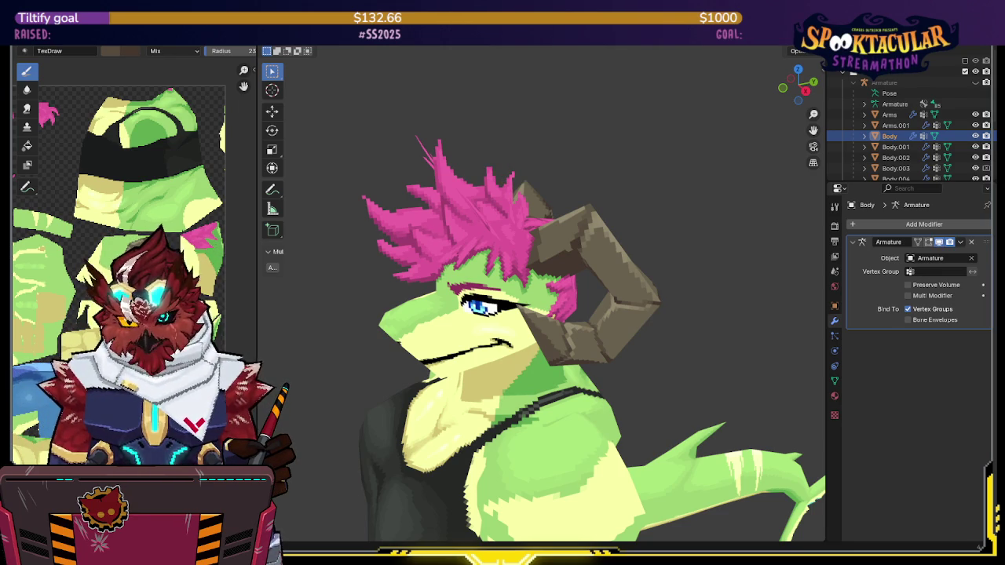
middle_drag(602, 185, 576, 184)
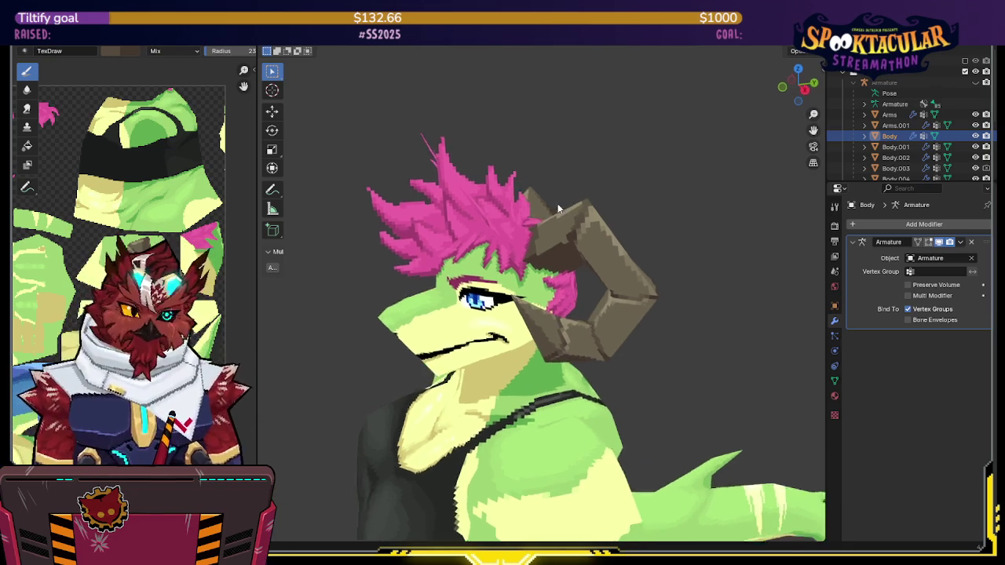
key(shift+alt+z)
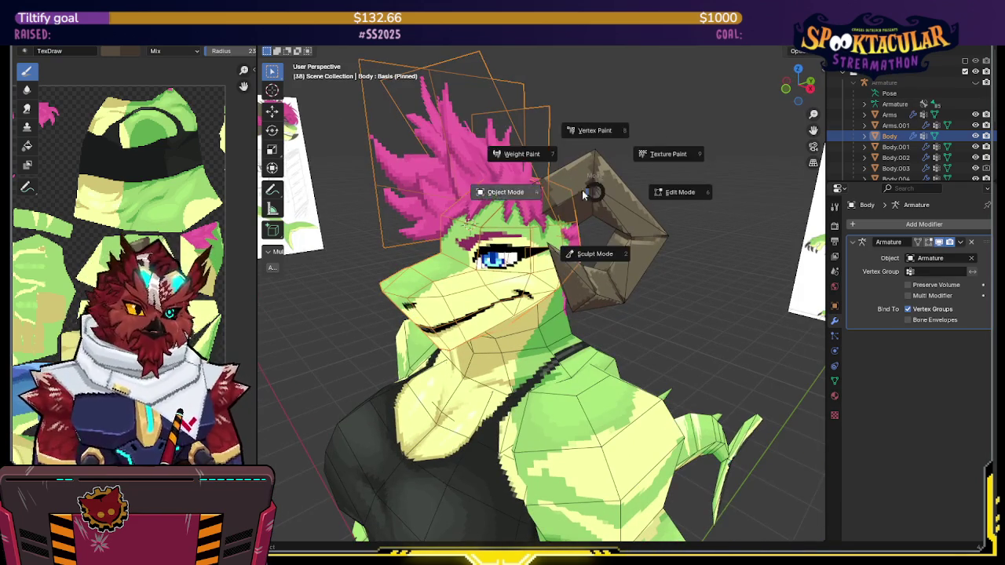
Select the Body.002 neck mesh behind the head and put it in Texture Paint mode
key(ctrl+s)
mouse_move(656, 130)
middle_down()
mouse_move(481, 196)
mouse_move(642, 153)
mouse_move(619, 131)
mouse_move(542, 134)
middle_up()
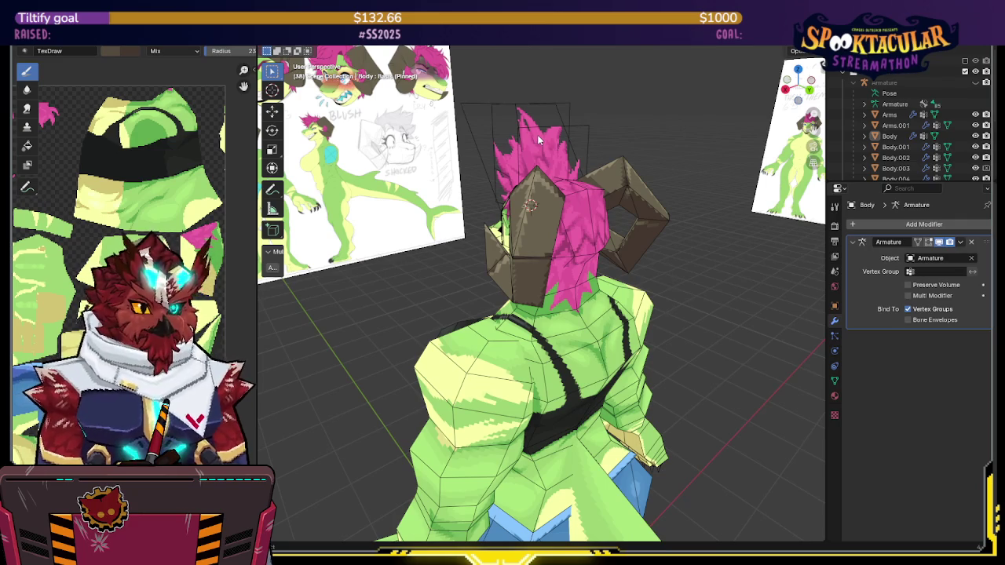
middle_drag(647, 272, 597, 282)
scroll(550, 298, up, 3)
click(537, 307)
key(ctrl+Tab)
click(587, 274)
Orbit behind the head to the nape and sample the magenta hair colour
scroll(542, 325, up, 2)
middle_drag(510, 216, 407, 224)
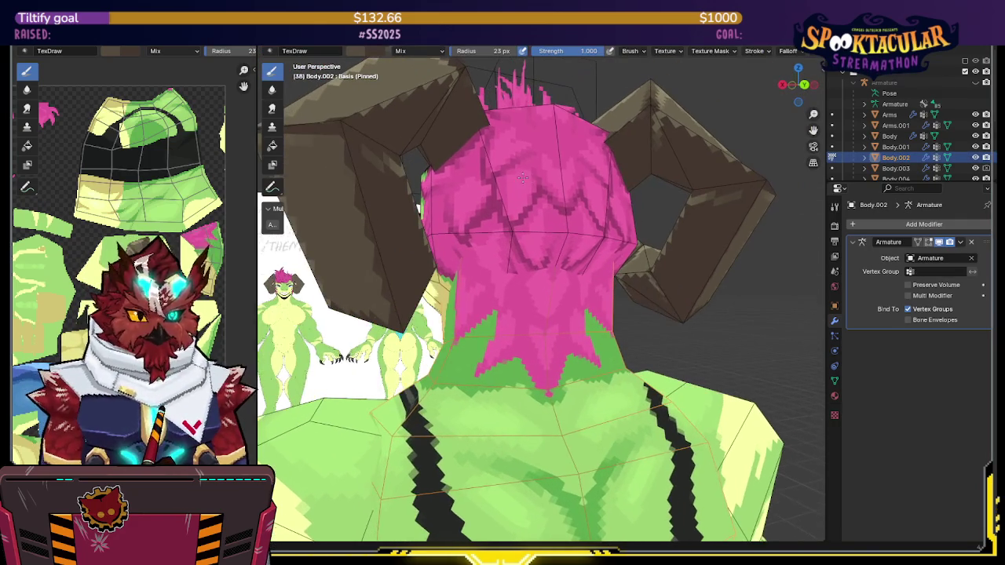
scroll(145, 213, down, 3)
scroll(145, 213, up, 2)
scroll(145, 214, up, 2)
key(s)
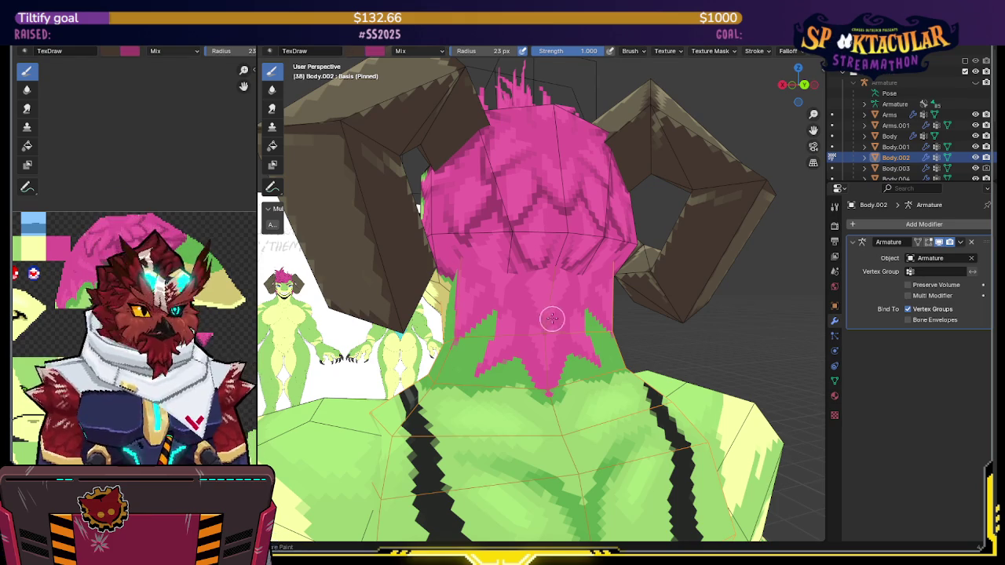
Paint a trial magenta stroke on the nape, undo it, and isolate the neck
mouse_move(529, 311)
shift+middle_down()
mouse_move(519, 261)
mouse_move(471, 338)
shift+middle_up()
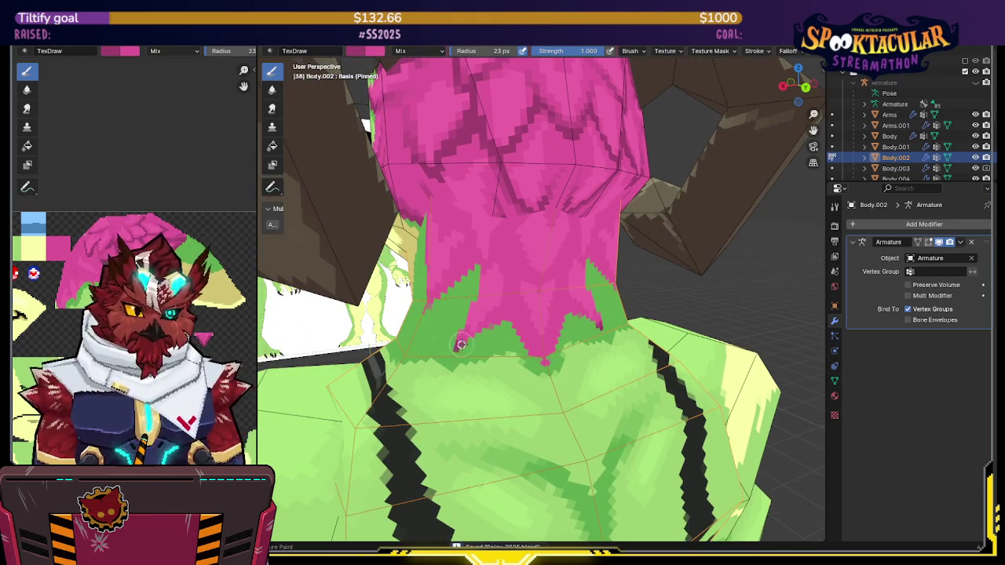
shift+middle_drag(471, 329, 496, 294)
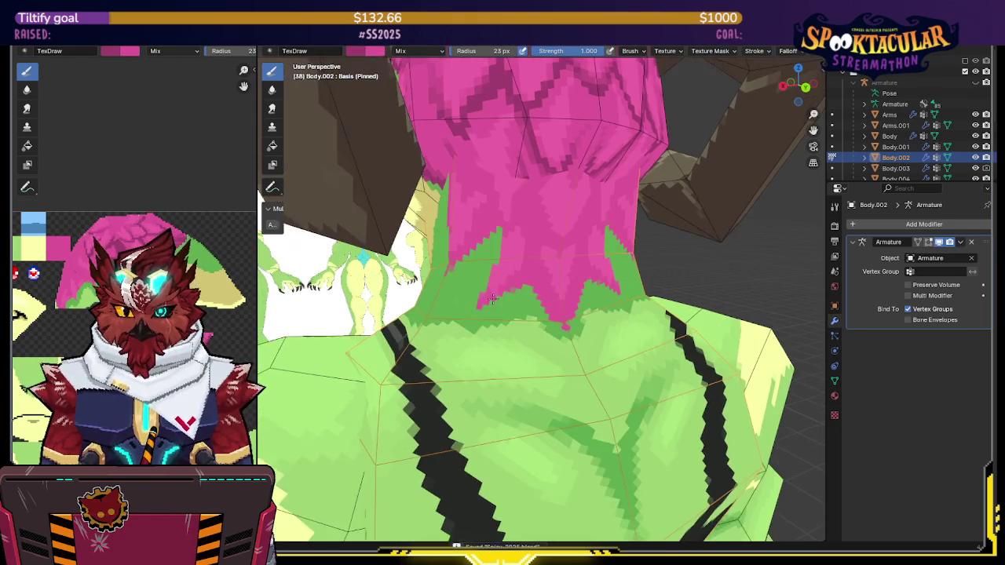
drag(476, 312, 512, 288)
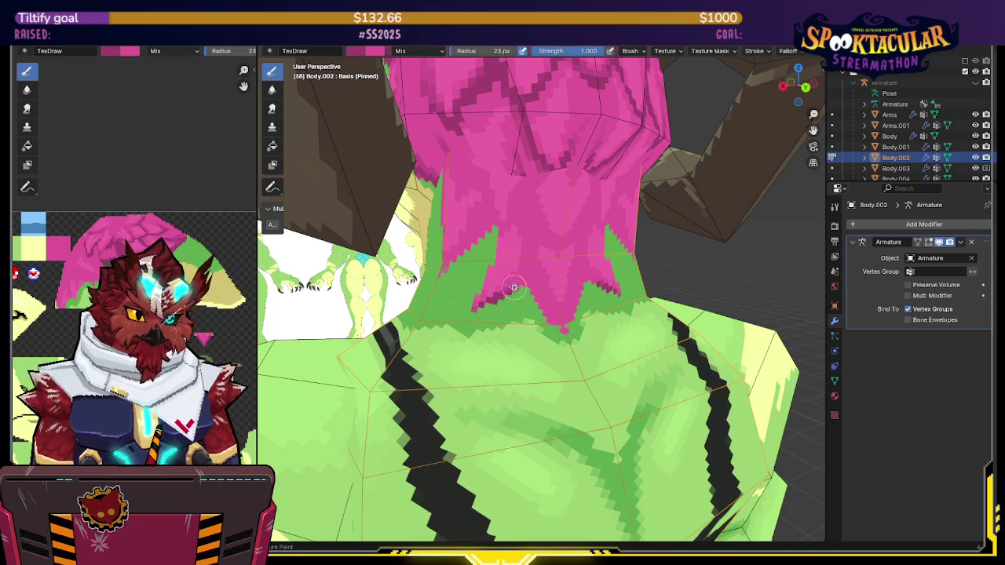
key(ctrl+z)
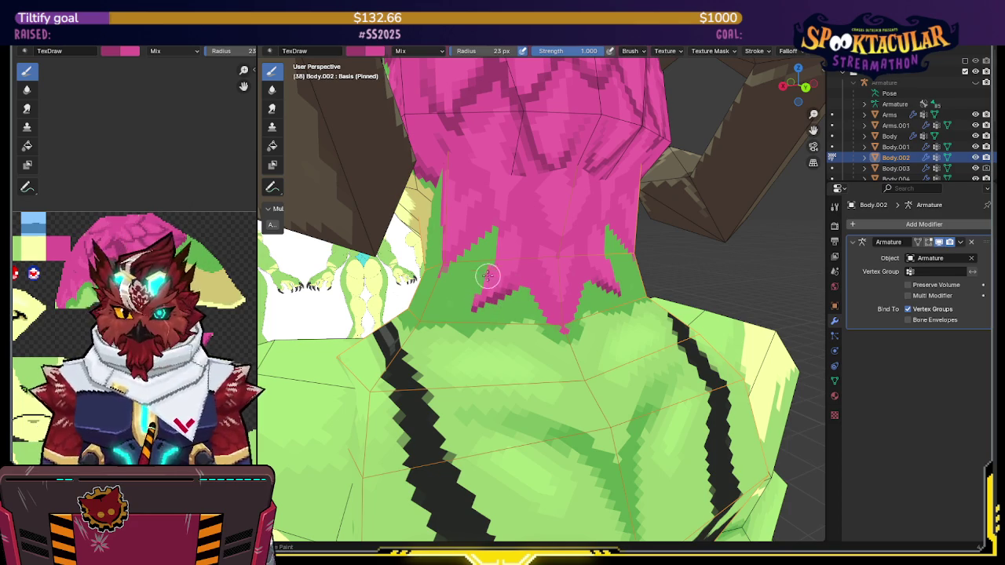
middle_drag(491, 253, 502, 256)
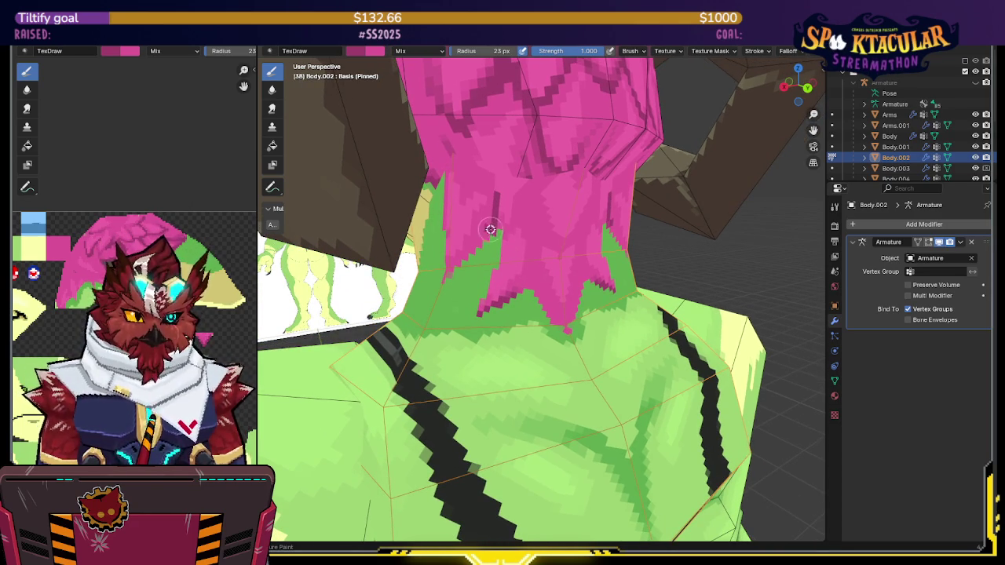
middle_drag(446, 274, 497, 240)
key(KP_Divide)
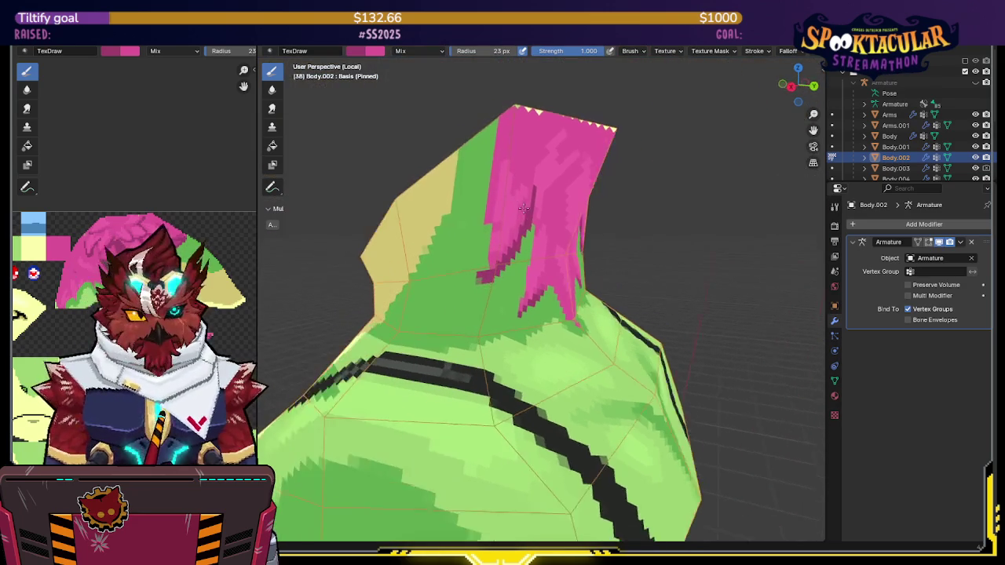
Toggle Local view and orbit closer to the side of the neck
key(KP_Divide)
middle_drag(523, 206, 519, 208)
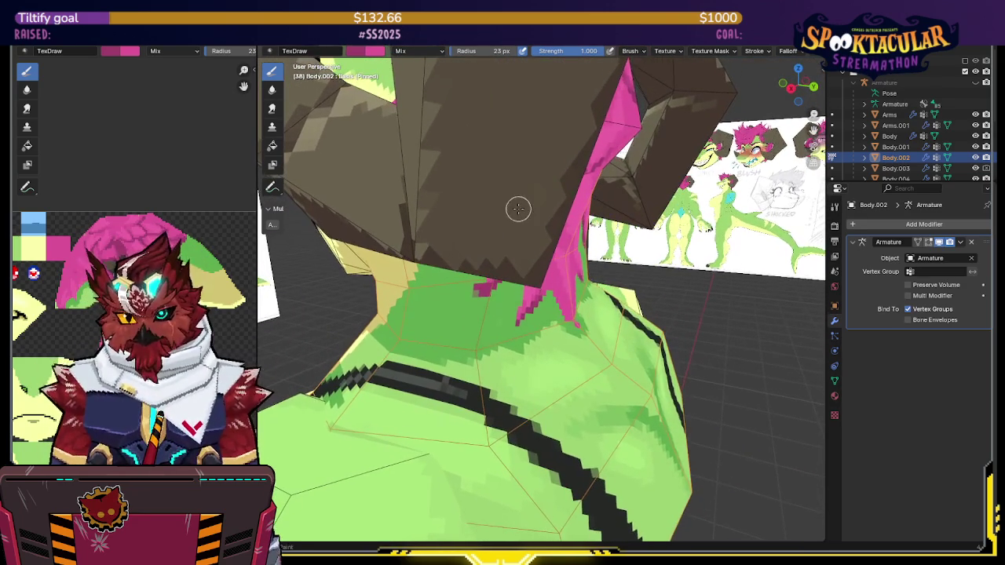
key(KP_Divide)
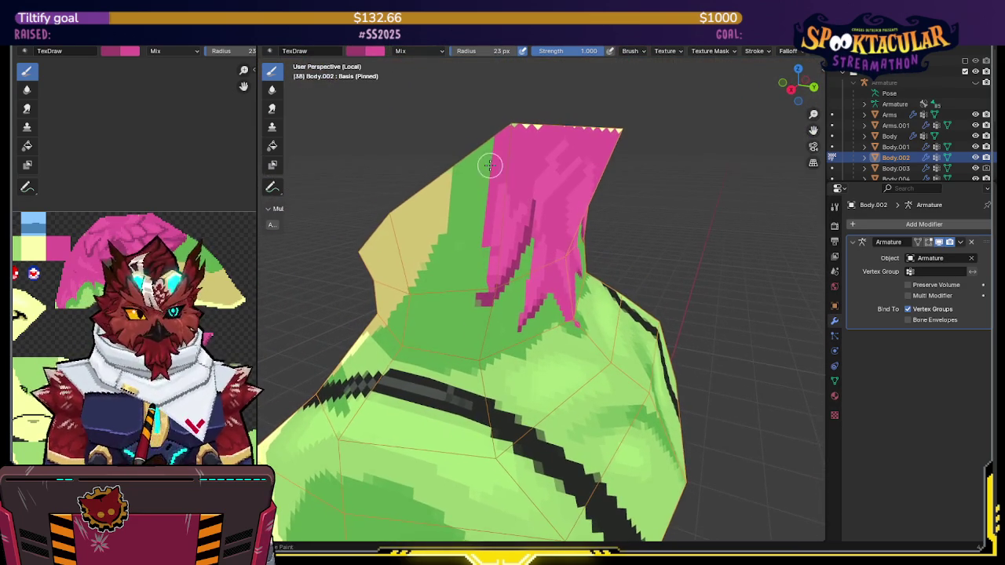
key(KP_Divide)
mouse_move(489, 167)
middle_down()
mouse_move(485, 130)
mouse_move(680, 144)
mouse_move(684, 157)
middle_up()
Hide the horned hat in Object Mode and resume Texture Paint on Body.002
click(682, 148)
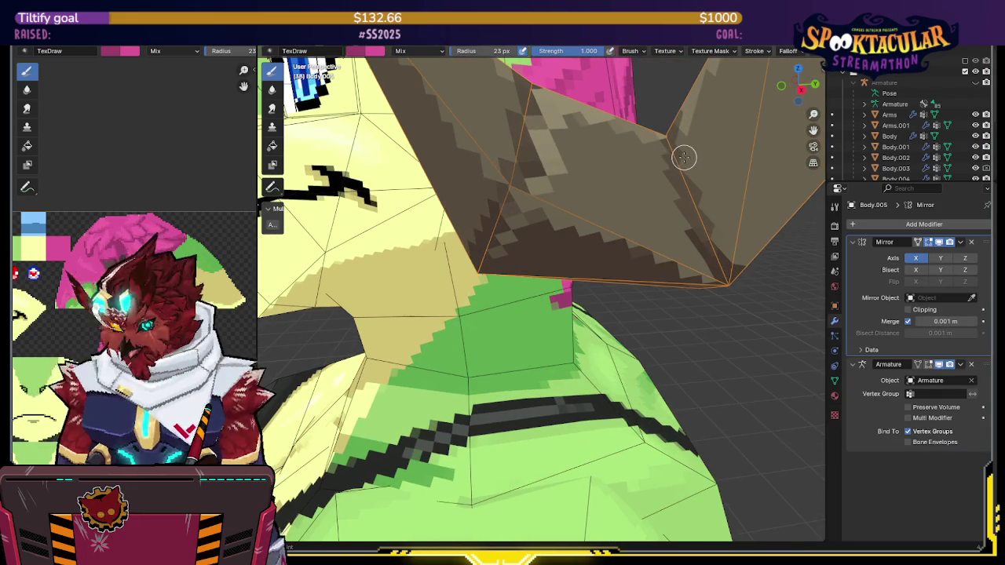
key(ctrl+Tab)
key(h)
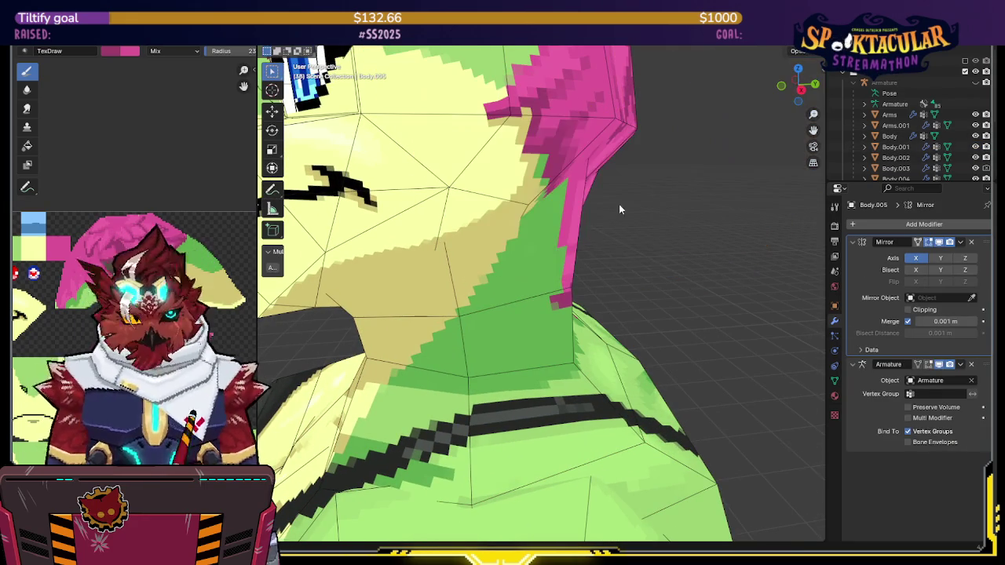
click(544, 263)
key(ctrl+Tab)
click(620, 223)
Isolate the neck and paint magenta over the green strip beside the hair
middle_drag(584, 195, 502, 141)
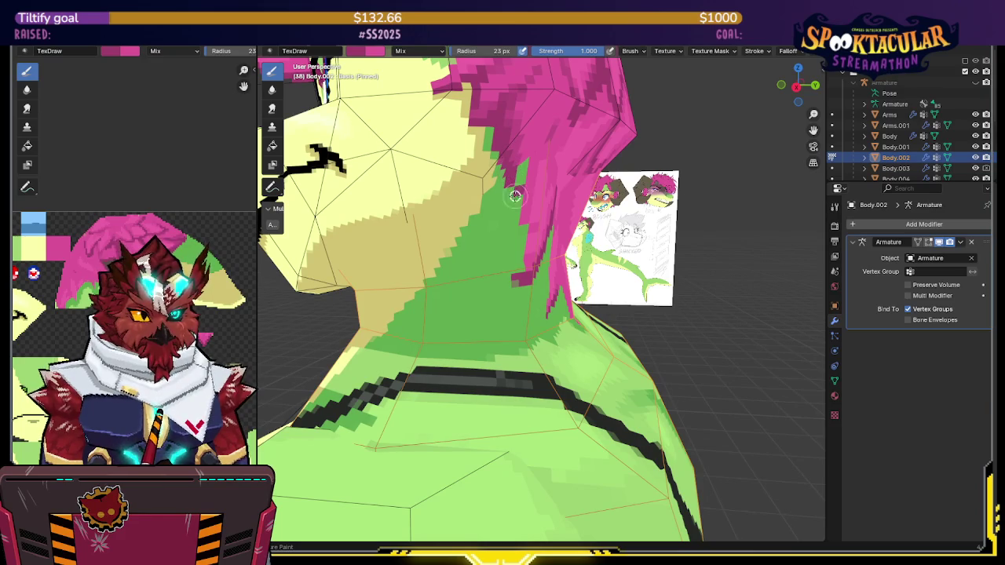
middle_drag(516, 235, 517, 209)
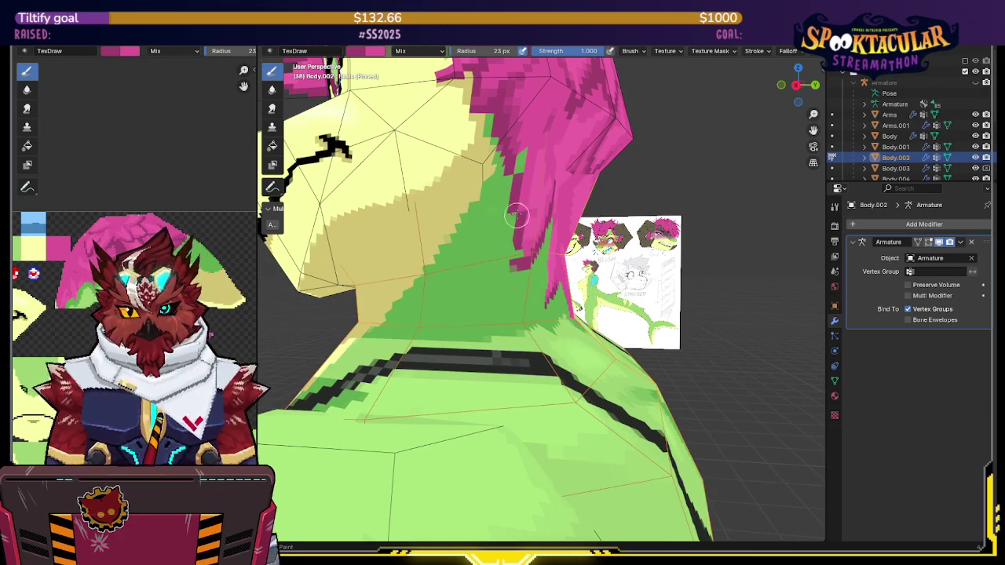
key(s)
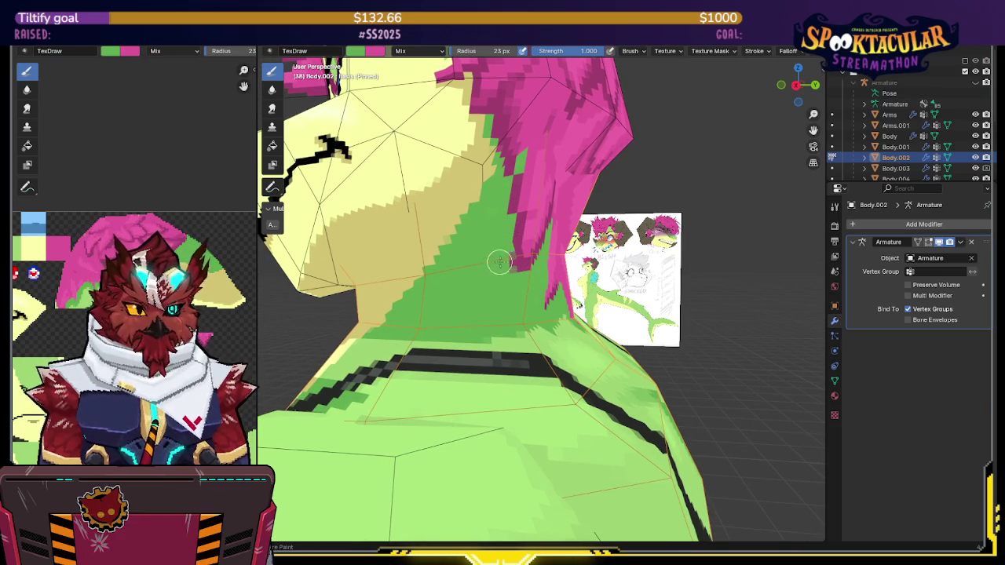
middle_drag(514, 266, 500, 214)
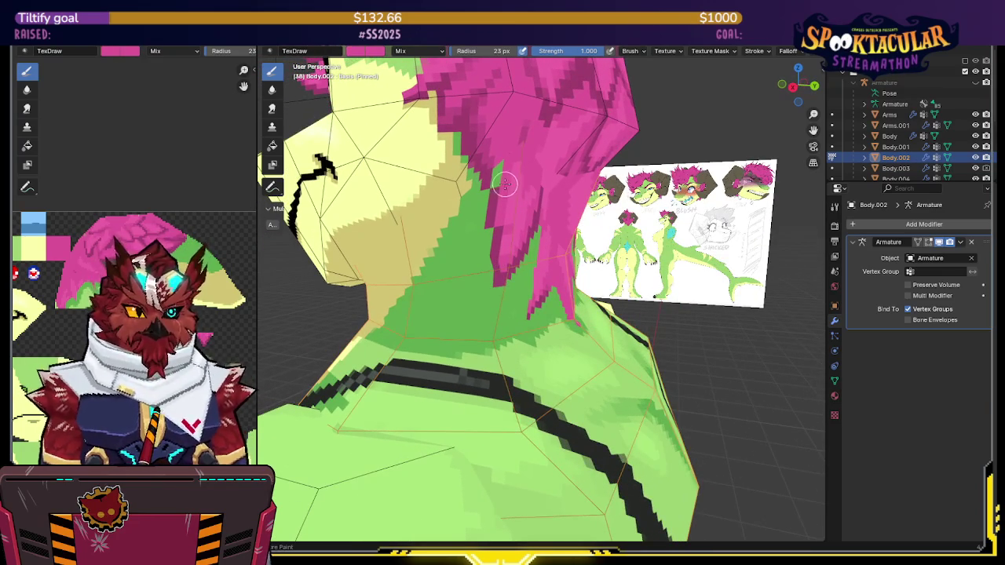
key(KP_Divide)
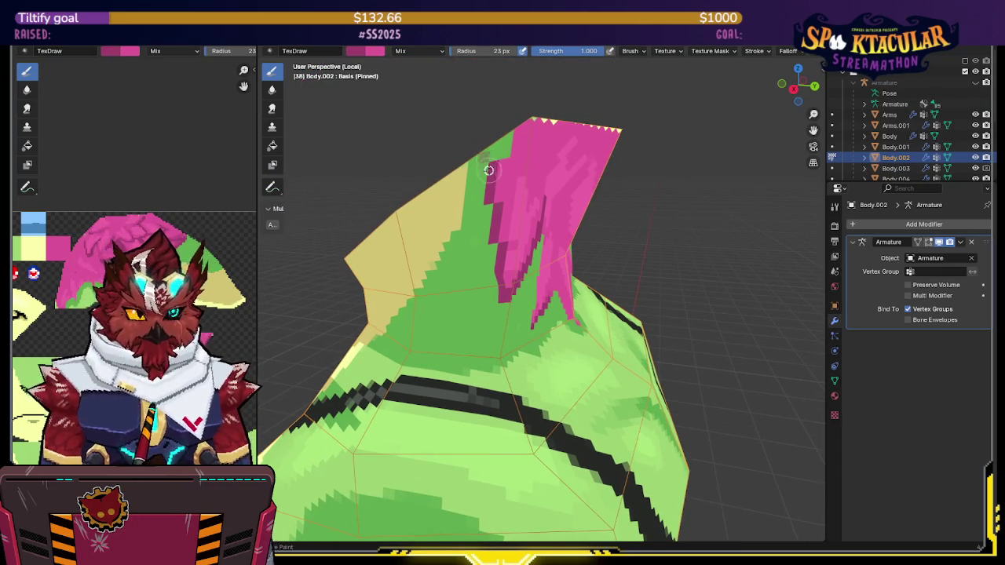
drag(493, 152, 504, 164)
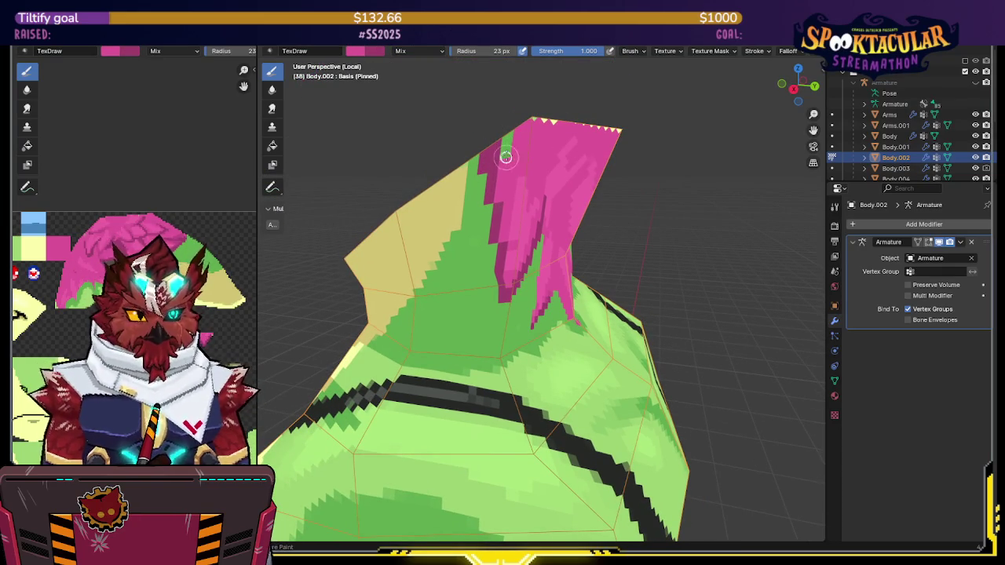
middle_drag(517, 117, 508, 123)
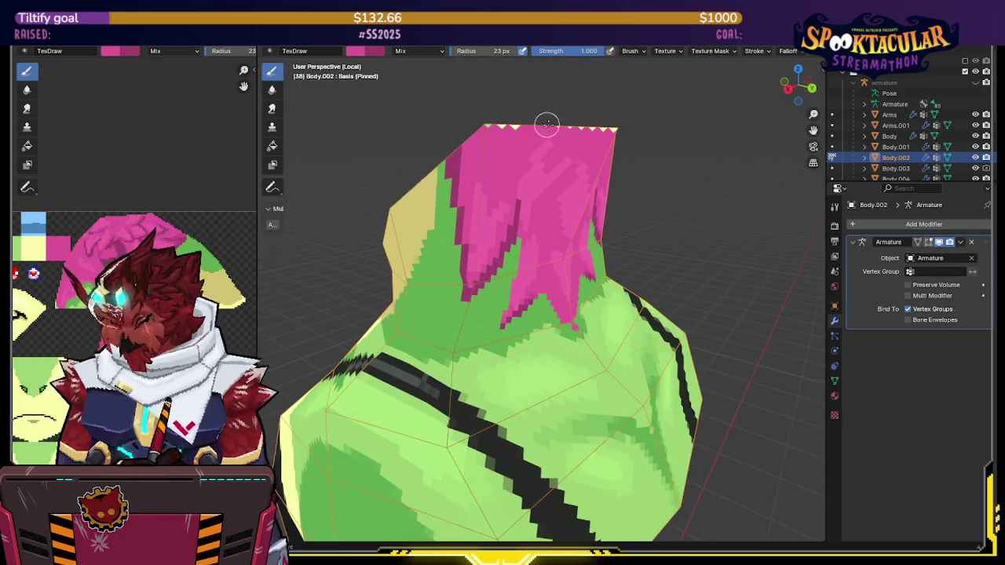
key(KP_Divide)
middle_drag(544, 96, 523, 180)
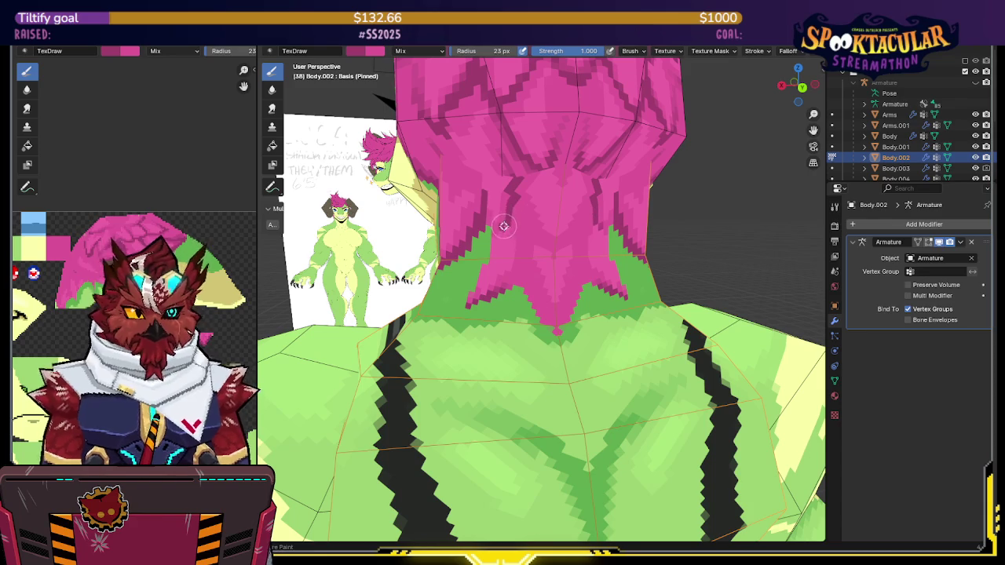
Orbit around the nape, sampling green and then the magenta hair colour
middle_drag(503, 226, 506, 221)
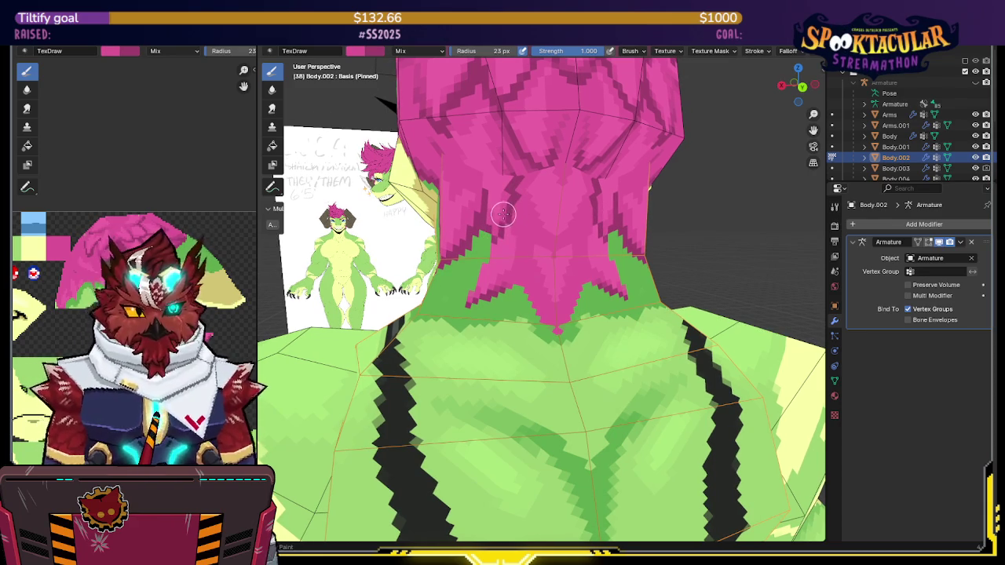
middle_drag(503, 214, 503, 292)
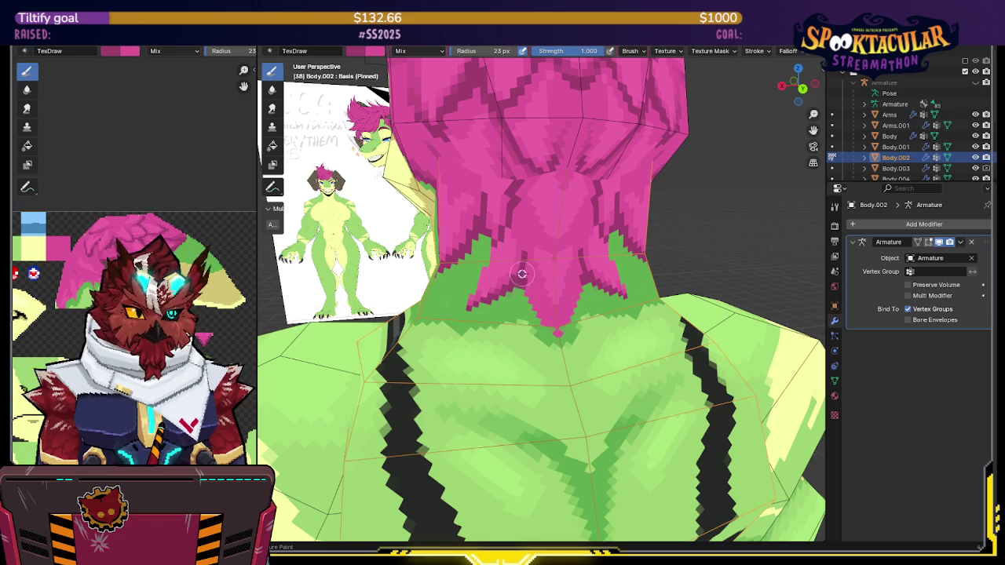
mouse_move(543, 318)
middle_down()
mouse_move(539, 254)
mouse_move(548, 252)
mouse_move(537, 287)
middle_up()
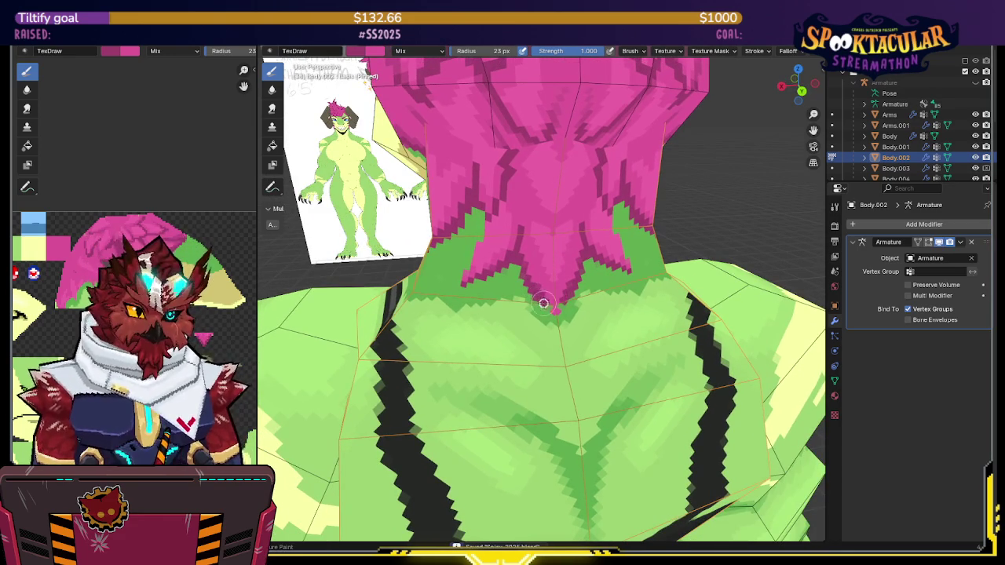
key(s)
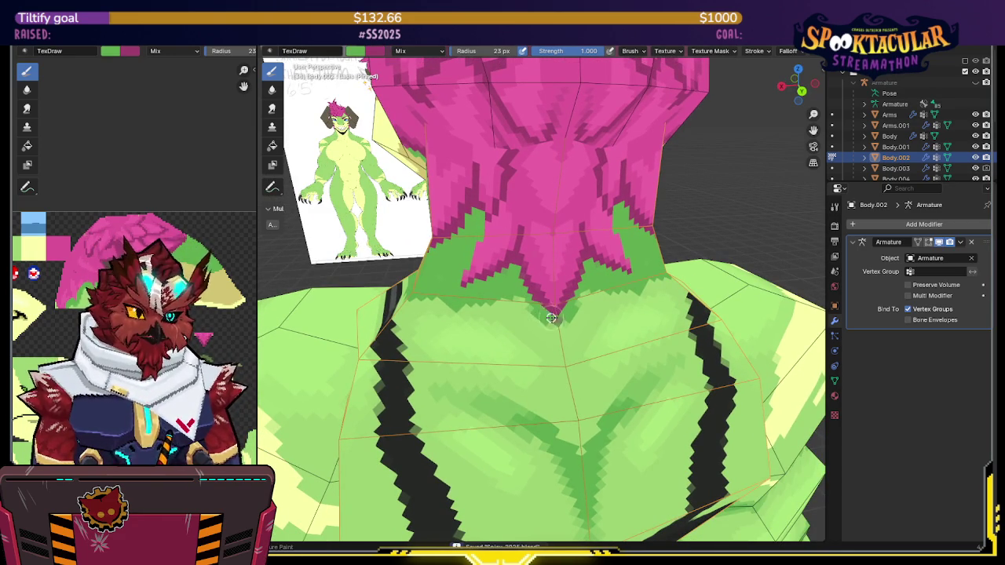
middle_drag(554, 307, 553, 252)
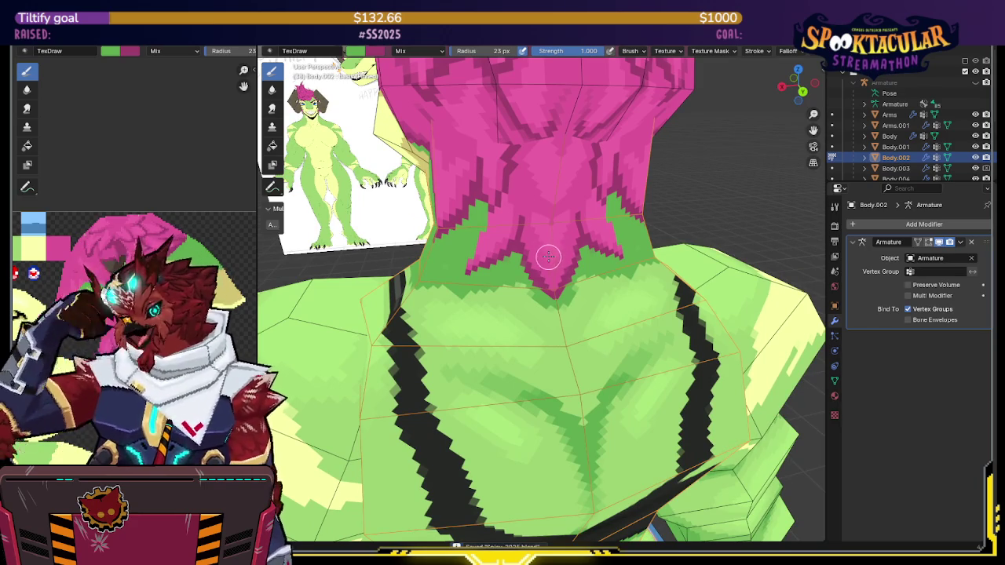
mouse_move(553, 234)
middle_down()
mouse_move(562, 228)
mouse_move(528, 187)
middle_up()
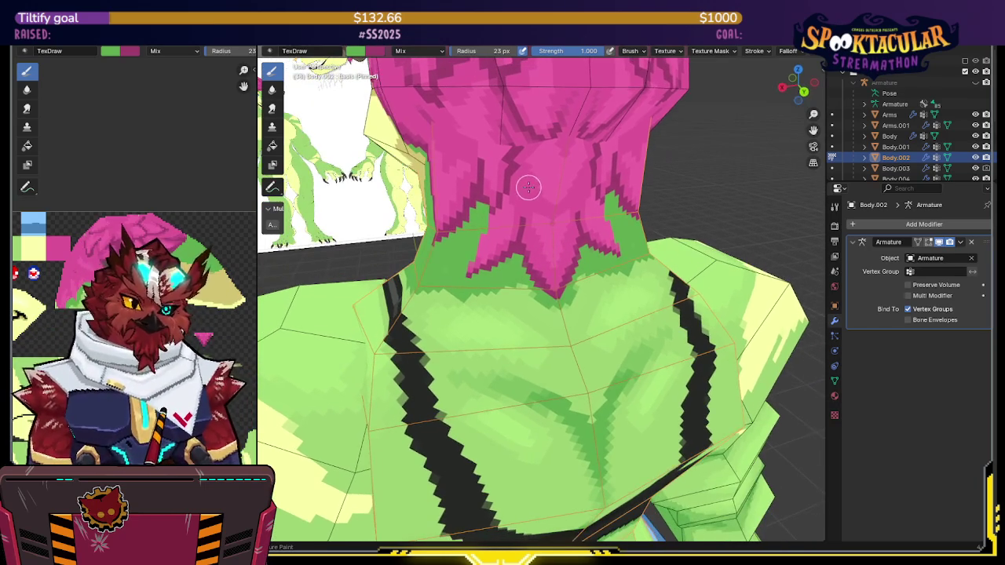
key(s)
Set the brush strength to 0.5 and view the nape from new angles
click(581, 51)
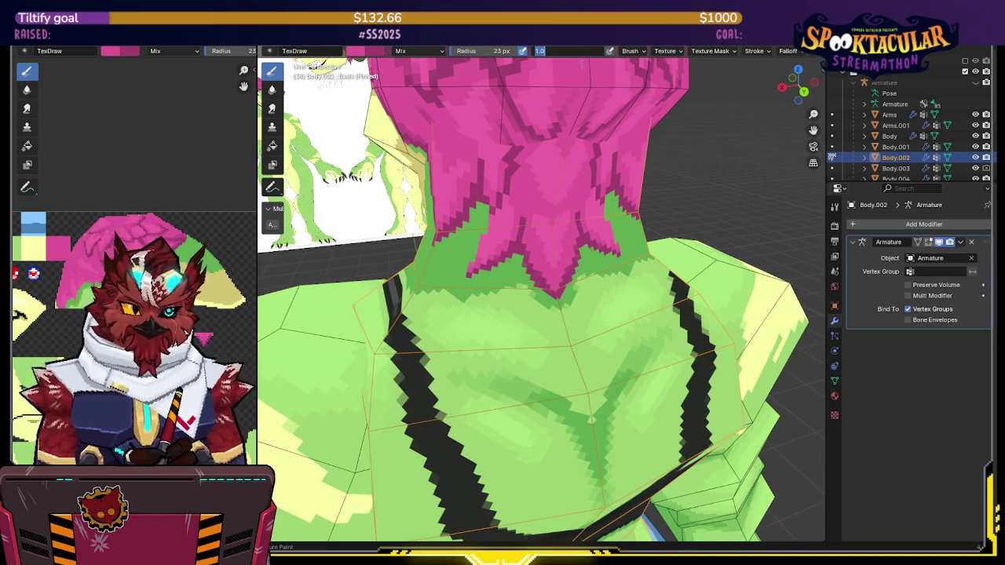
text(0.5)
key(Return)
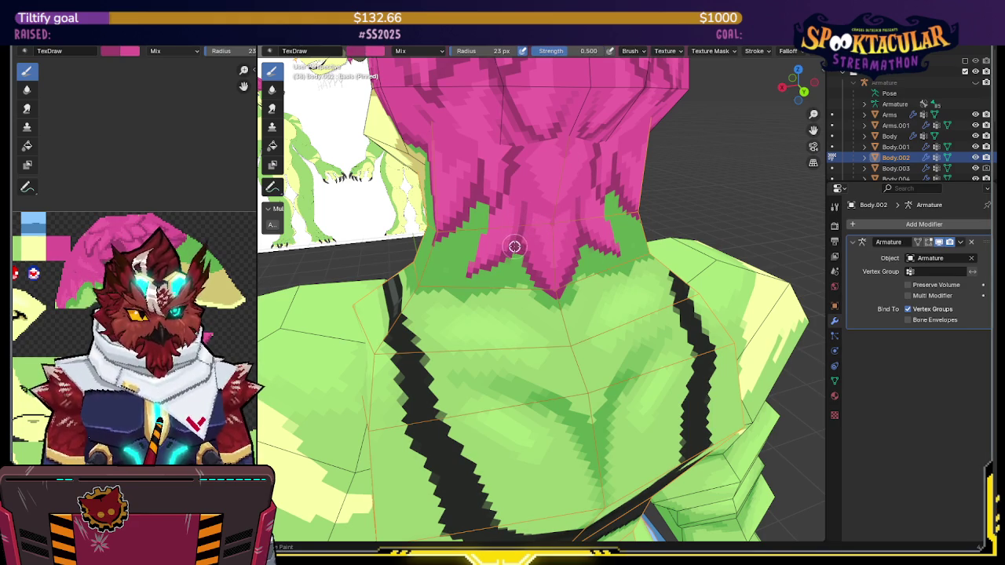
middle_drag(515, 238, 519, 171)
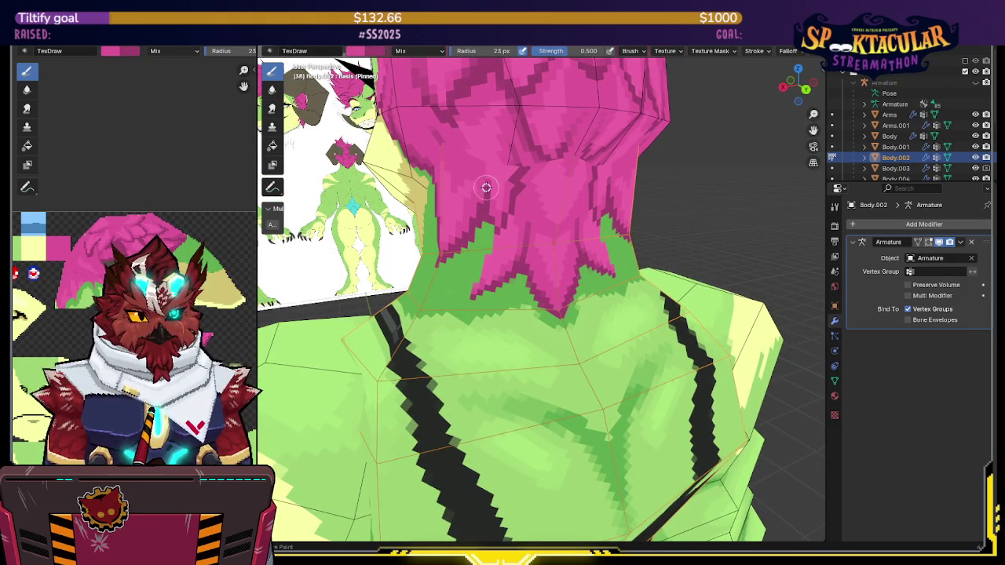
mouse_move(489, 188)
middle_down()
mouse_move(498, 206)
mouse_move(518, 196)
middle_up()
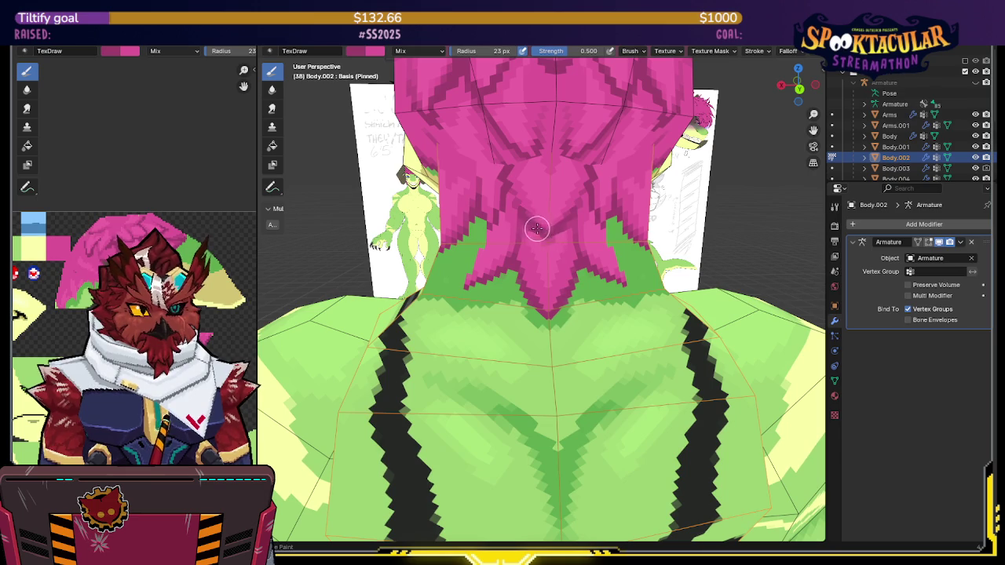
Pick the hair's magenta as brush colour, move close to the nape, and isolate the body mesh
key(s)
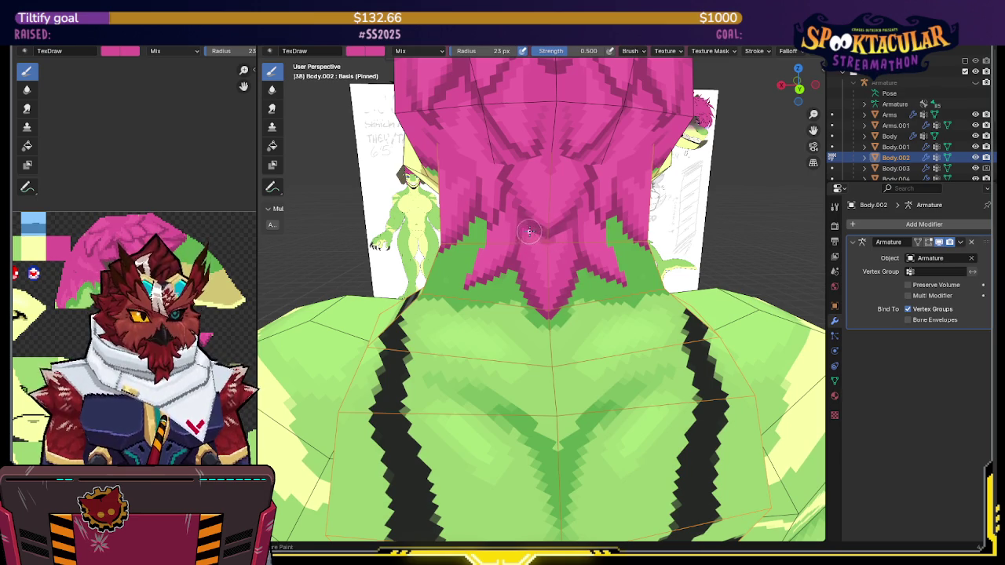
mouse_move(549, 207)
middle_down()
mouse_move(558, 180)
mouse_move(525, 188)
mouse_move(536, 168)
middle_up()
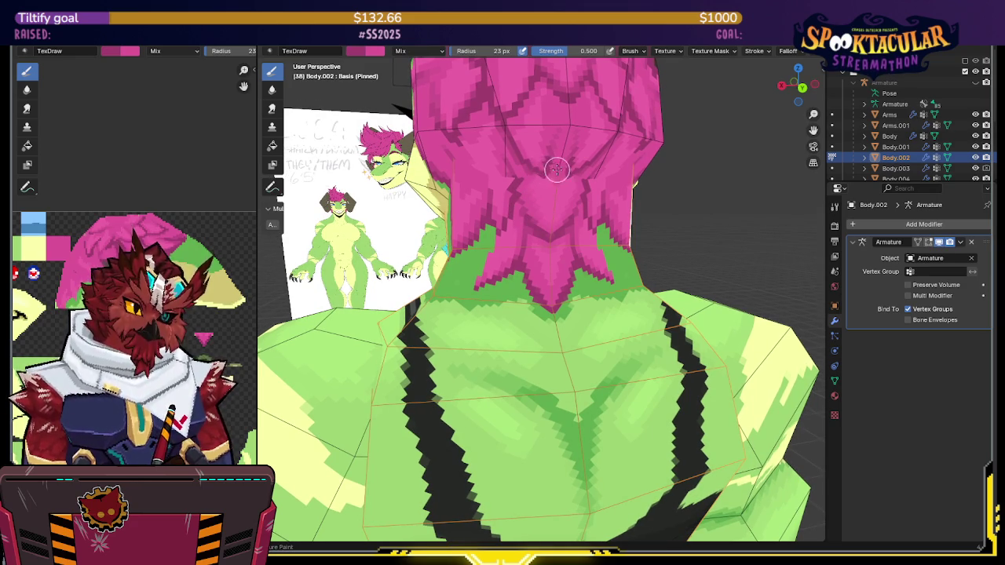
middle_drag(559, 154, 528, 167)
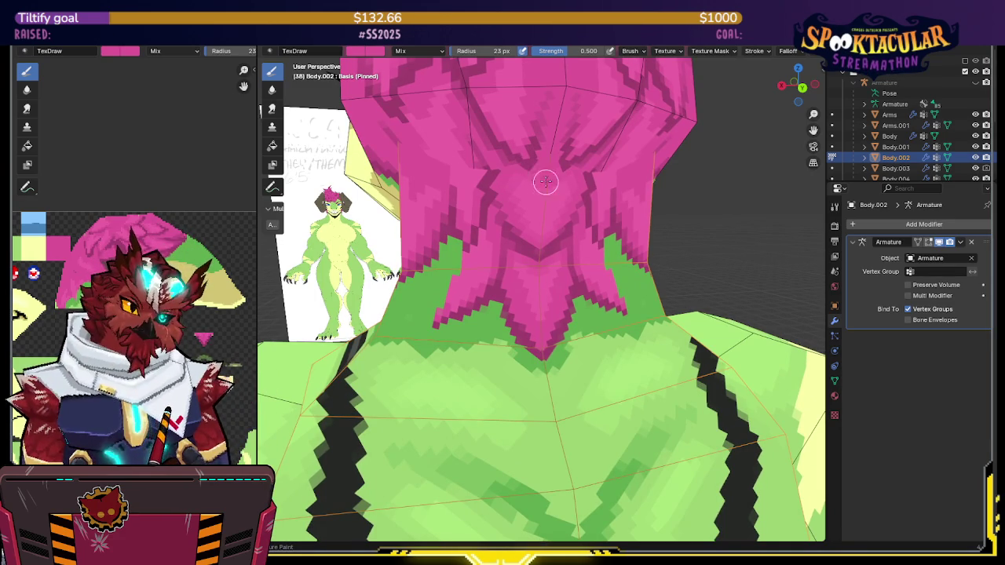
middle_drag(545, 148, 539, 170)
key(KP_Divide)
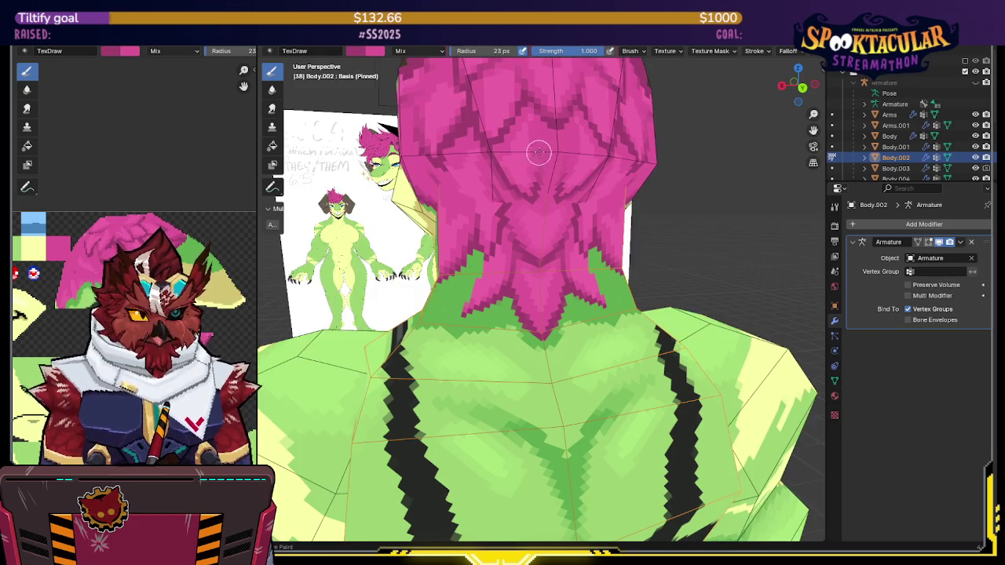
mouse_move(519, 186)
middle_down()
mouse_move(542, 189)
mouse_move(552, 165)
middle_up()
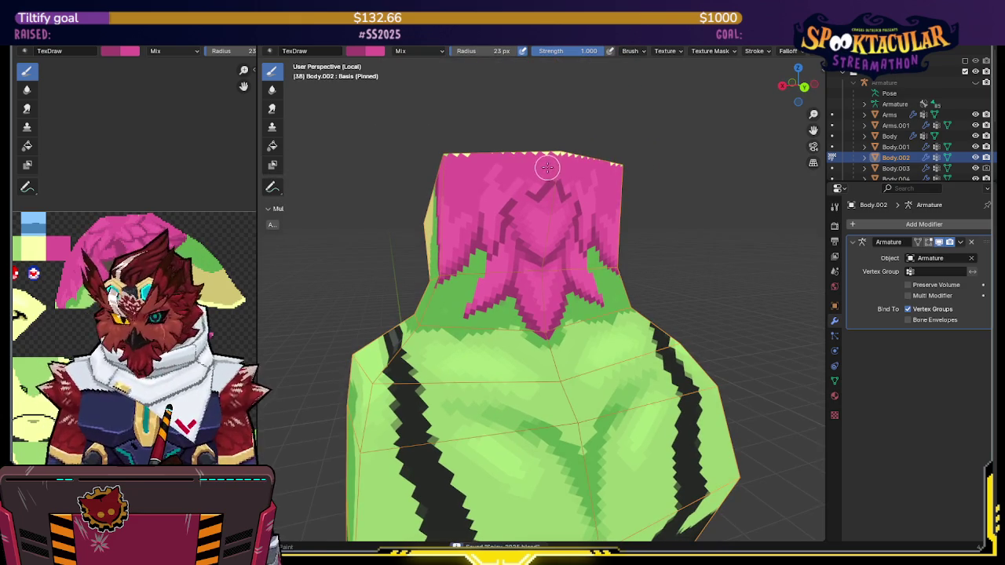
Exit Local View and save the painted texture image with Alt+S
key(slash)
mouse_move(584, 174)
middle_down()
mouse_move(591, 221)
mouse_move(509, 227)
mouse_move(524, 200)
middle_up()
key(shift+alt+z)
key(alt+s)
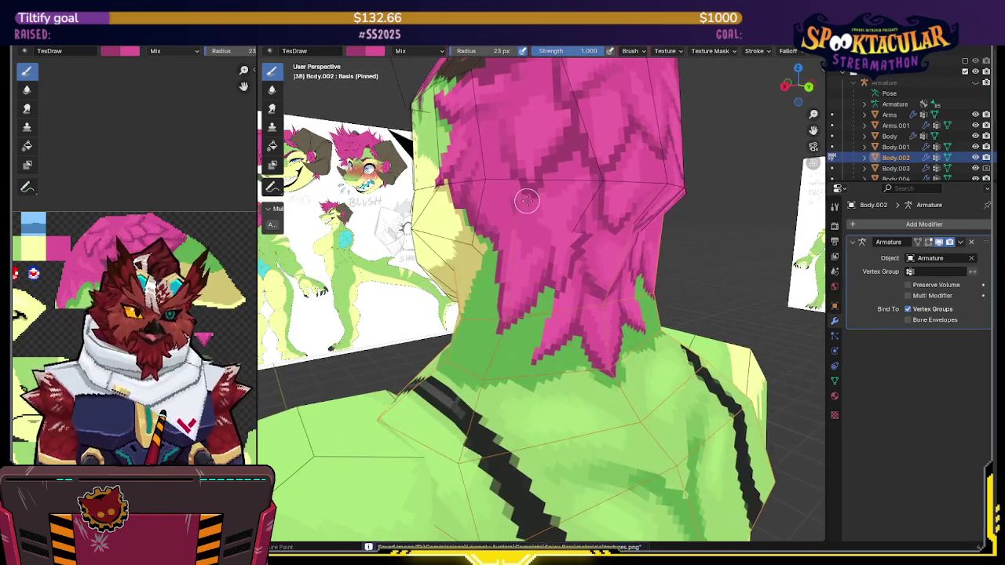
Switch painting to the Body head mesh, check it in Local View, and save the .blend file
key(alt+q)
mouse_move(523, 180)
middle_down()
mouse_move(520, 157)
mouse_move(514, 180)
middle_up()
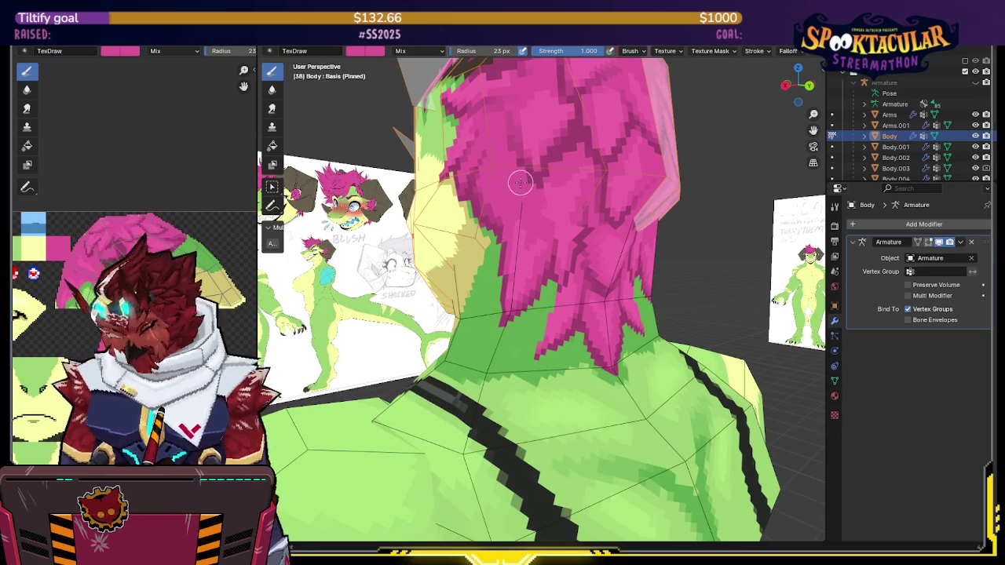
key(KP_Divide)
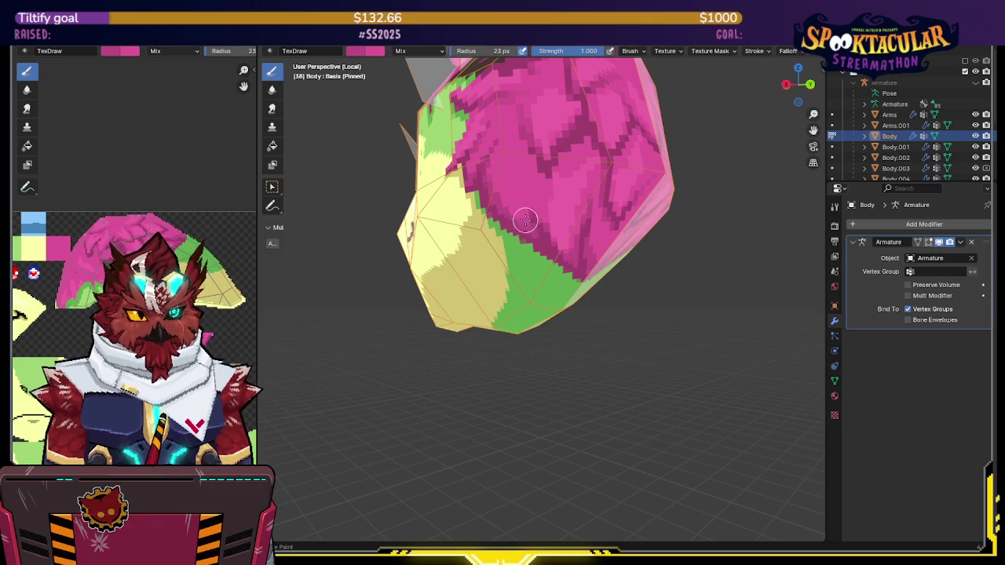
key(ctrl+s)
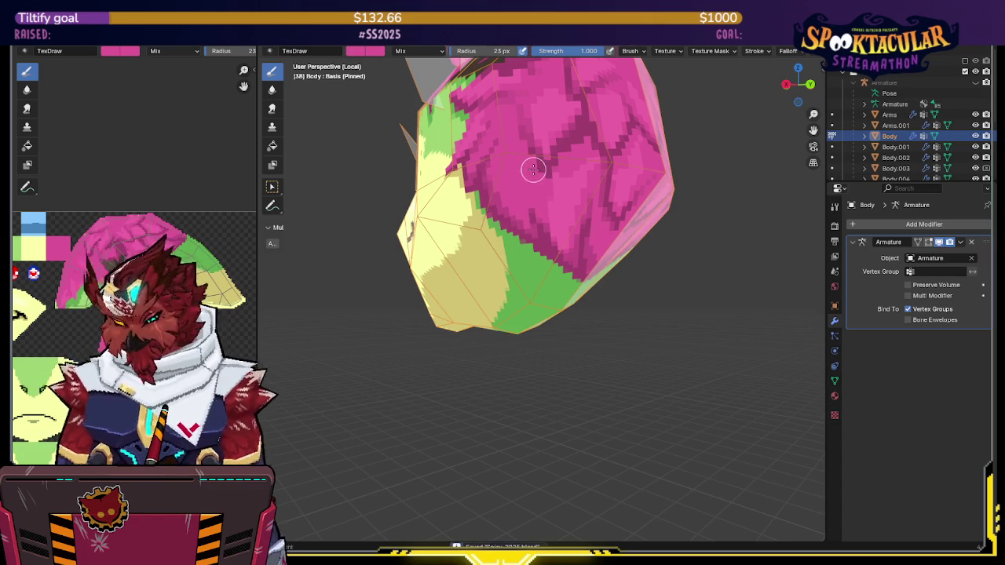
key(KP_Divide)
mouse_move(533, 169)
middle_down()
mouse_move(540, 208)
mouse_move(773, 132)
middle_up()
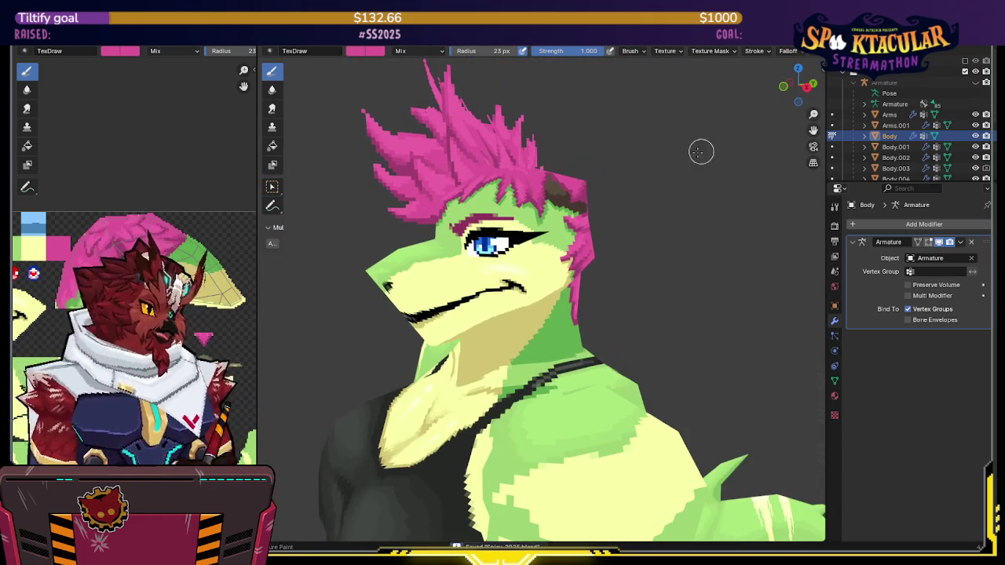
Unhide the horns in the Outliner and switch to Object Mode
scroll(910, 126, down, 4)
click(976, 102)
mouse_move(625, 171)
middle_down()
mouse_move(657, 172)
mouse_move(606, 210)
mouse_move(469, 183)
mouse_move(470, 221)
mouse_move(683, 201)
mouse_move(661, 195)
middle_up()
key(ctrl+Tab)
Orbit and zoom to inspect the character from the side and back
scroll(661, 195, down, 4)
mouse_move(649, 236)
middle_down()
mouse_move(671, 176)
mouse_move(612, 183)
mouse_move(607, 171)
mouse_move(650, 164)
middle_up()
scroll(607, 171, up, 3)
scroll(648, 162, up, 2)
scroll(627, 178, down, 2)
mouse_move(617, 270)
middle_down()
mouse_move(447, 270)
mouse_move(541, 260)
mouse_move(490, 147)
mouse_move(634, 265)
middle_up()
scroll(628, 206, up, 2)
scroll(622, 212, down, 2)
View the body and tail from new angles and turn viewport overlays back on
mouse_move(621, 212)
middle_down()
mouse_move(664, 291)
mouse_move(601, 299)
mouse_move(637, 259)
middle_up()
scroll(613, 283, down, 2)
scroll(658, 233, up, 3)
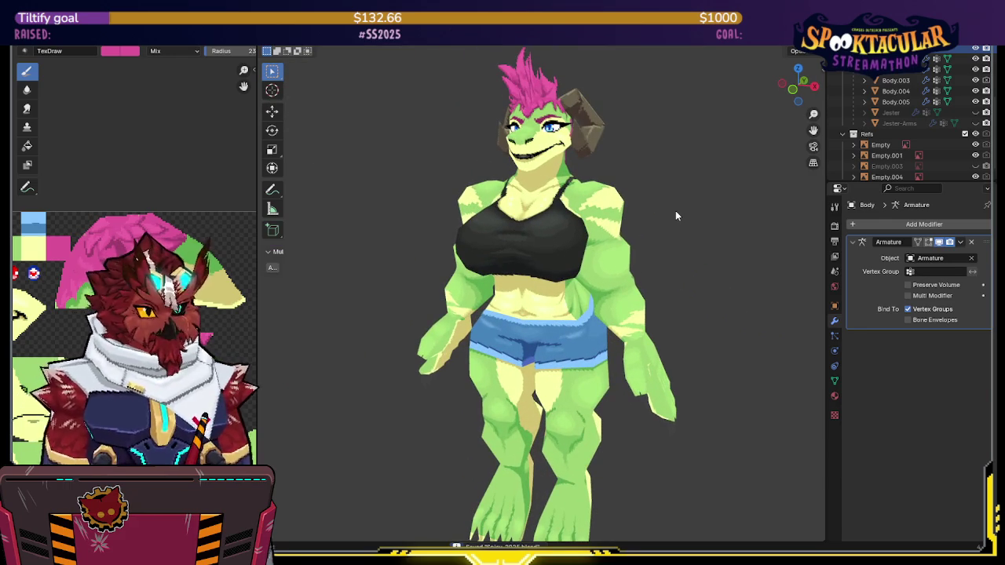
mouse_move(676, 210)
middle_down()
mouse_move(560, 242)
mouse_move(614, 289)
mouse_move(645, 366)
mouse_move(601, 225)
mouse_move(623, 249)
mouse_move(617, 264)
middle_up()
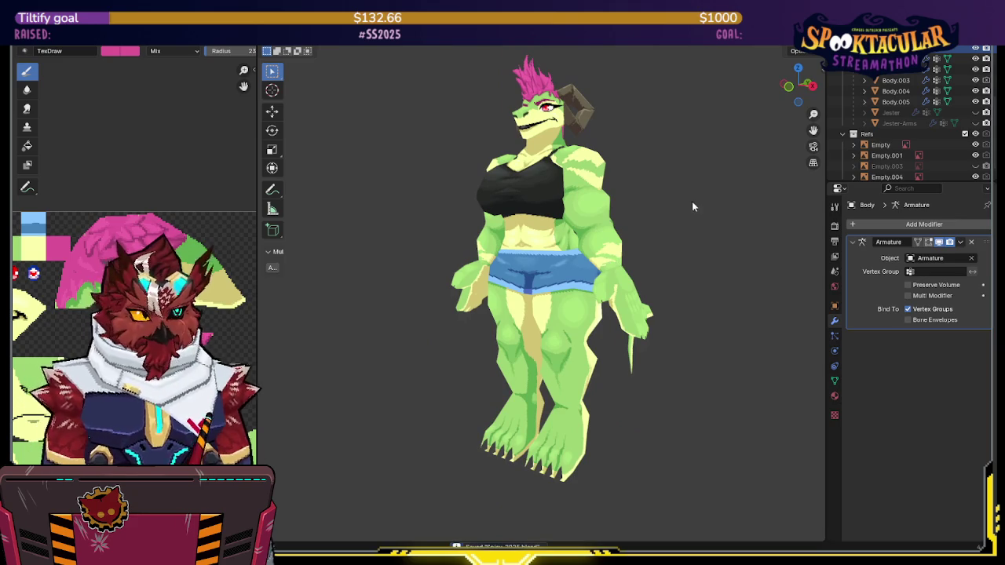
scroll(911, 126, up, 3)
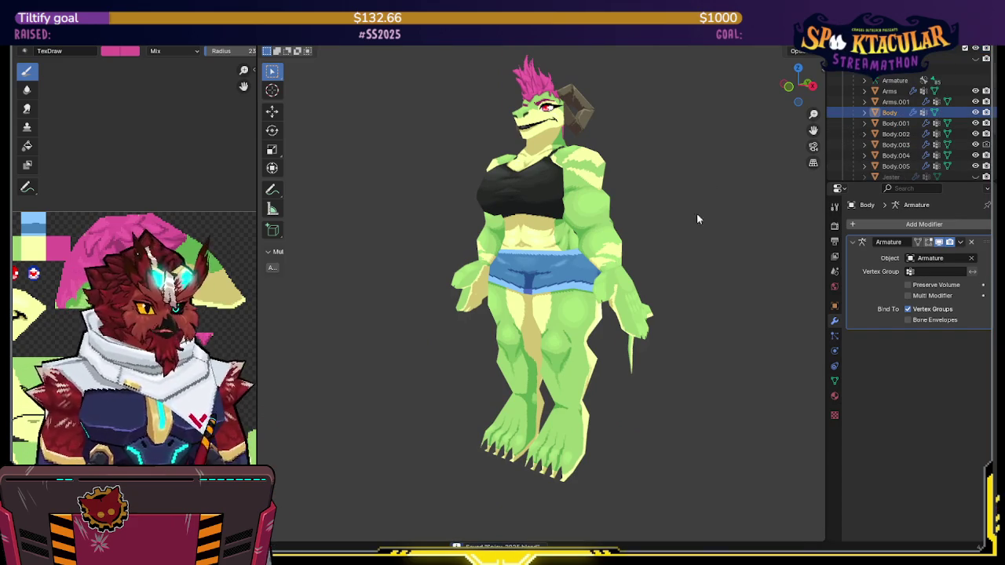
key(shift+alt+z)
middle_drag(746, 213, 715, 232)
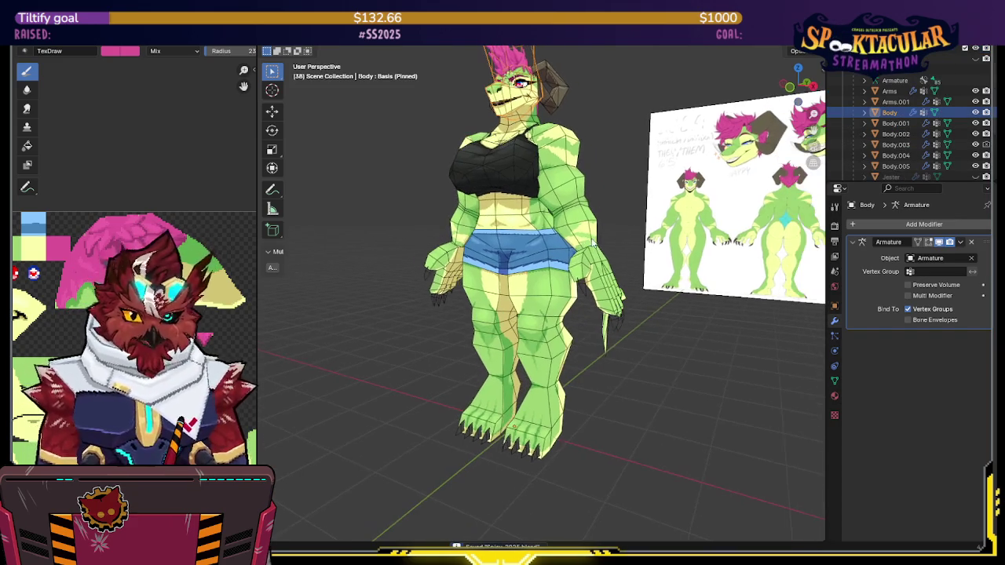
click(531, 288)
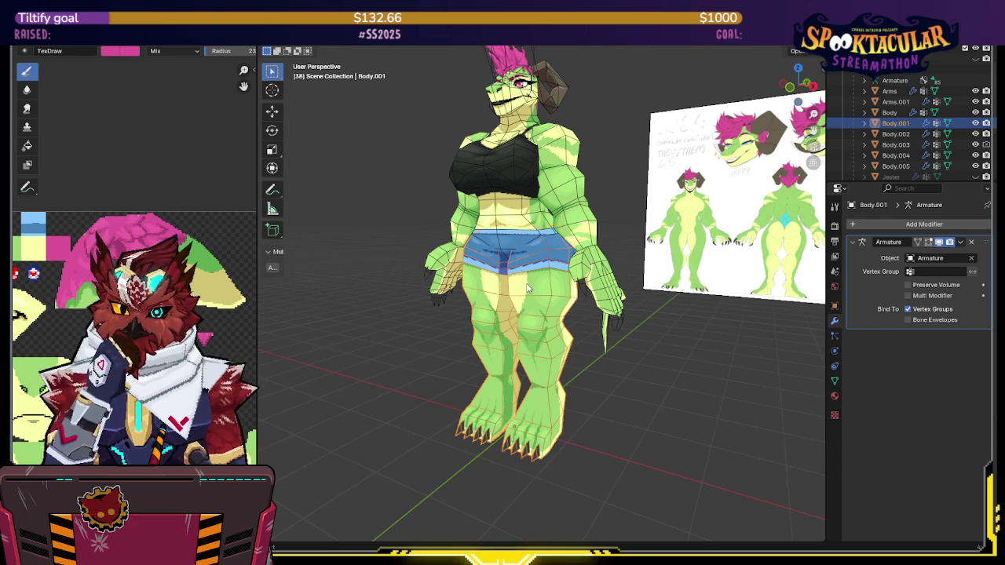
middle_drag(672, 289, 719, 275)
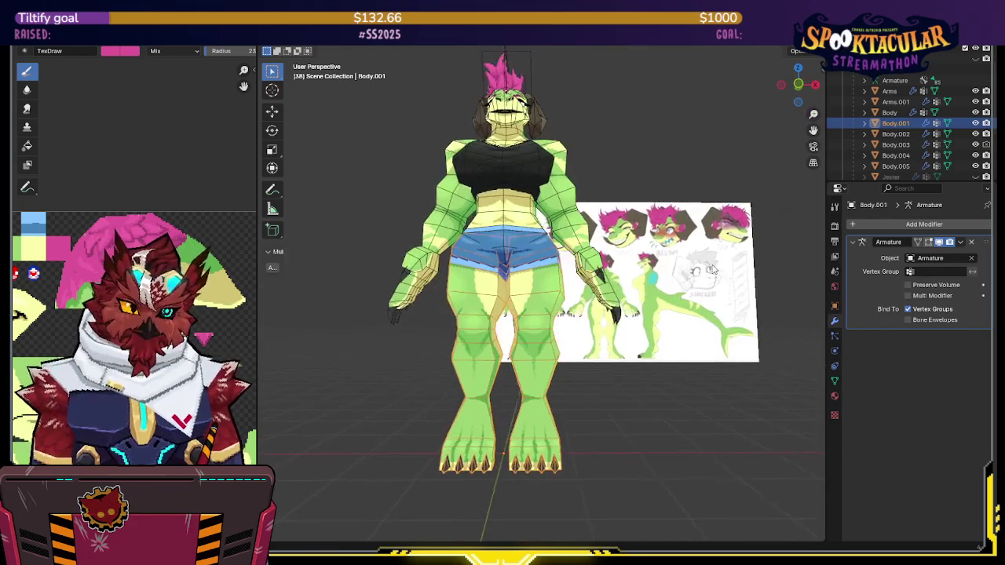
scroll(719, 270, up, 4)
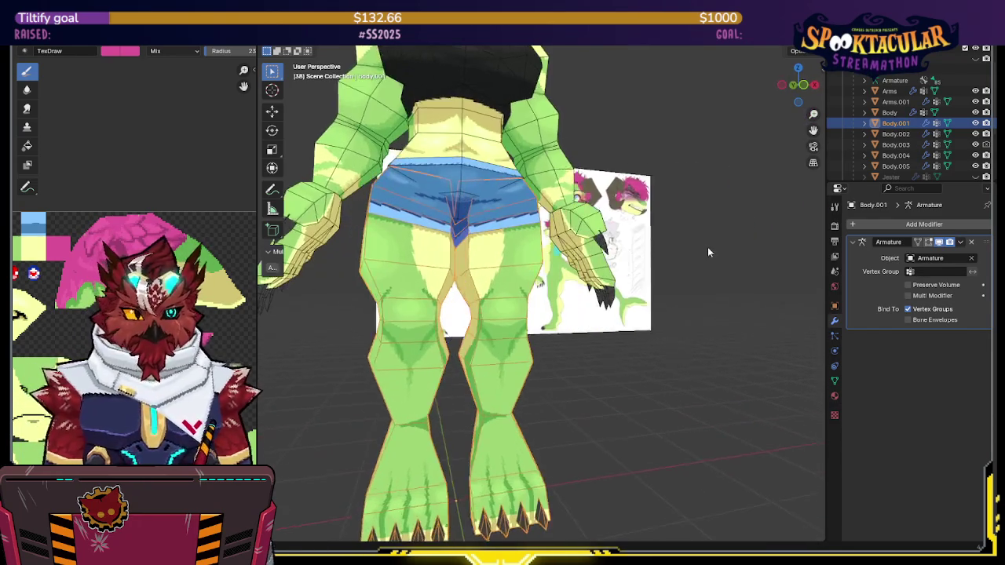
scroll(700, 244, up, 2)
mouse_move(701, 247)
middle_down()
mouse_move(686, 243)
mouse_move(693, 232)
mouse_move(666, 244)
middle_up()
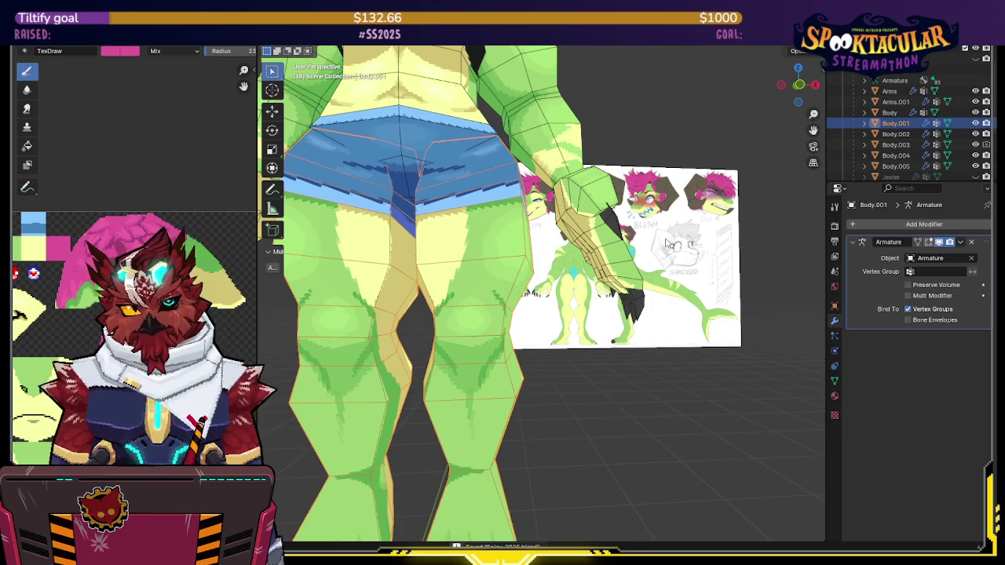
key(shift+alt+z)
key(shift+alt+z)
middle_drag(666, 244, 648, 299)
key(shift+alt+z)
mouse_move(713, 297)
middle_down()
mouse_move(649, 278)
mouse_move(562, 310)
mouse_move(611, 250)
mouse_move(602, 241)
mouse_move(713, 218)
mouse_move(762, 231)
mouse_move(687, 247)
mouse_move(674, 267)
mouse_move(672, 240)
mouse_move(664, 253)
middle_up()
key(shift+alt+z)
scroll(684, 248, down, 2)
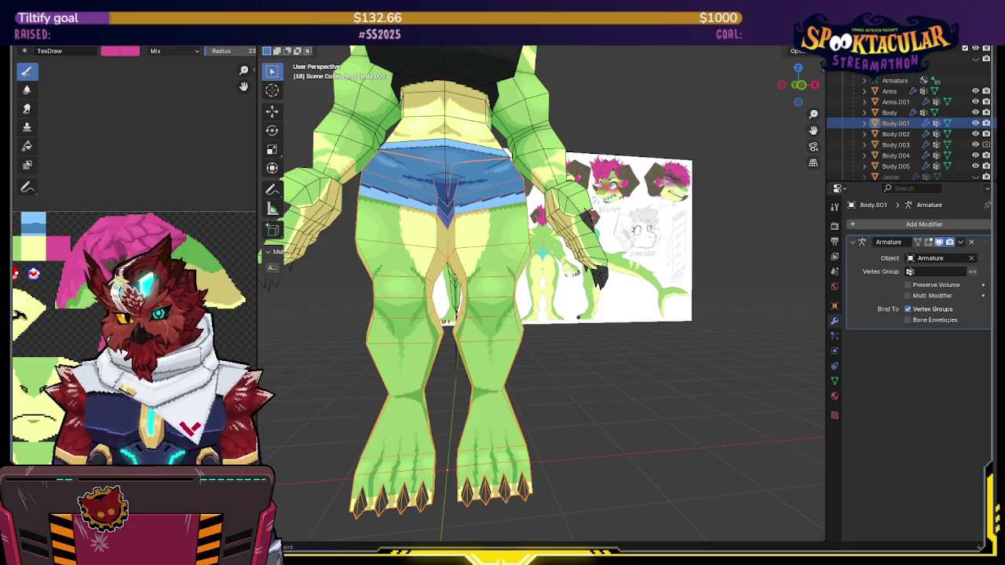
middle_drag(472, 314, 551, 302)
Save the file and join Arms.001 with Arms into a single arm object
key(ctrl+s)
click(562, 331)
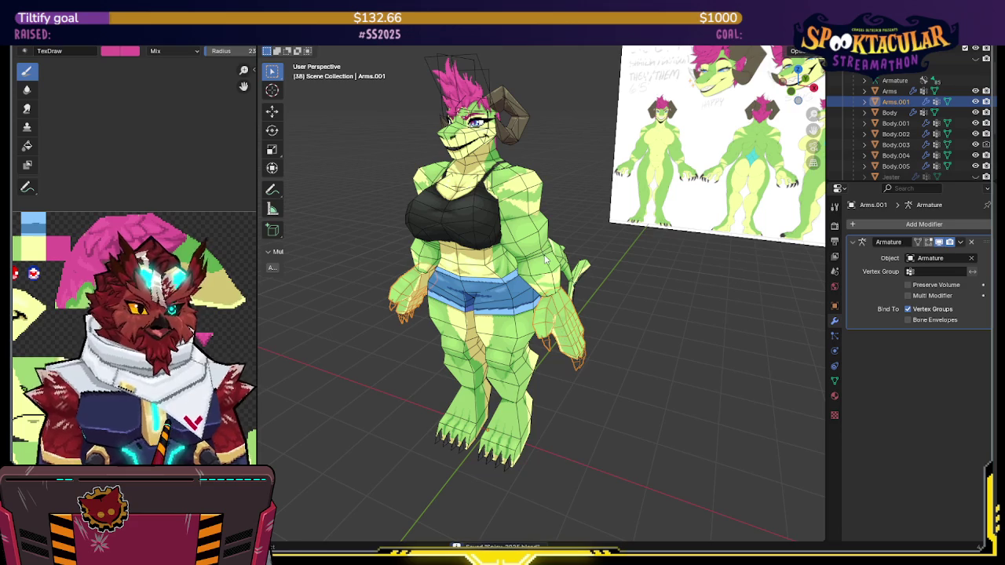
key(ctrl+j)
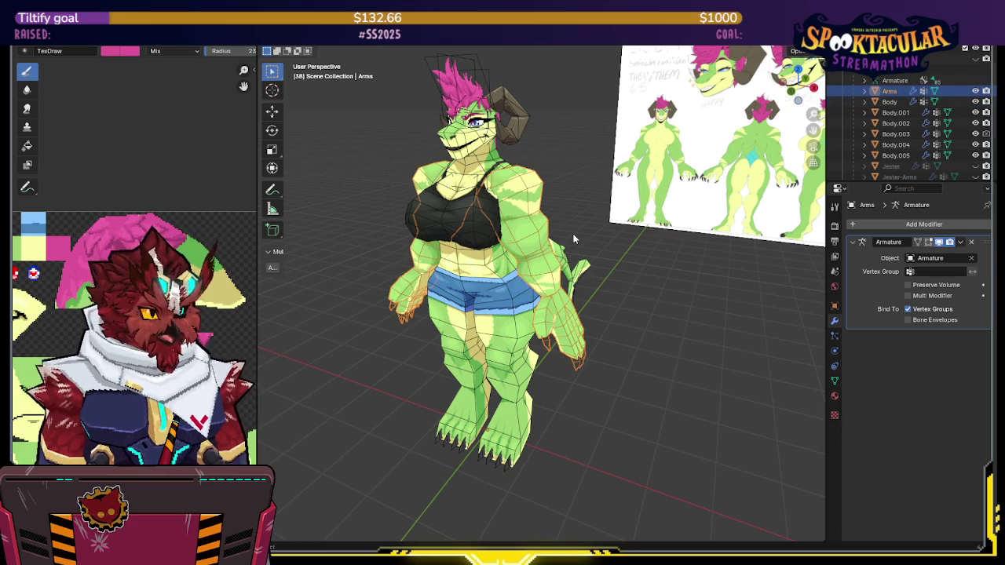
Merge the legs-and-shorts mesh Body.001 and the black top into torso mesh Body.002
middle_drag(585, 276, 534, 377)
click(495, 465)
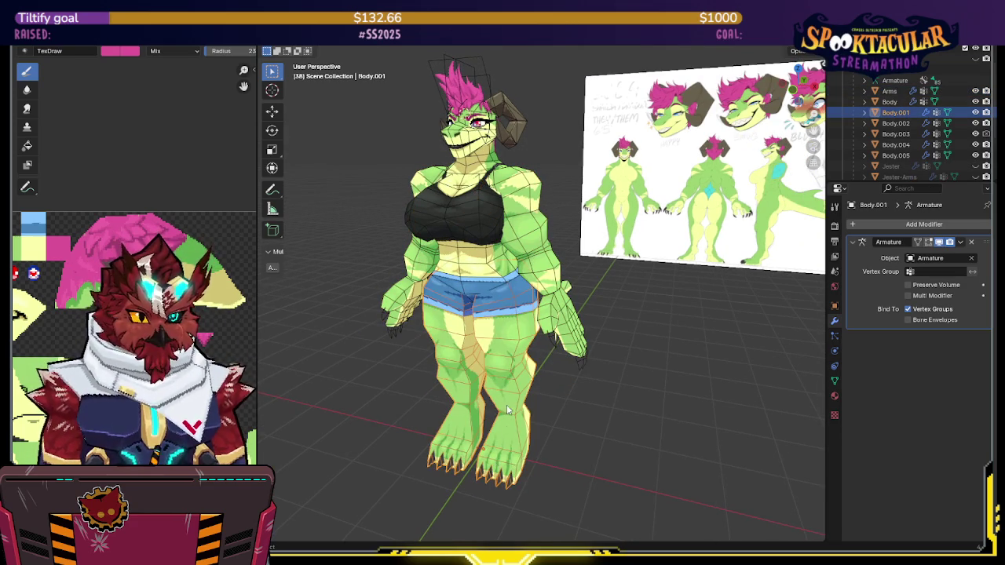
key(ctrl+j)
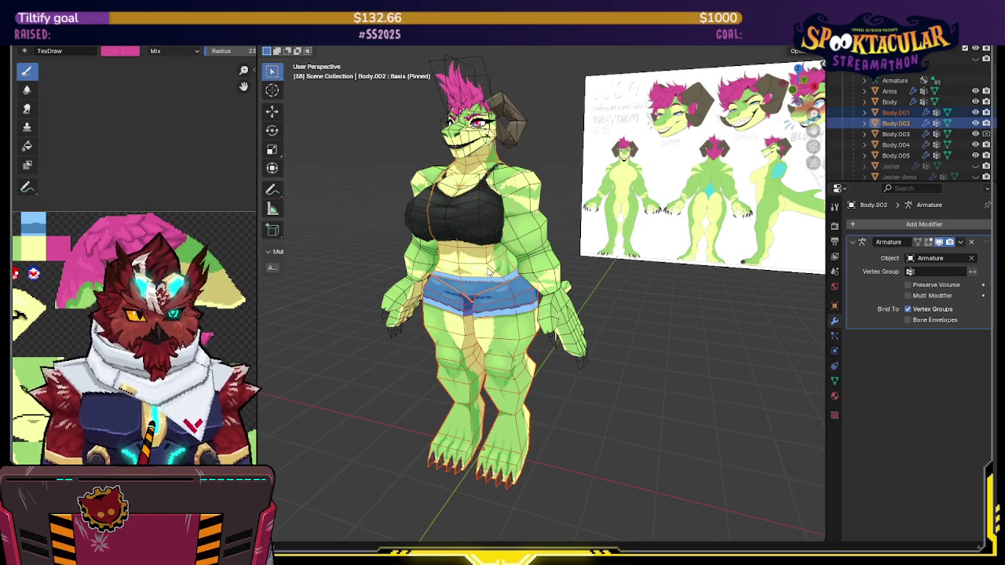
click(486, 228)
shift+click(489, 261)
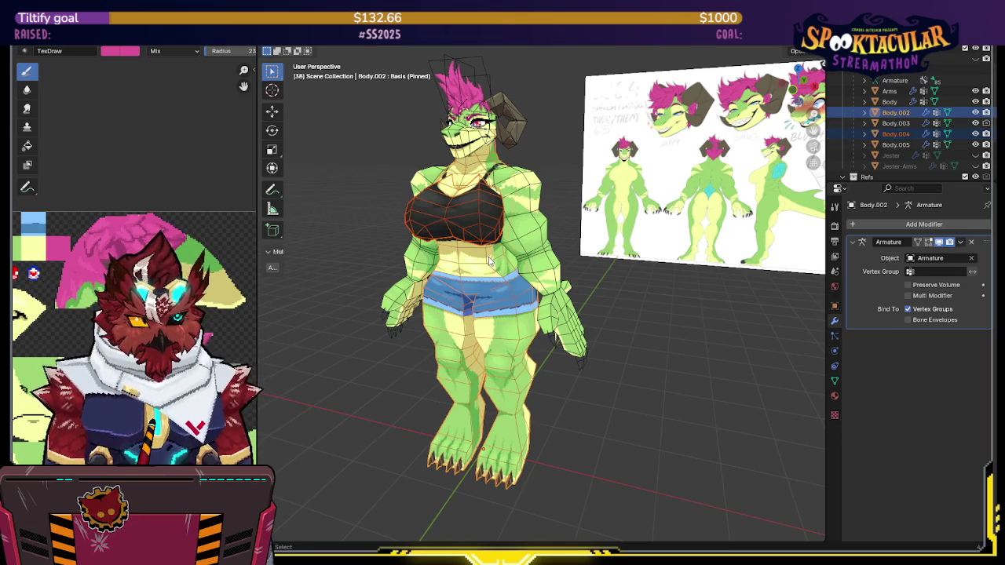
key(ctrl+j)
From a side view of the tail, briefly toggle the Empty.003 and Empty.001 reference images
middle_drag(488, 262, 534, 279)
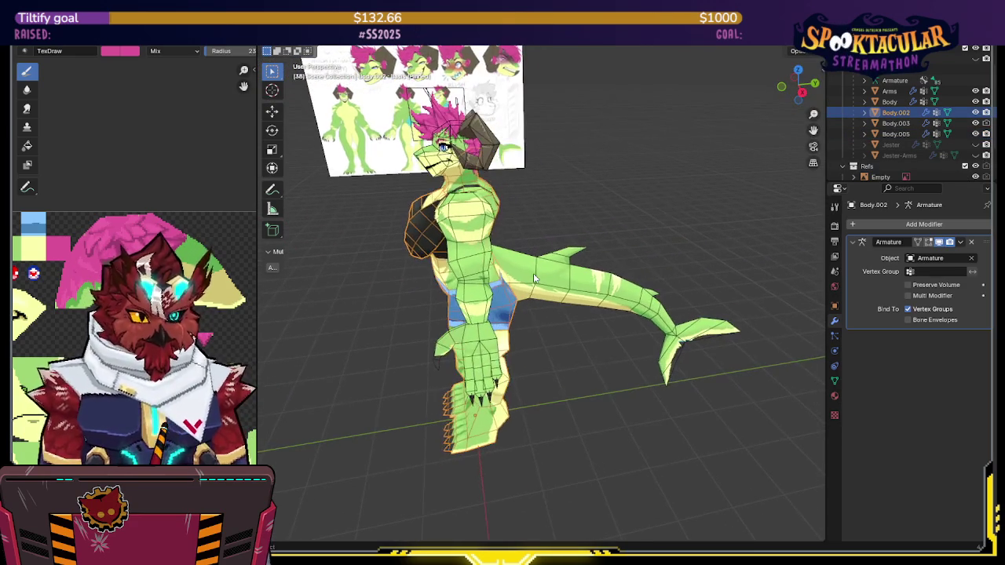
middle_drag(618, 241, 707, 204)
scroll(926, 126, down, 2)
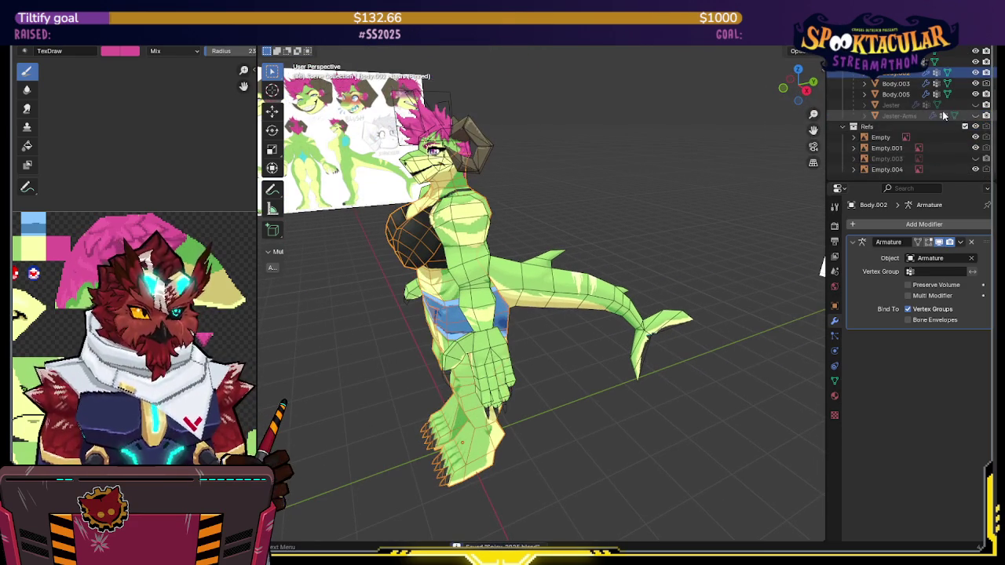
click(976, 159)
click(975, 148)
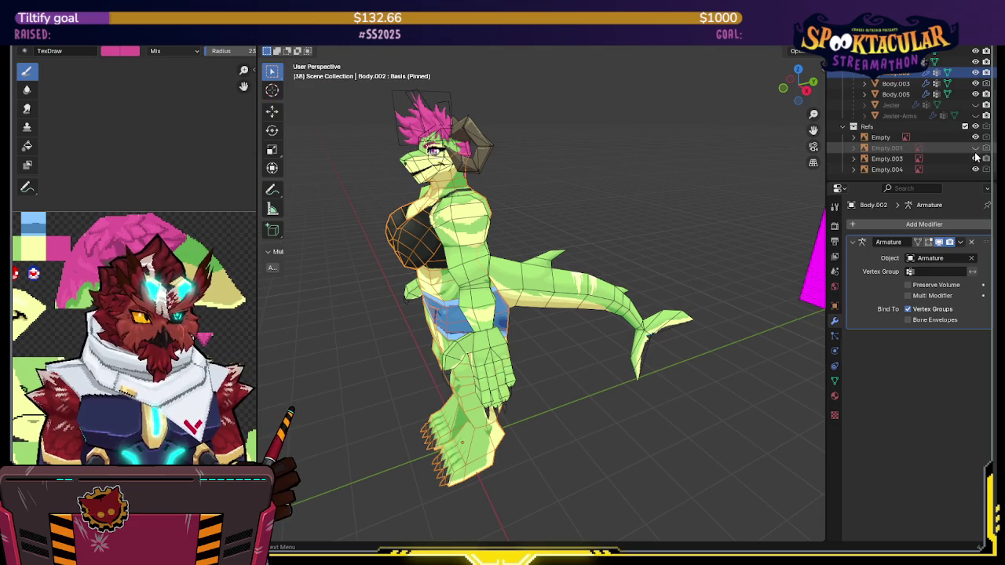
click(975, 148)
click(975, 159)
Return to a frontal view and select the tail mesh Body.003
mouse_move(707, 173)
middle_down()
mouse_move(652, 167)
mouse_move(557, 202)
middle_up()
scroll(559, 235, up, 3)
click(562, 278)
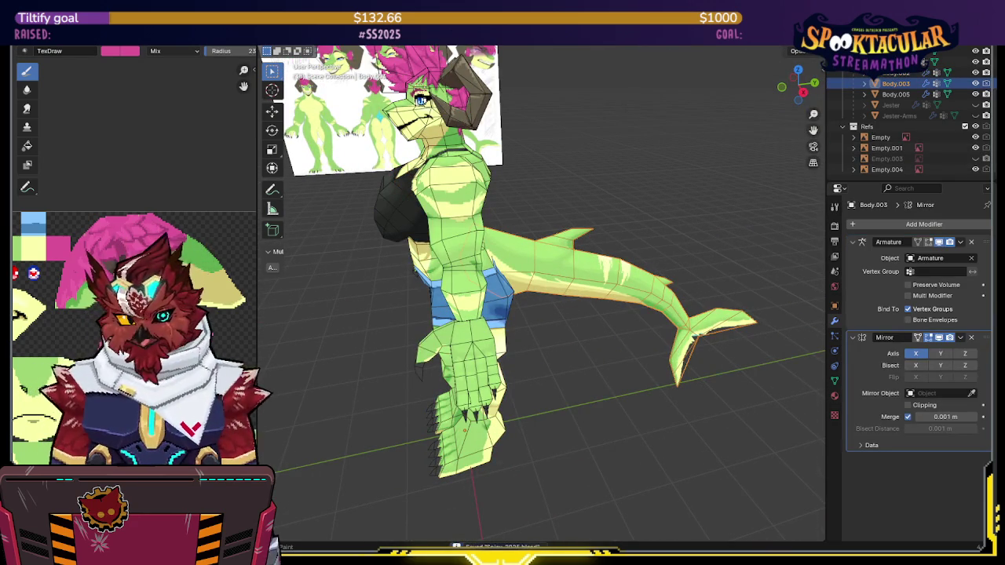
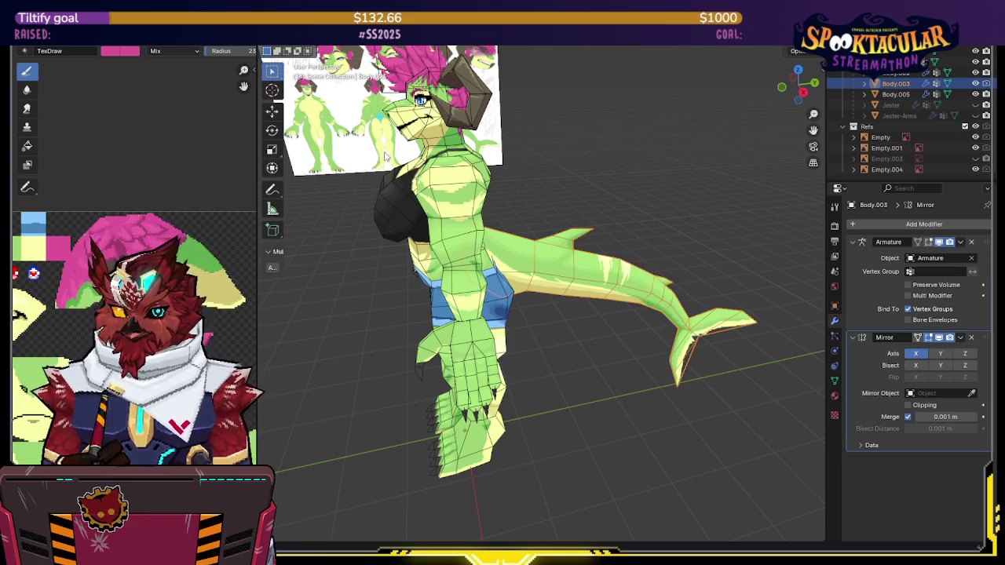
Select the tail object Body.003 and rename it Tail
middle_drag(518, 213, 552, 230)
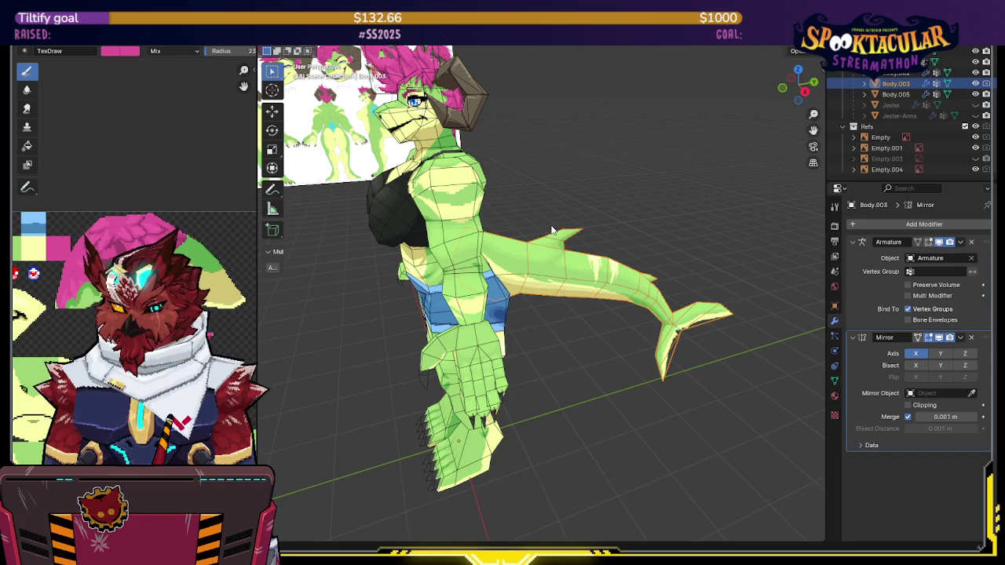
click(586, 328)
click(564, 283)
key(g)
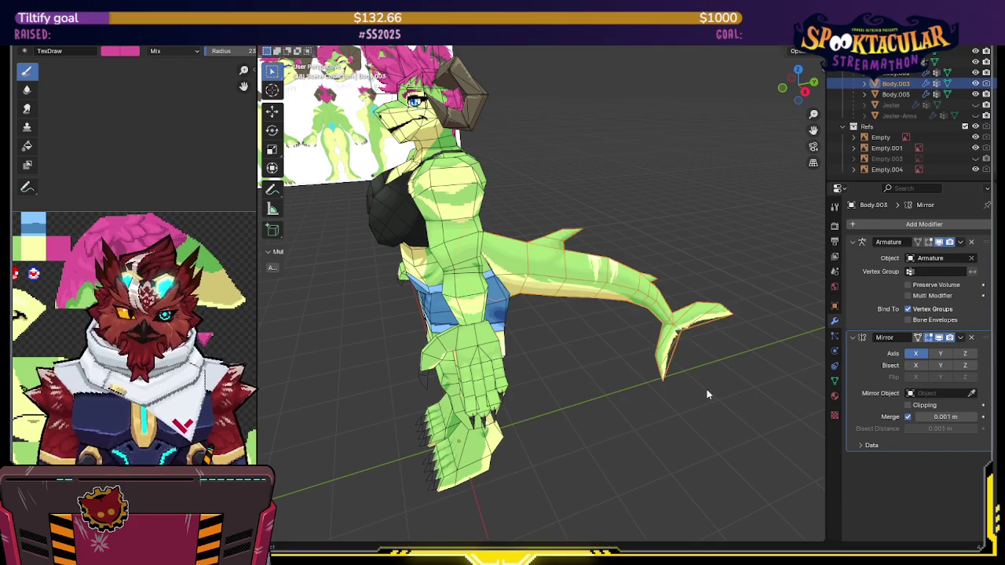
key(Escape)
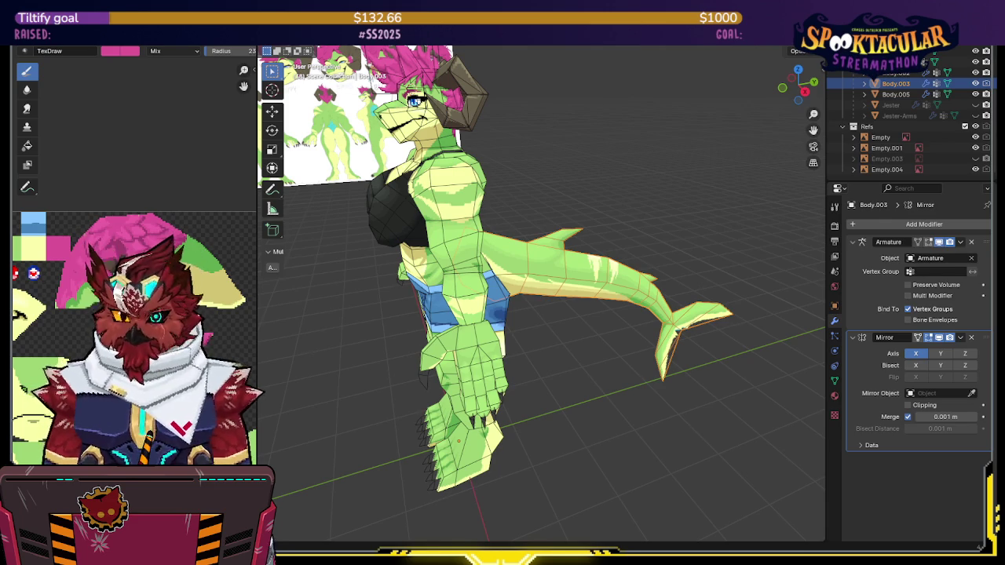
click(623, 209)
click(592, 245)
key(r)
key(Escape)
mouse_move(683, 218)
middle_down()
mouse_move(581, 203)
mouse_move(664, 208)
middle_up()
key(F2)
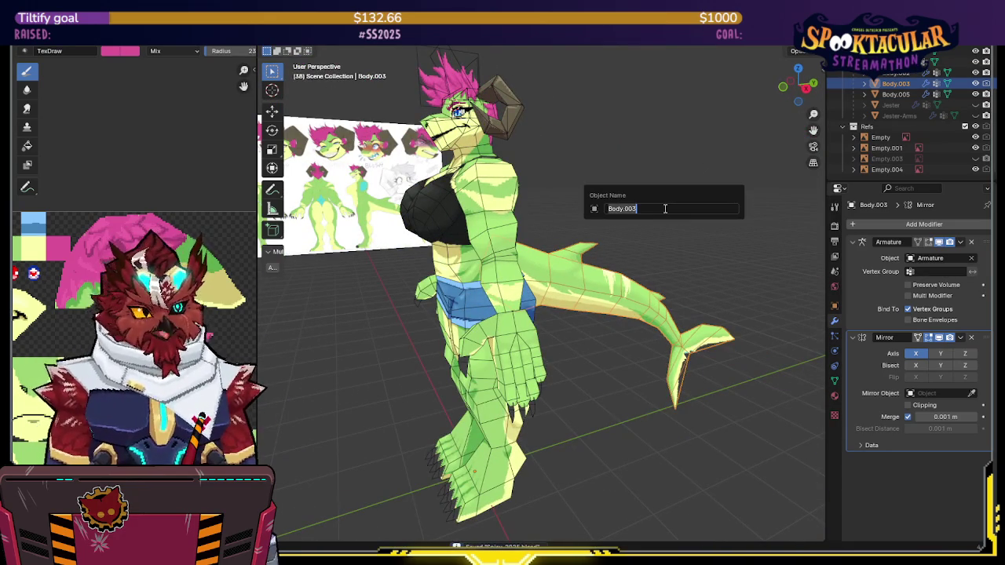
text(Tail)
key(Return)
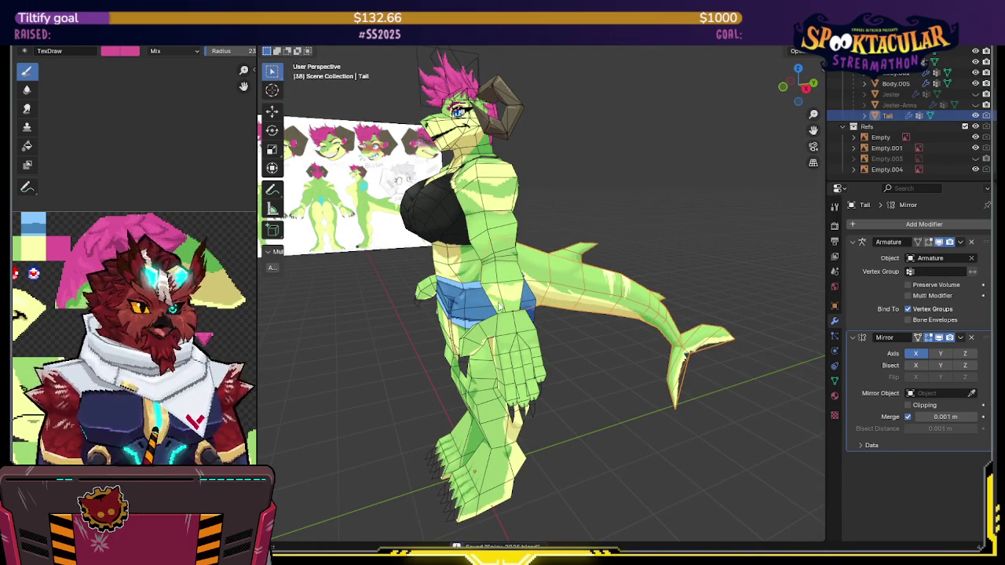
Select the main body mesh Body.002 and rename it Torso
click(510, 335)
middle_drag(510, 335, 603, 303)
click(520, 347)
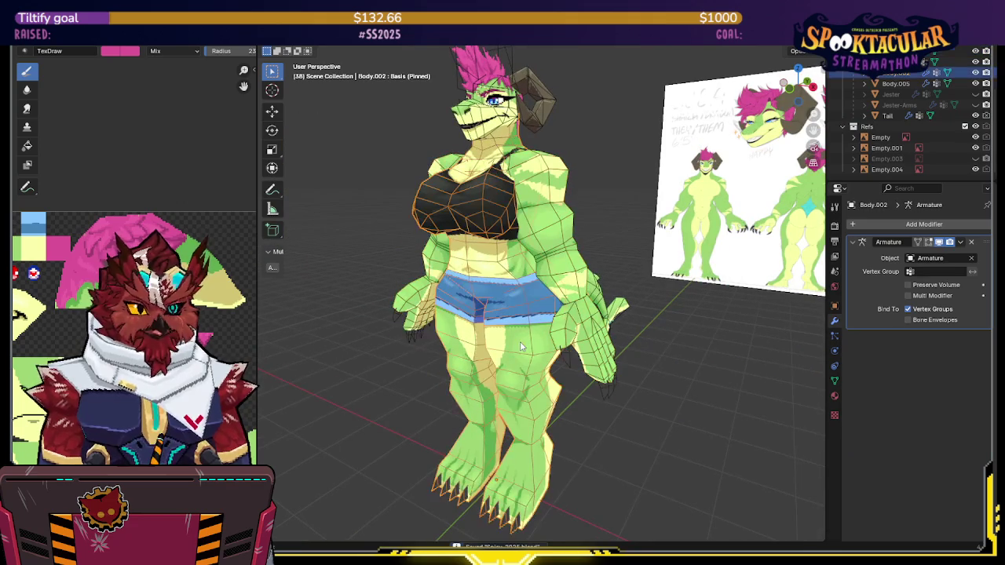
middle_drag(522, 185, 540, 362)
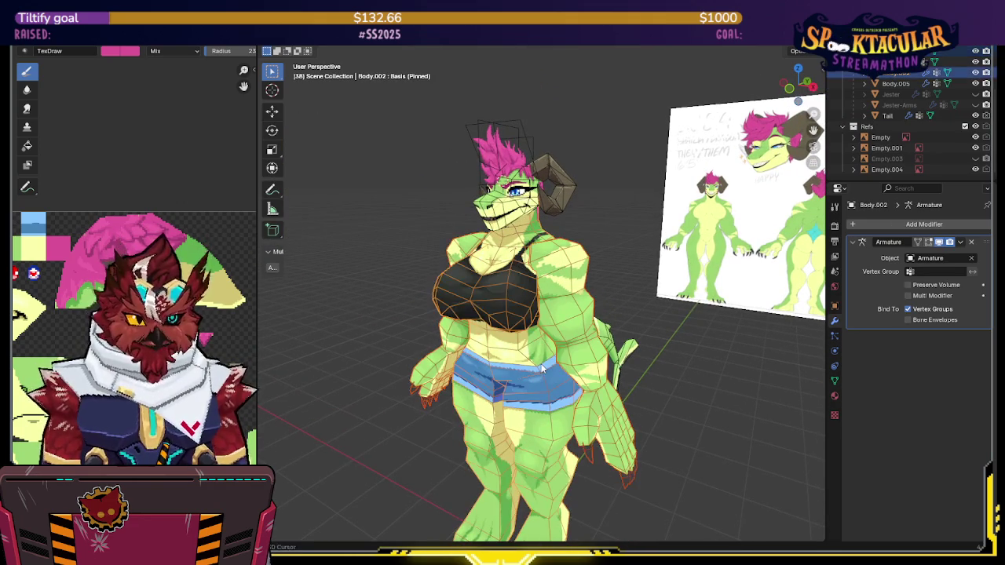
key(g)
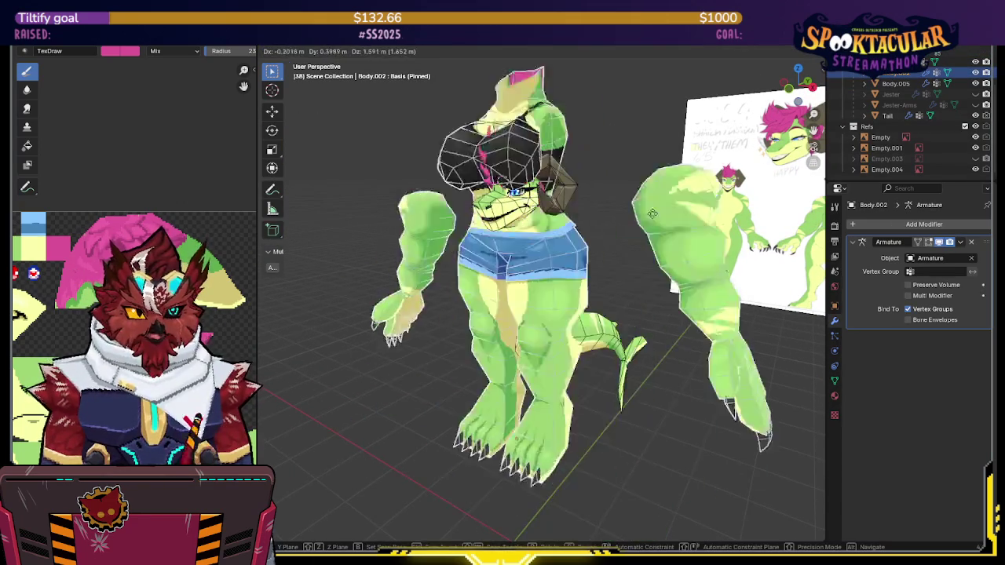
key(Escape)
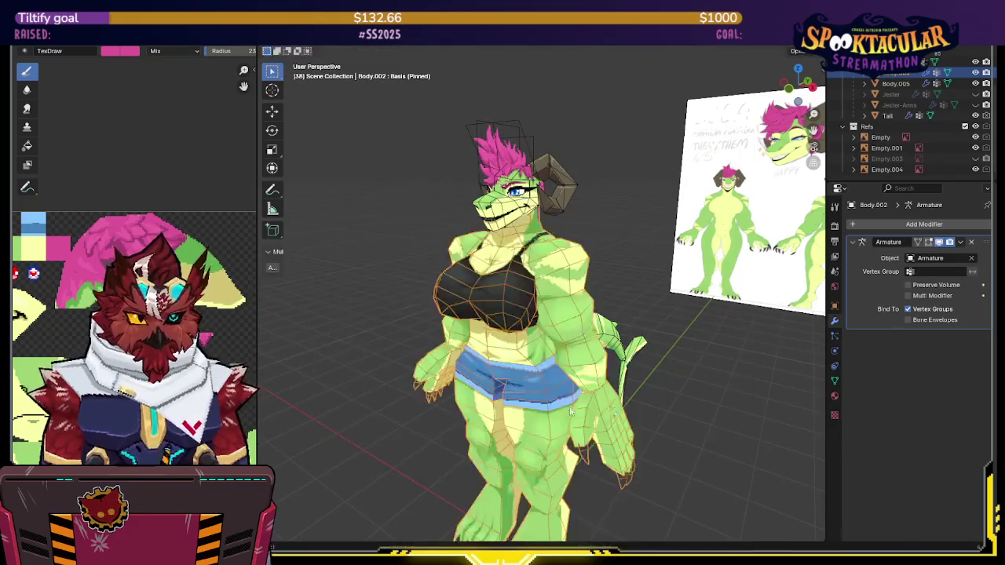
mouse_move(610, 283)
middle_down()
mouse_move(526, 200)
mouse_move(572, 241)
middle_up()
click(526, 201)
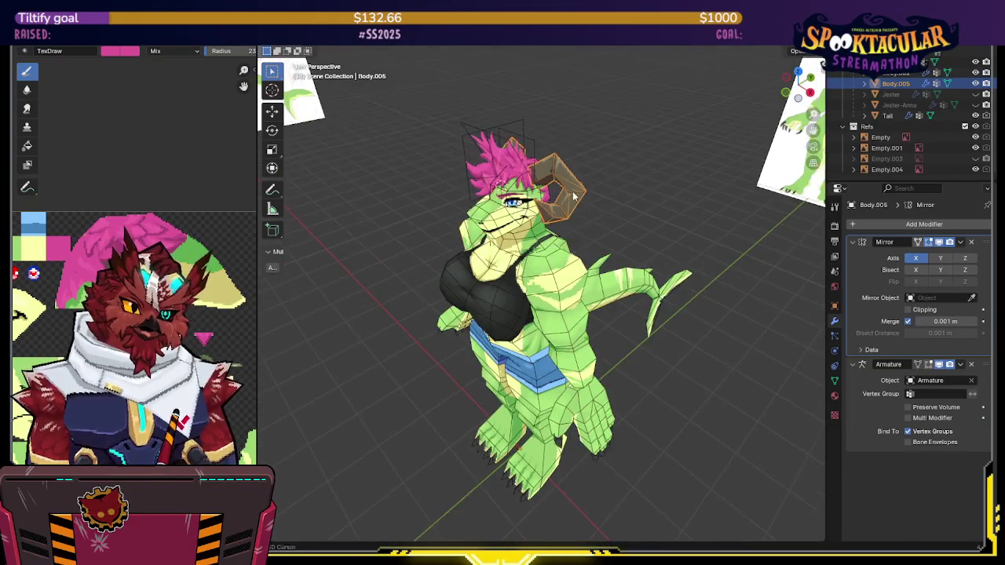
scroll(572, 241, up, 3)
shift+click(469, 265)
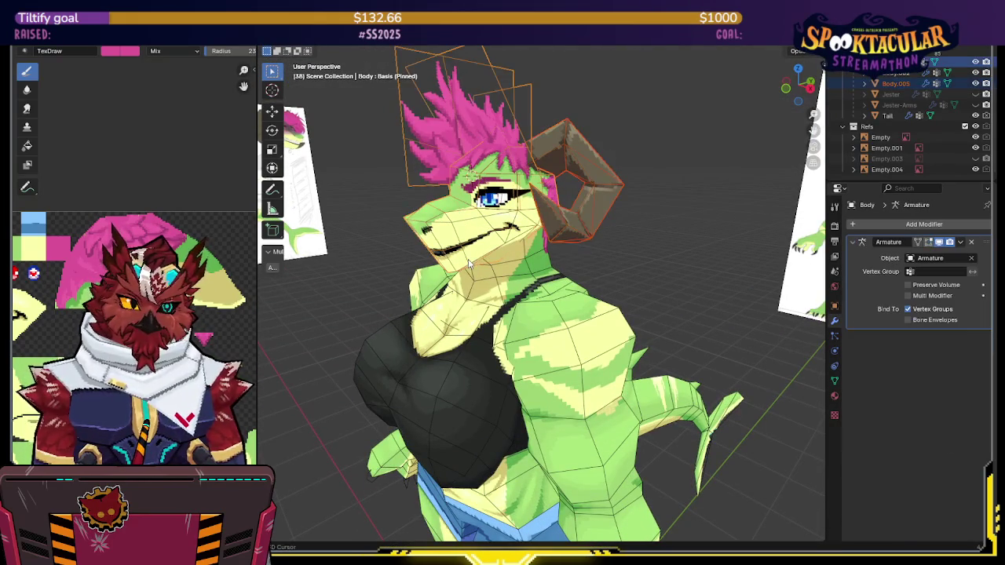
click(543, 214)
scroll(567, 257, down, 2)
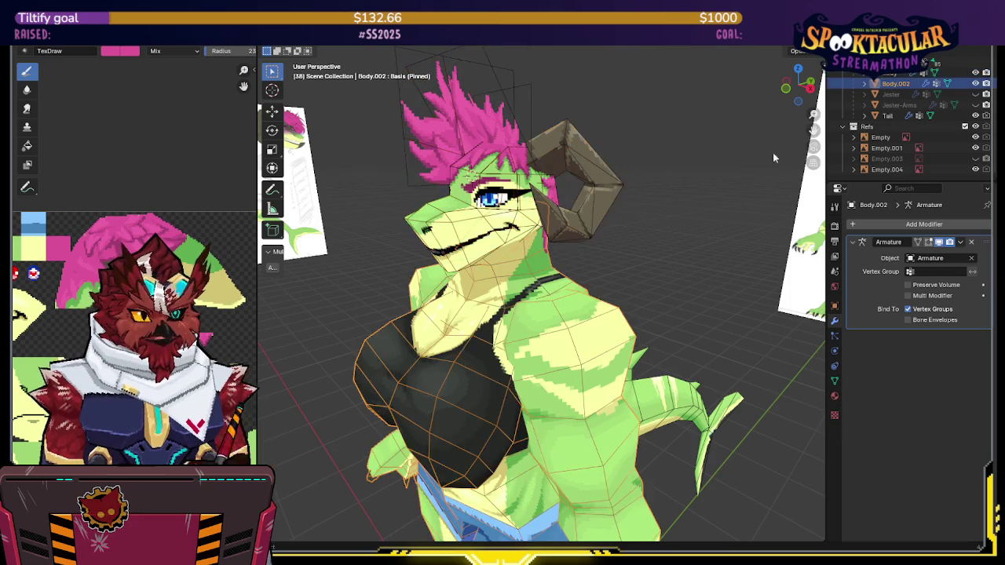
middle_drag(568, 258, 595, 250)
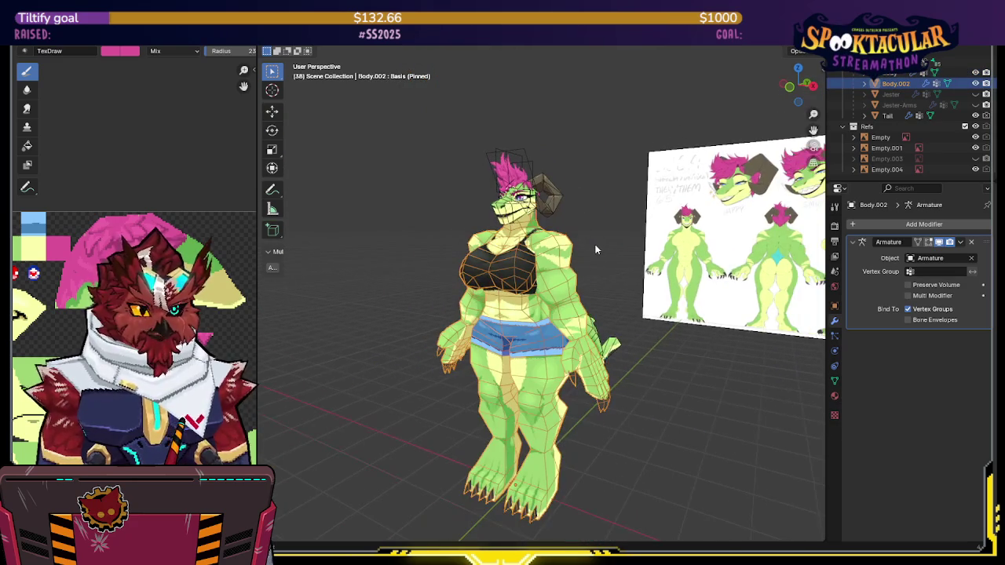
key(F2)
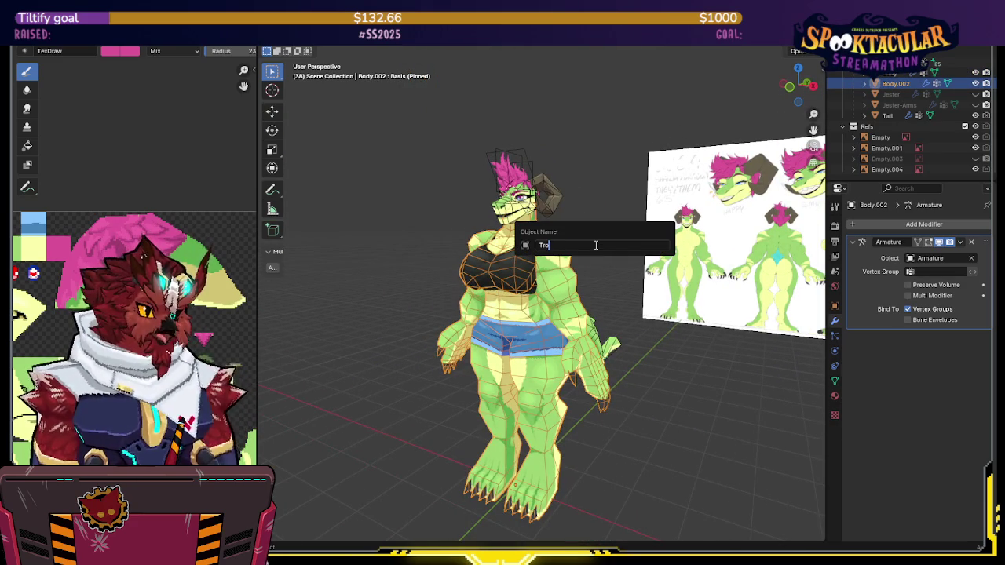
key(Return)
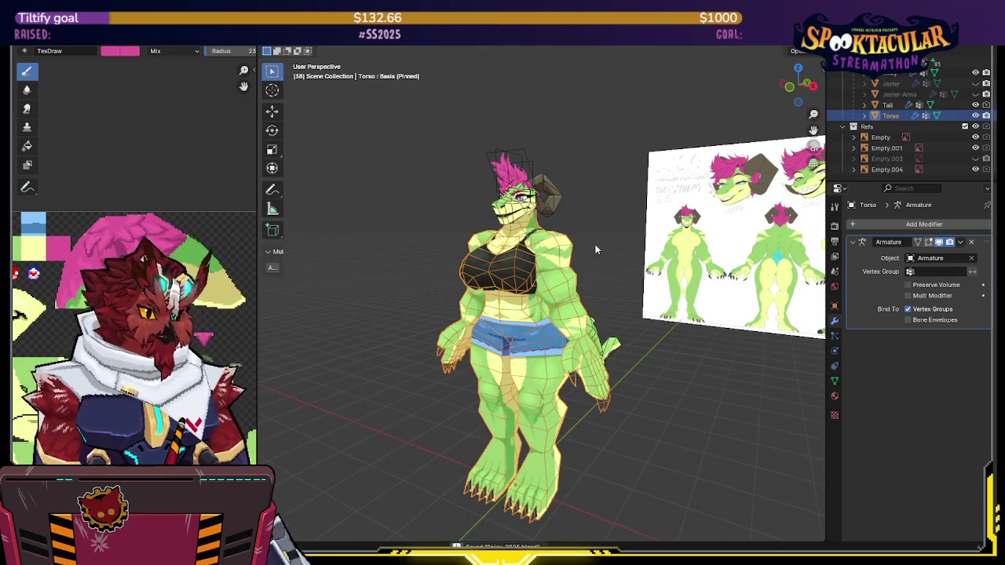
scroll(619, 254, up, 2)
Toggle the Torso's visibility to compare, leave it shown, and save the file
click(976, 115)
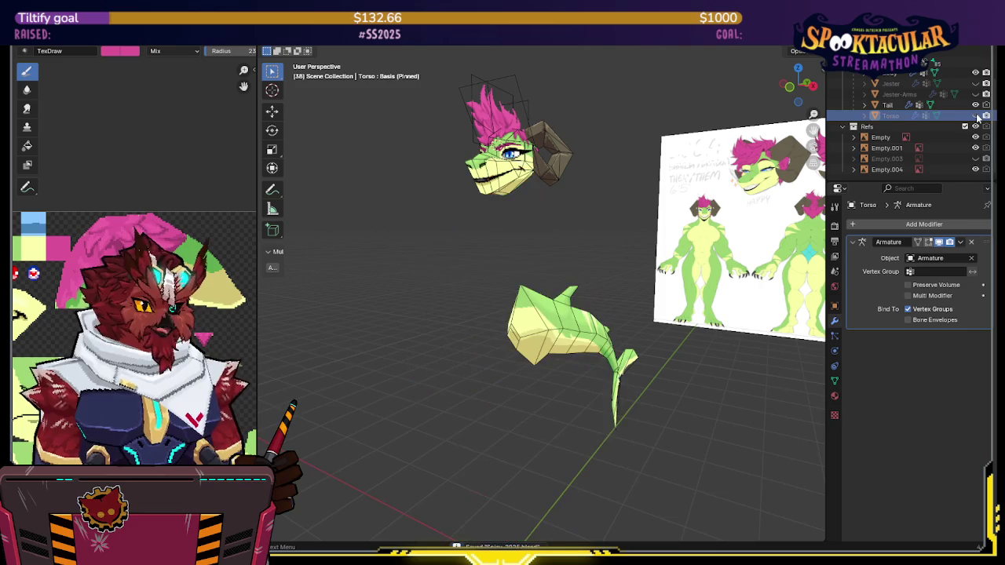
click(976, 115)
click(976, 115)
click(976, 116)
click(976, 115)
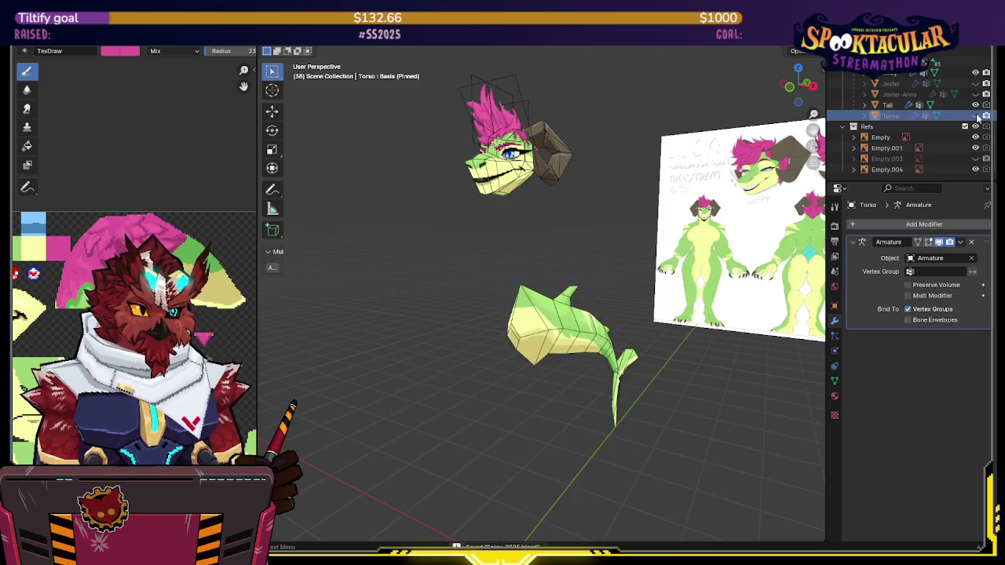
click(976, 115)
click(975, 116)
click(976, 116)
click(976, 115)
click(976, 116)
mouse_move(620, 235)
middle_down()
mouse_move(650, 233)
mouse_move(642, 210)
middle_up()
key(ctrl+s)
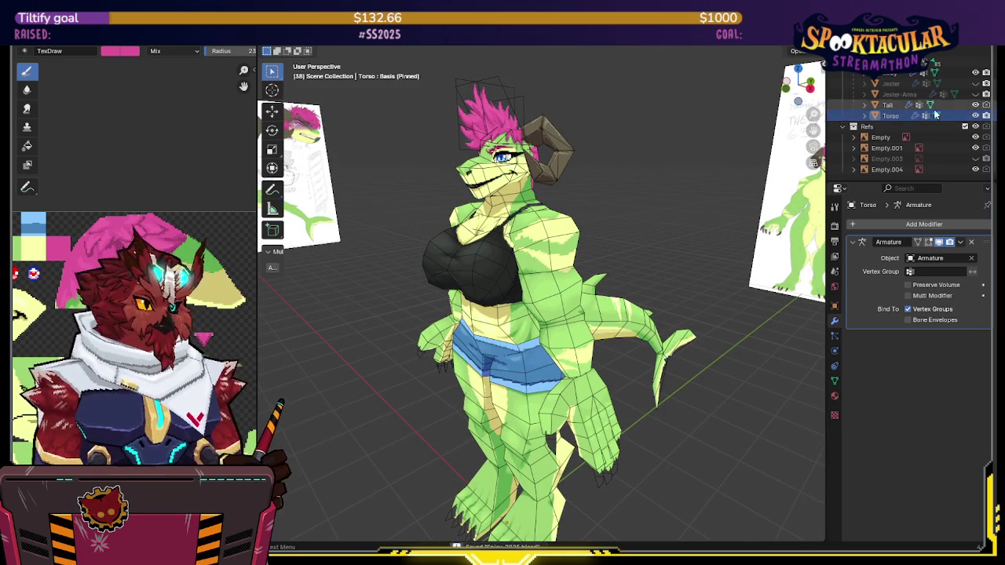
Hide Body and show the Jester and Jester-Arms costume meshes
scroll(925, 122, up, 2)
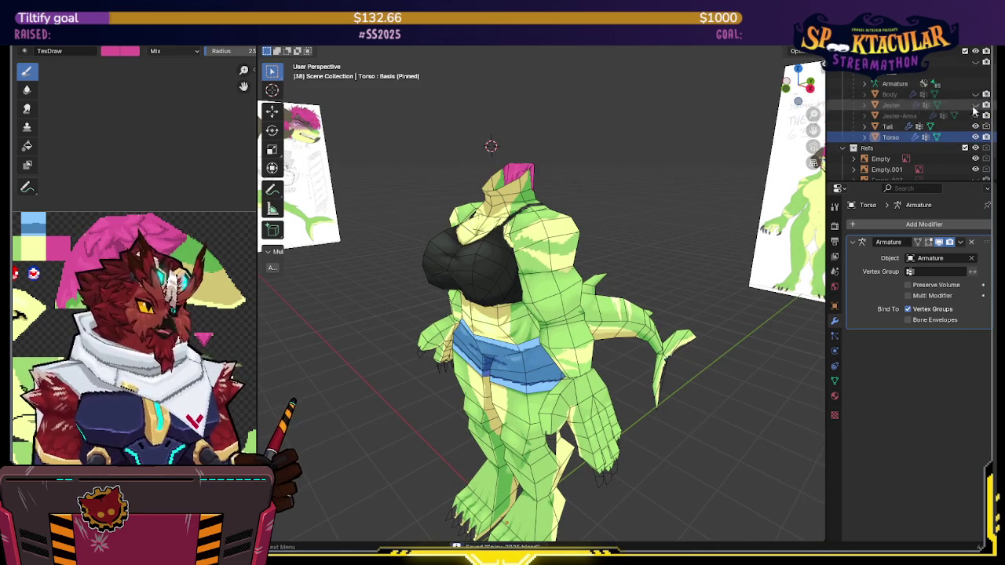
drag(976, 94, 975, 141)
click(976, 113)
click(975, 112)
click(975, 112)
click(975, 116)
mouse_move(585, 310)
middle_down()
mouse_move(610, 308)
mouse_move(625, 321)
middle_up()
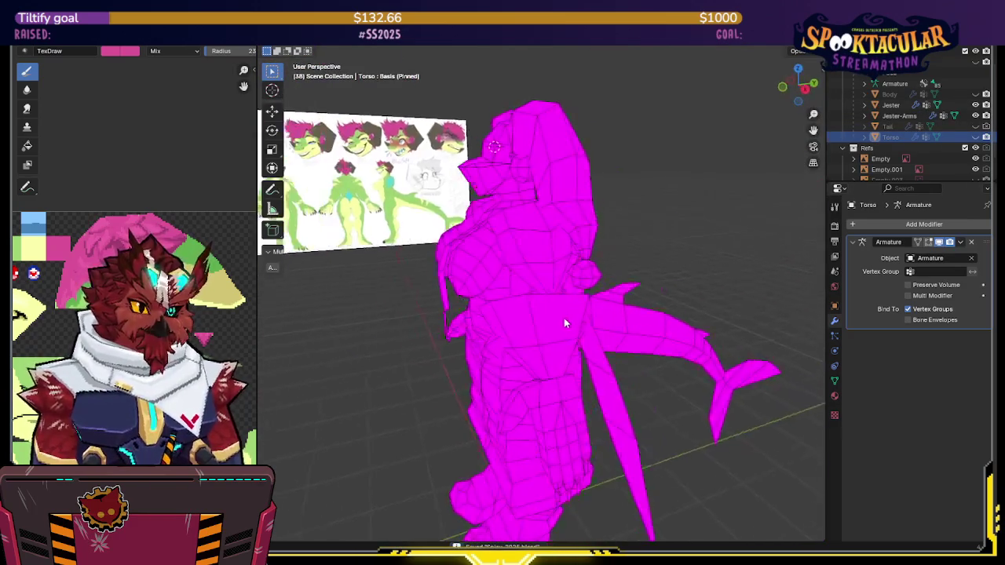
On Jester, go through the Gamecube, Spicy, Textures and Transparent material slots to relink its texture
click(627, 326)
click(834, 395)
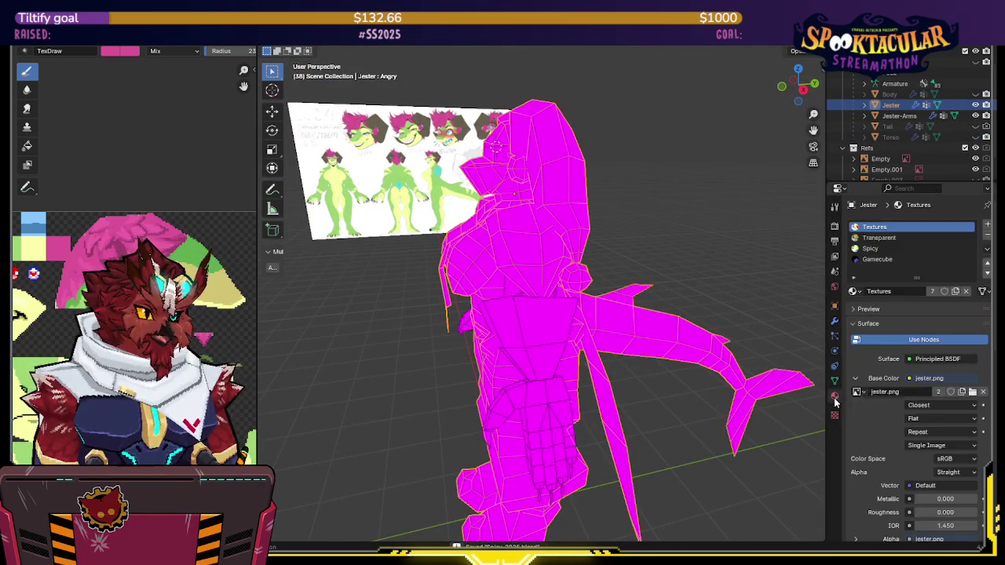
click(889, 259)
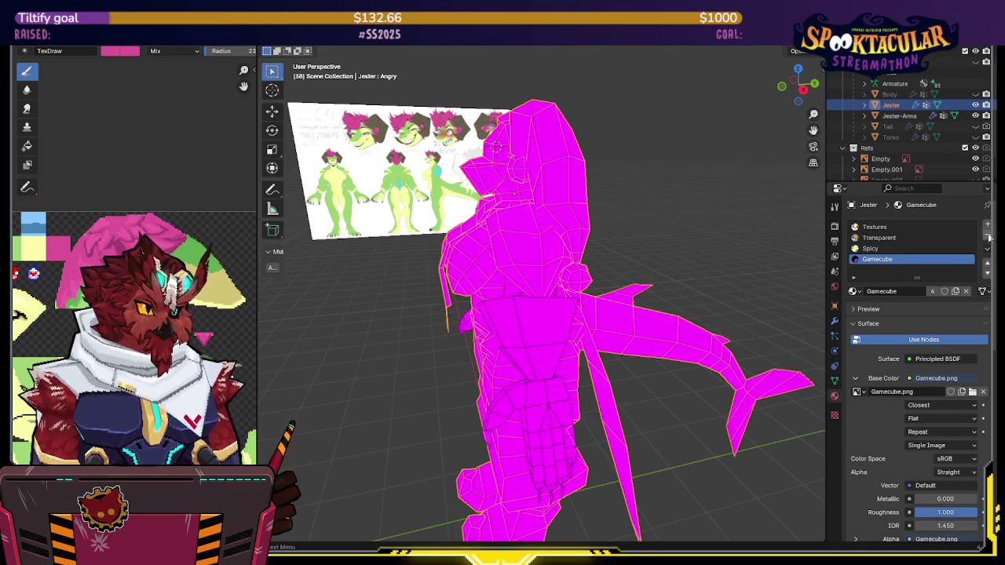
click(878, 248)
middle_drag(785, 248, 710, 250)
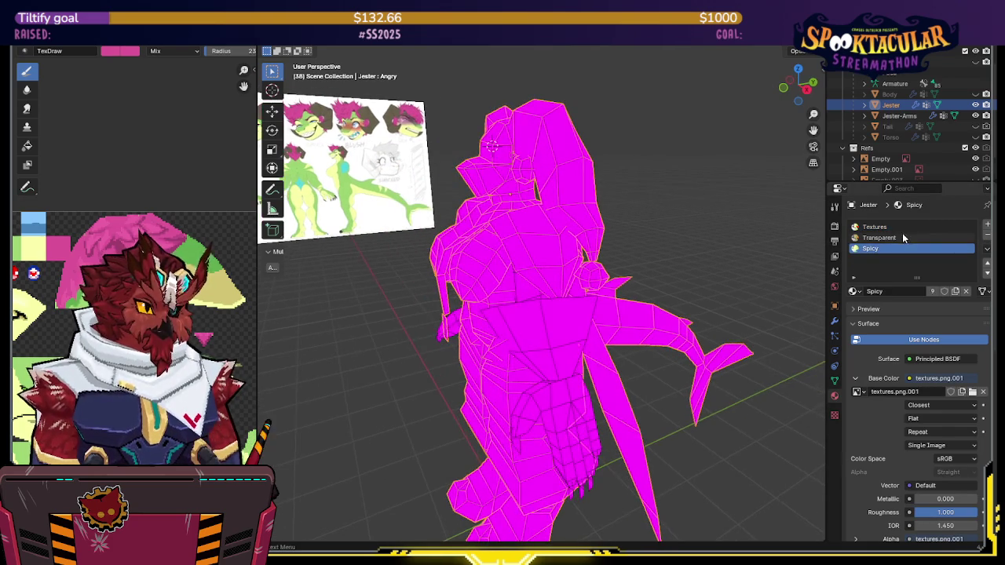
click(903, 228)
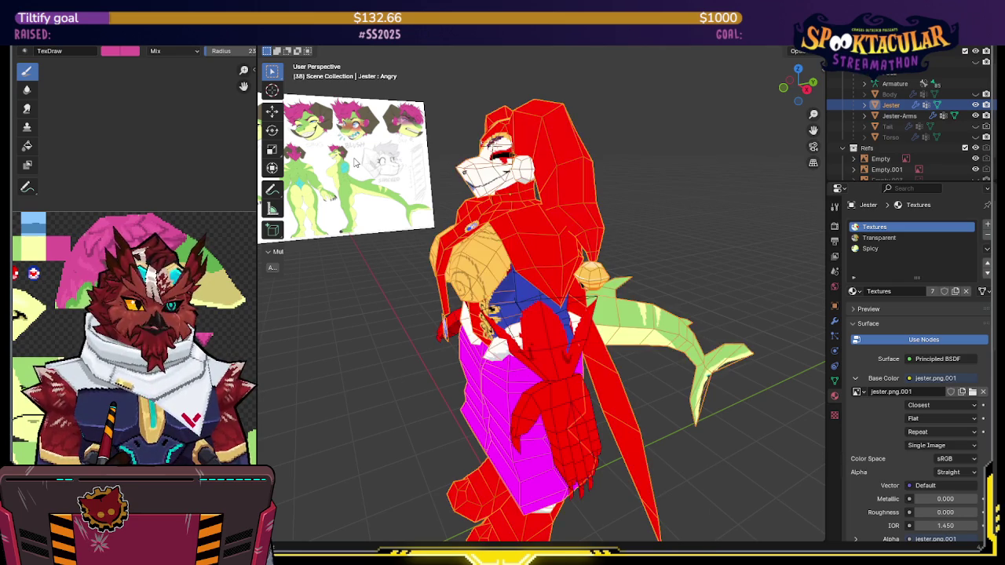
middle_drag(588, 230, 596, 230)
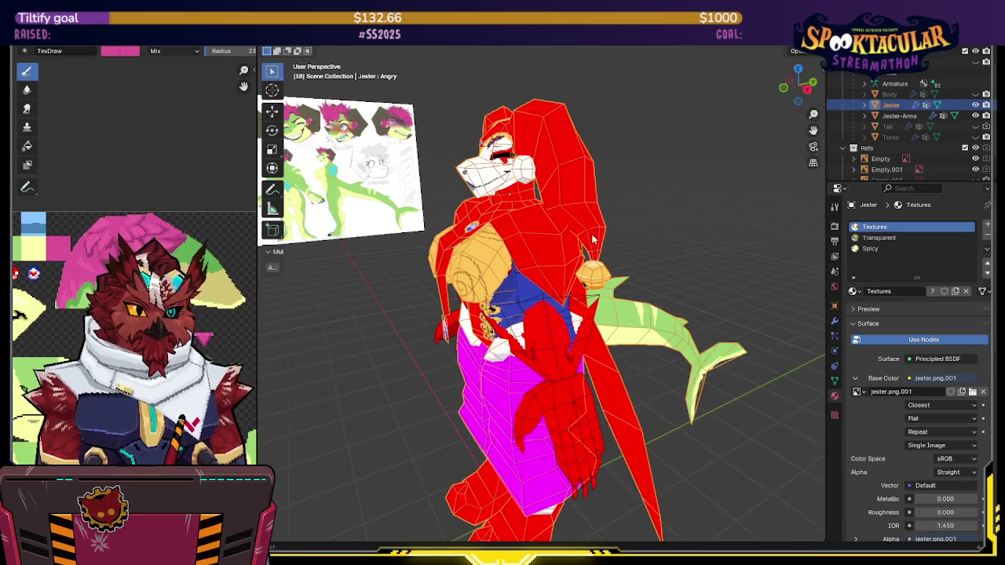
click(907, 237)
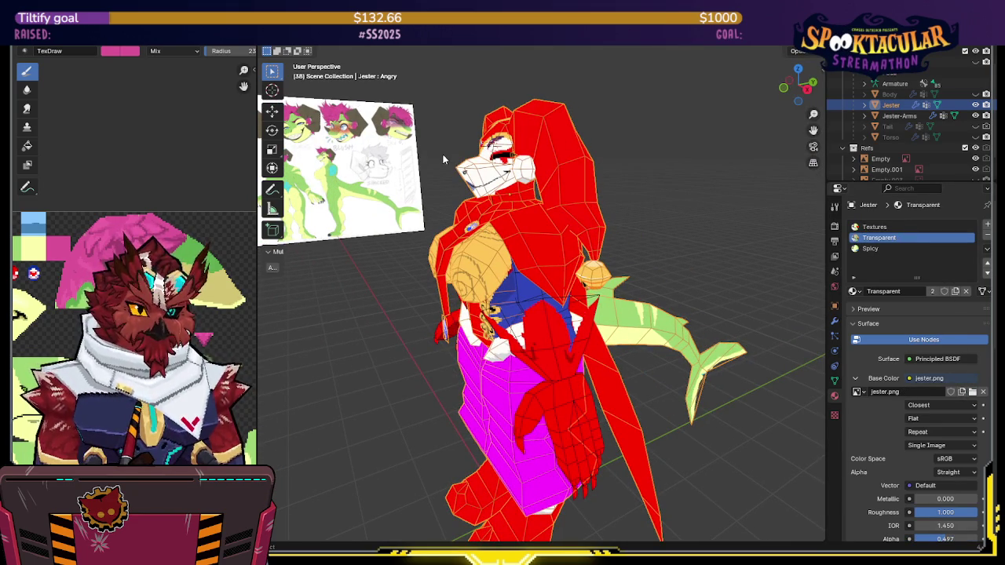
mouse_move(358, 160)
middle_down()
mouse_move(615, 229)
mouse_move(599, 271)
mouse_move(447, 269)
mouse_move(460, 280)
mouse_move(516, 272)
middle_up()
scroll(523, 283, up, 3)
In Jester-Arms Edit Mode, slide the connected claw piece along the arm's Y axis
scroll(597, 267, up, 2)
mouse_move(596, 267)
middle_down()
mouse_move(553, 278)
mouse_move(528, 317)
mouse_move(489, 314)
mouse_move(576, 314)
mouse_move(502, 330)
middle_up()
click(554, 277)
key(Tab)
scroll(554, 277, up, 2)
scroll(555, 273, down, 2)
scroll(556, 273, down, 3)
scroll(528, 317, up, 3)
key(shift+z)
key(shift+z)
mouse_move(415, 272)
middle_down()
mouse_move(479, 231)
mouse_move(573, 259)
mouse_move(645, 255)
mouse_move(635, 287)
mouse_move(667, 235)
mouse_move(673, 252)
mouse_move(651, 205)
mouse_move(610, 290)
mouse_move(575, 332)
mouse_move(417, 332)
mouse_move(457, 310)
mouse_move(574, 314)
mouse_move(514, 252)
mouse_move(558, 296)
mouse_move(587, 287)
mouse_move(594, 269)
mouse_move(558, 265)
middle_up()
key(ctrl+l)
key(g)
key(y)
click(578, 303)
Isolate the arm in wireframe local view and select arm edges from a top view
key(KP_Divide)
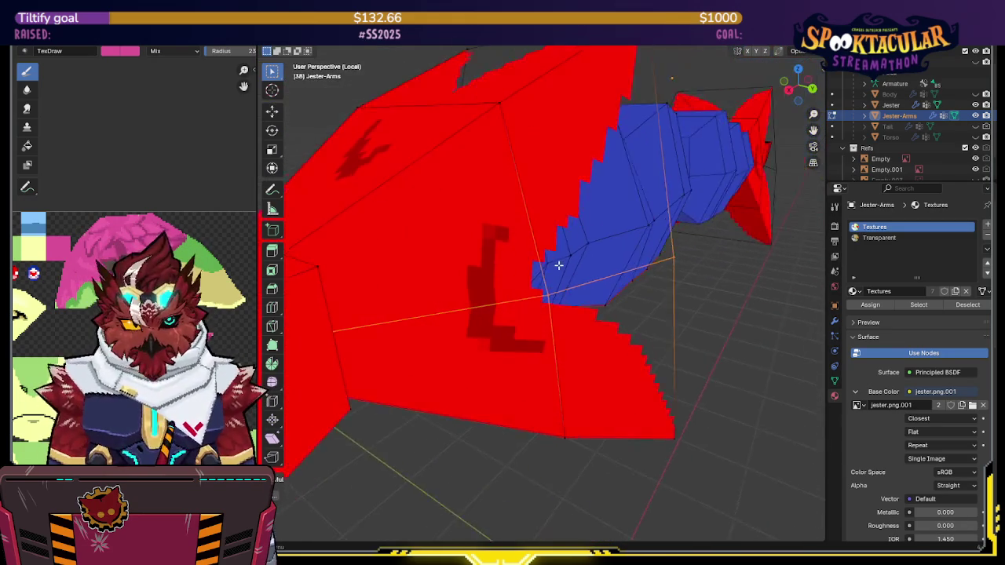
scroll(558, 266, down, 5)
key(shift+z)
mouse_move(489, 285)
middle_down()
mouse_move(533, 246)
mouse_move(502, 242)
mouse_move(518, 204)
mouse_move(539, 231)
mouse_move(633, 207)
mouse_move(628, 215)
mouse_move(657, 246)
mouse_move(637, 209)
middle_up()
click(553, 204)
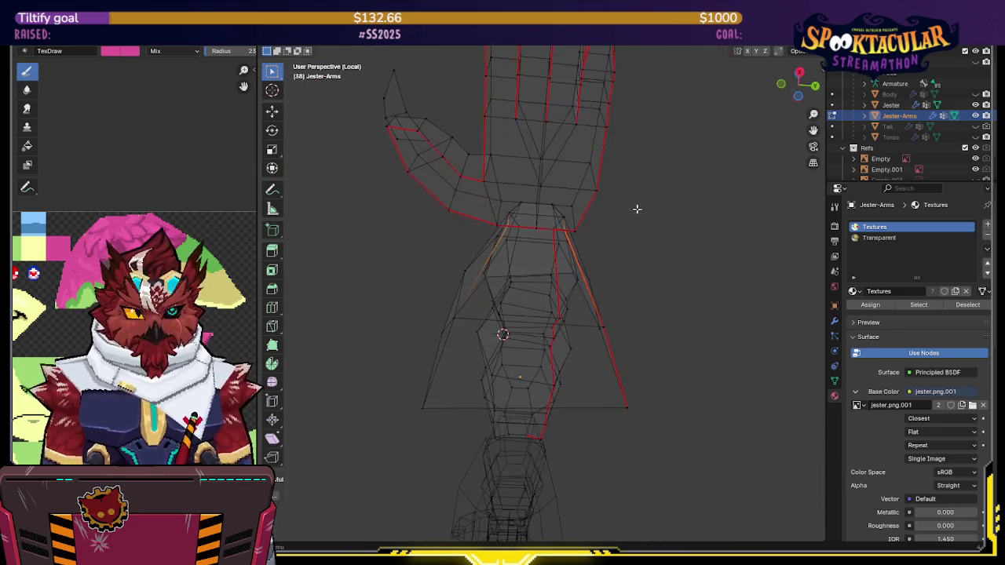
click(799, 72)
click(798, 68)
mouse_move(591, 273)
middle_down()
mouse_move(610, 267)
mouse_move(585, 343)
mouse_move(595, 273)
mouse_move(594, 353)
mouse_move(584, 206)
middle_up()
shift+click(548, 363)
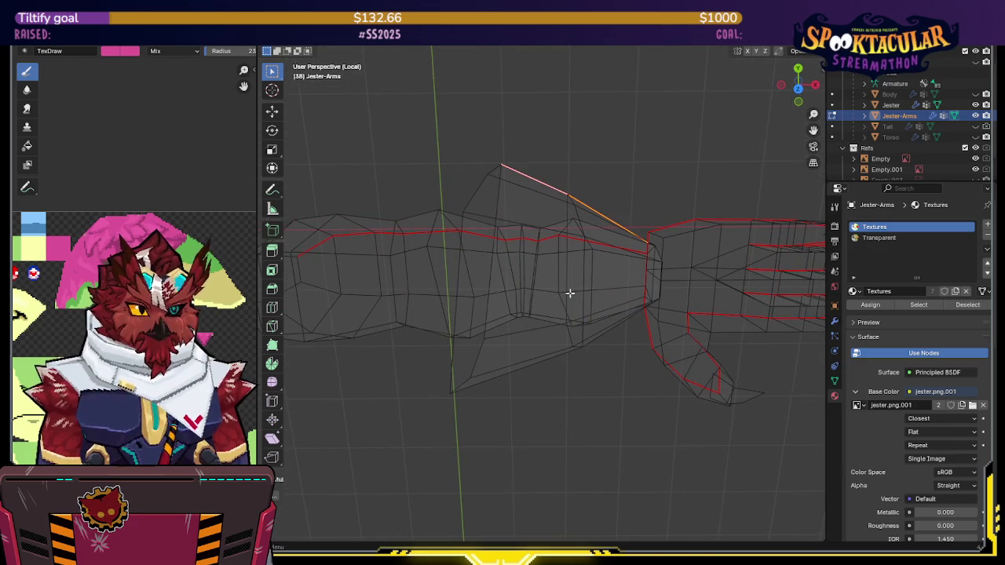
mouse_move(531, 347)
middle_down()
mouse_move(536, 296)
mouse_move(521, 373)
middle_up()
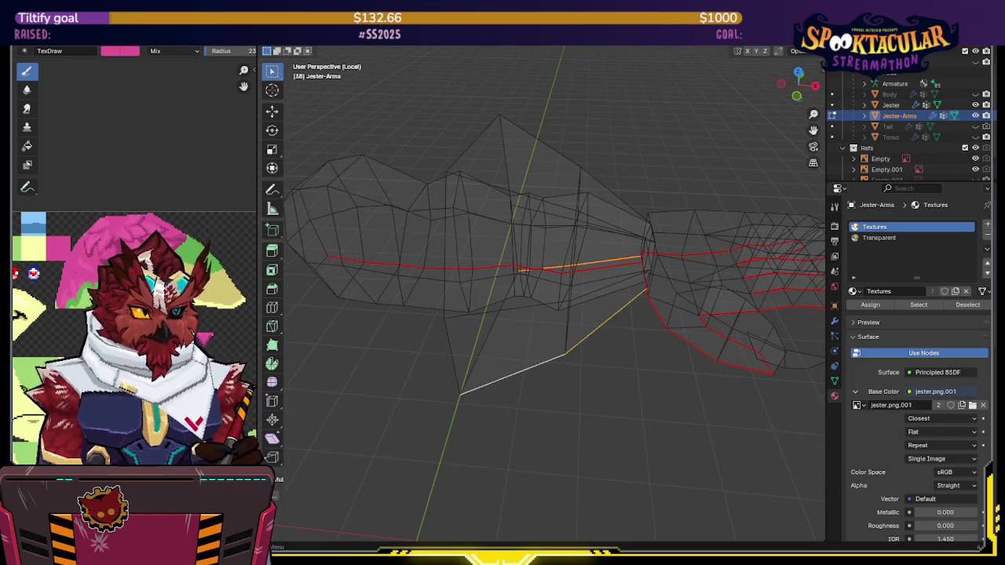
drag(797, 83, 800, 77)
click(797, 78)
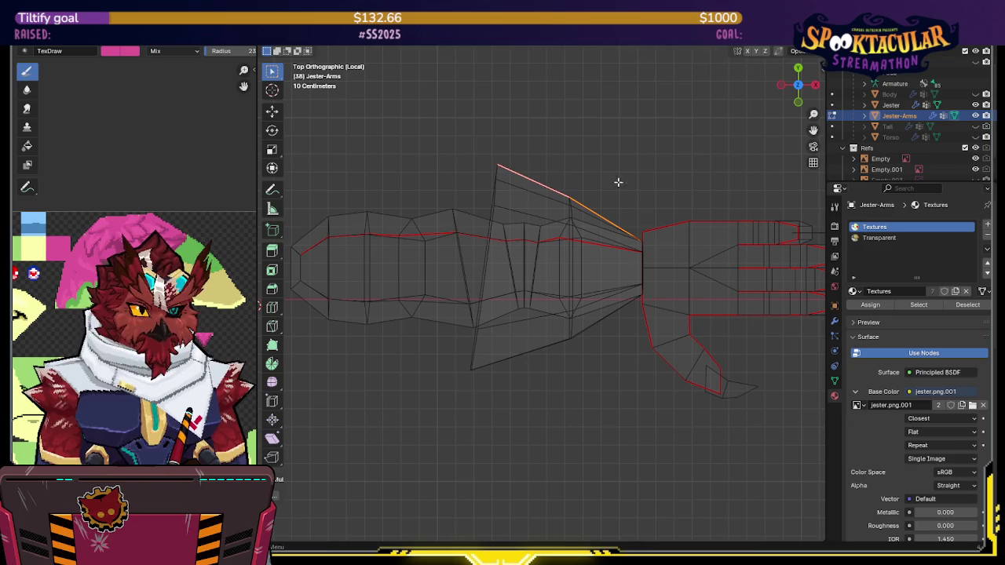
Slide the sleeve edges and cuff vertices along the local Y axis
key(g)
key(y)
click(603, 267)
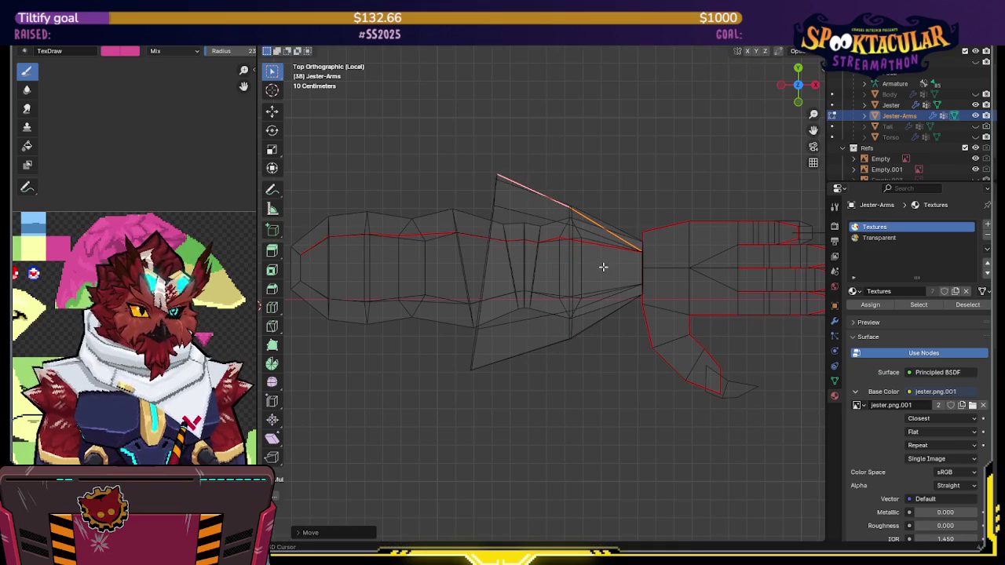
click(516, 162)
key(g)
key(y)
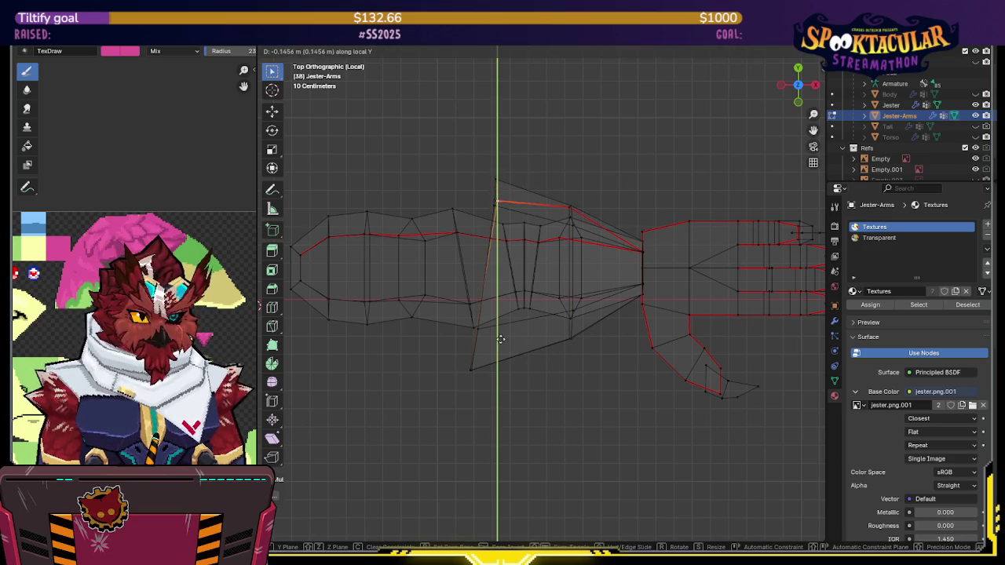
click(501, 338)
click(573, 212)
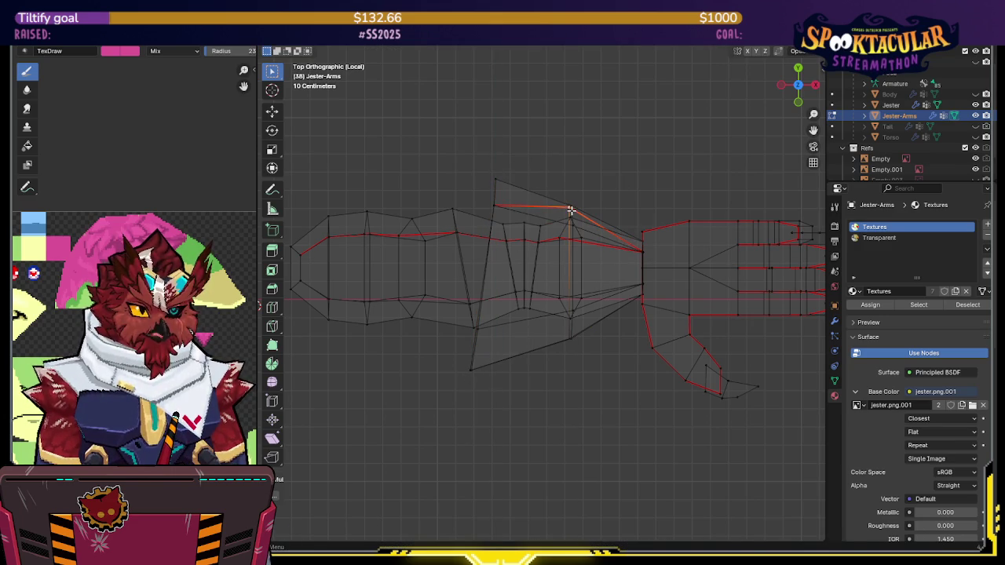
key(g)
key(y)
click(615, 379)
In solid shading from below, paint the sleeve's purple blended area red
key(alt+z)
mouse_move(615, 379)
middle_down()
mouse_move(648, 298)
mouse_move(534, 194)
mouse_move(536, 157)
mouse_move(619, 165)
middle_up()
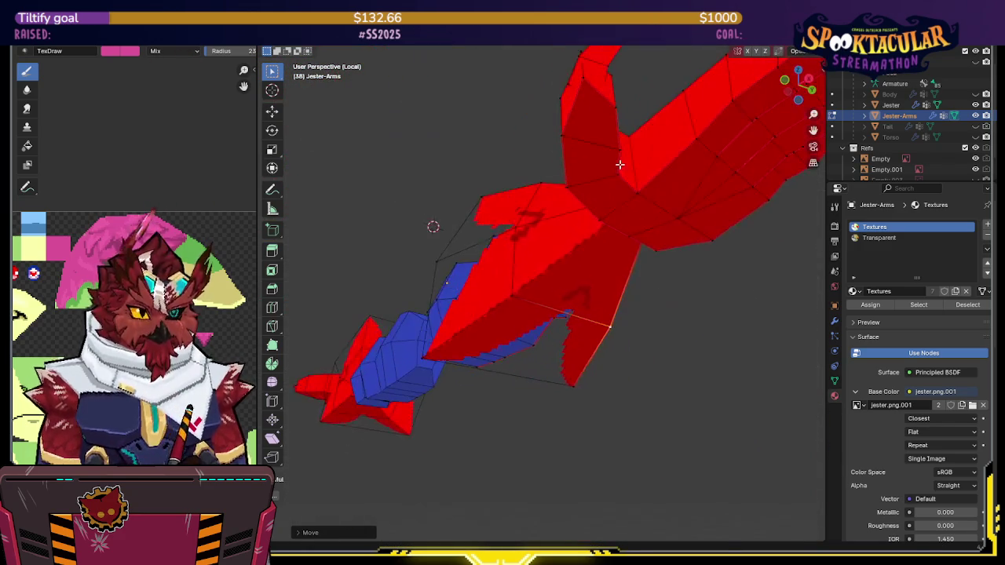
mouse_move(538, 241)
middle_down()
mouse_move(520, 258)
mouse_move(556, 290)
mouse_move(793, 94)
middle_up()
click(558, 268)
click(796, 96)
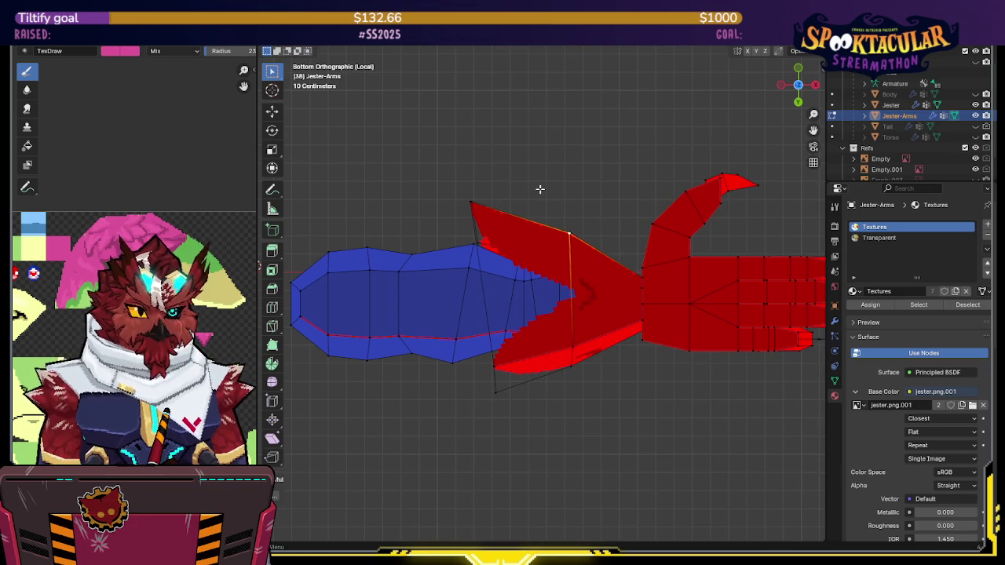
mouse_move(539, 188)
middle_down()
mouse_move(547, 338)
mouse_move(607, 350)
middle_up()
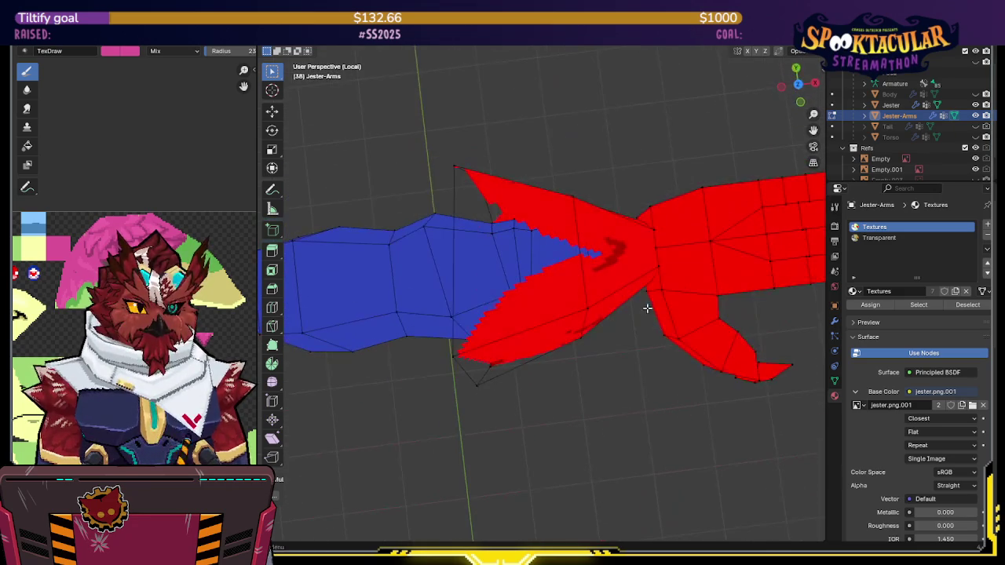
click(798, 87)
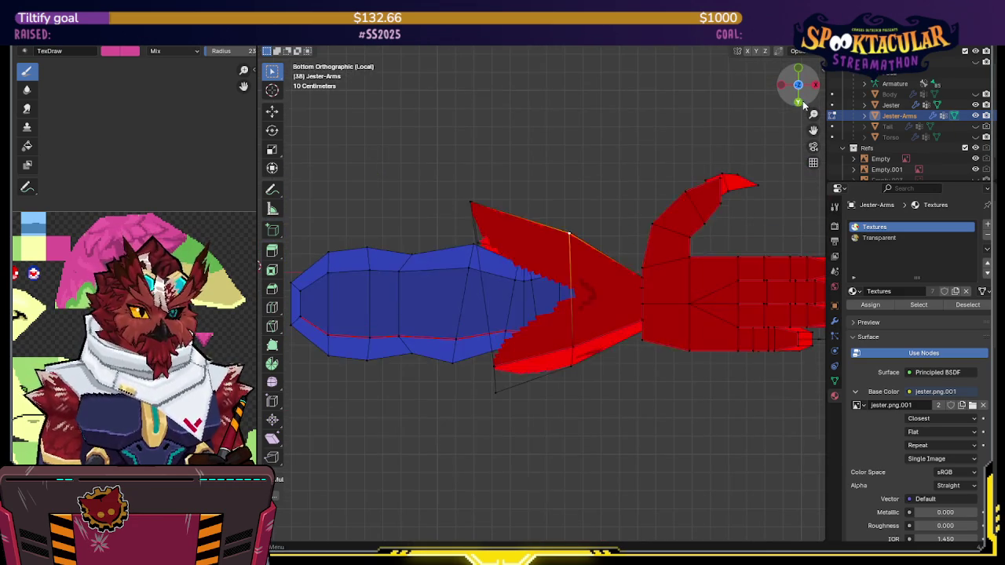
drag(476, 192, 563, 232)
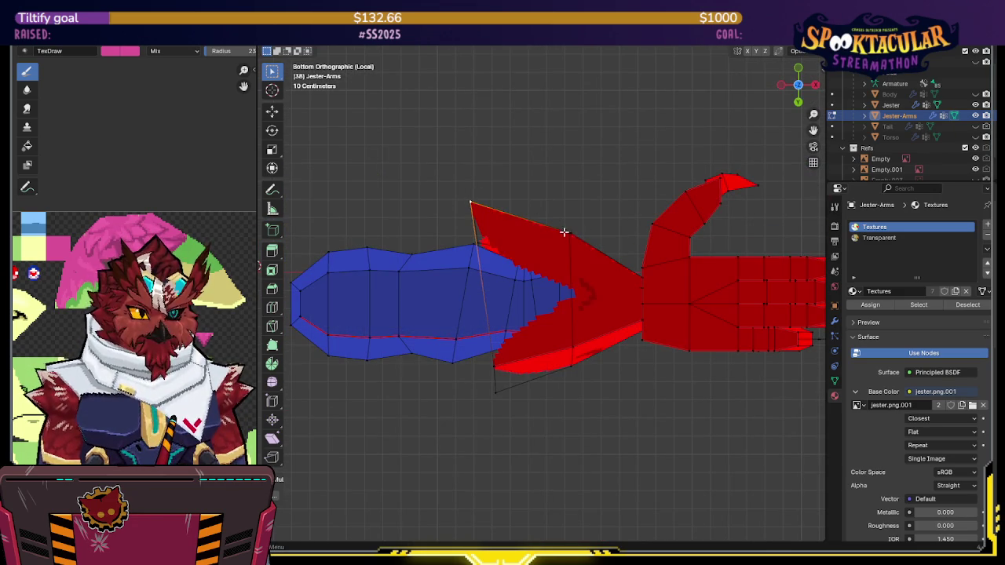
In wireframe, lower the remaining cuff edge and vertices into place
key(shift+z)
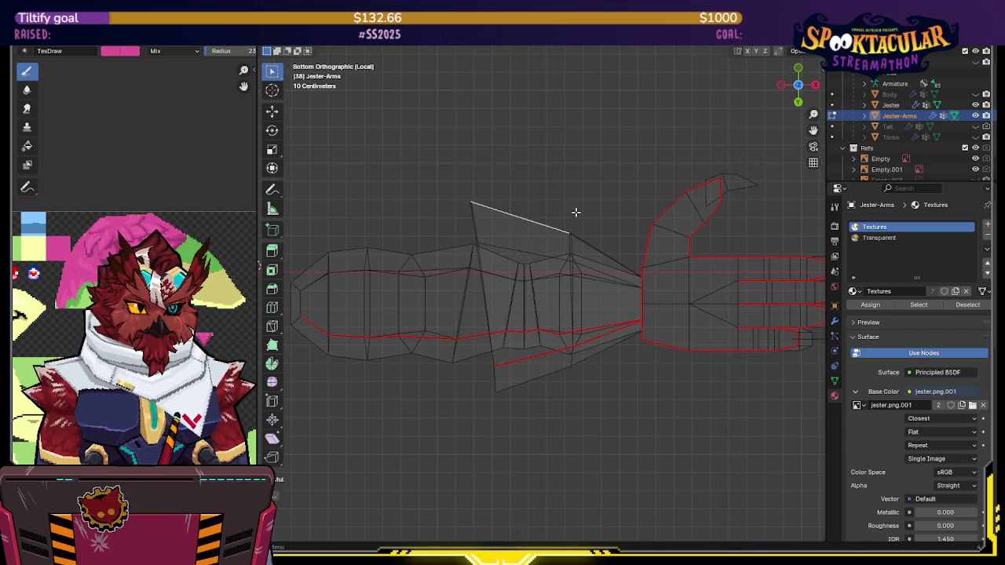
key(g)
click(576, 259)
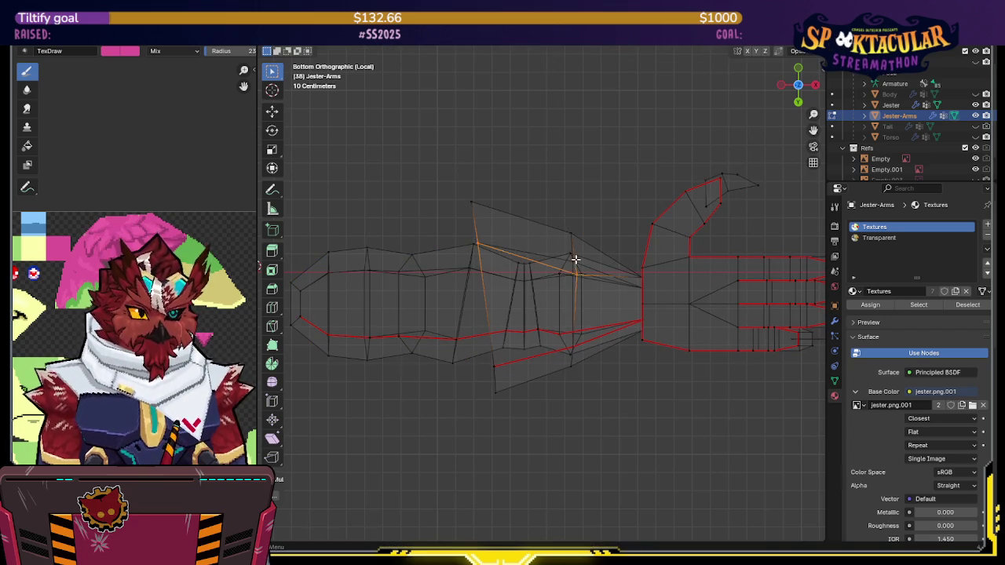
click(575, 256)
key(g)
click(566, 270)
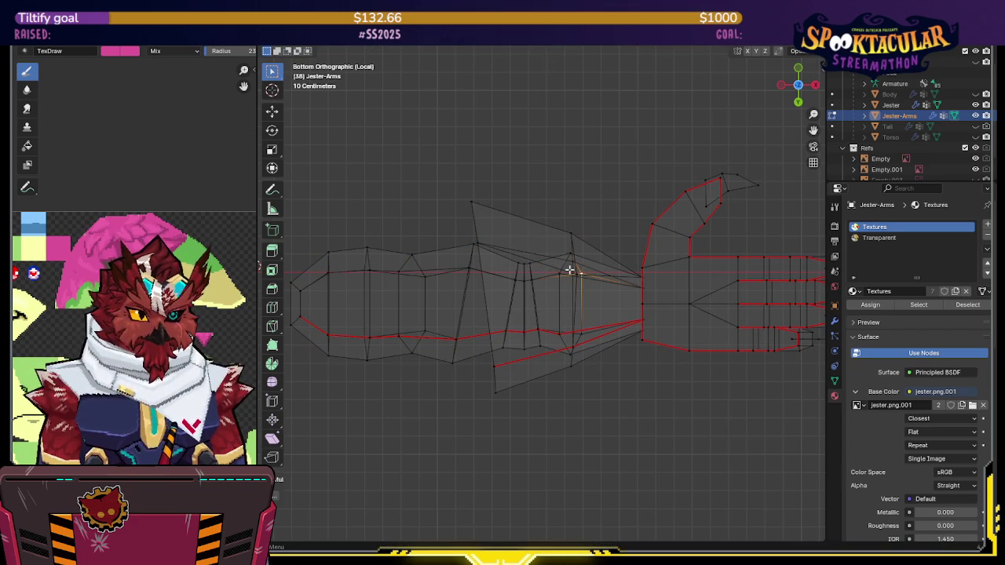
key(g)
click(541, 138)
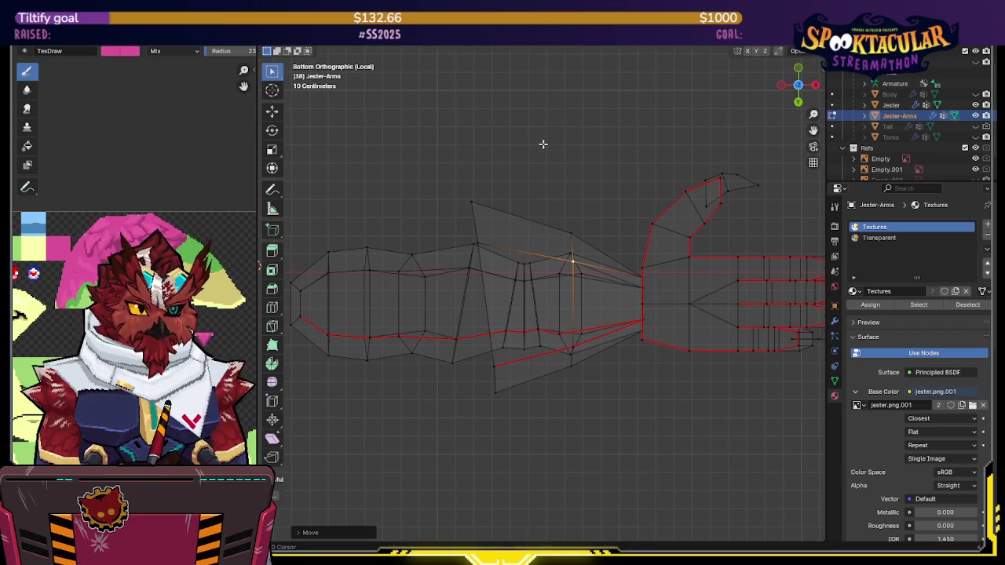
Save the file, return to Object Mode and exit local view to show the whole model
middle_drag(616, 203, 610, 249)
key(shift+z)
mouse_move(673, 209)
middle_down()
mouse_move(457, 244)
mouse_move(573, 269)
mouse_move(584, 259)
mouse_move(561, 251)
mouse_move(683, 232)
mouse_move(705, 210)
mouse_move(605, 205)
middle_up()
scroll(457, 244, down, 3)
key(ctrl+s)
key(Tab)
key(KP_Divide)
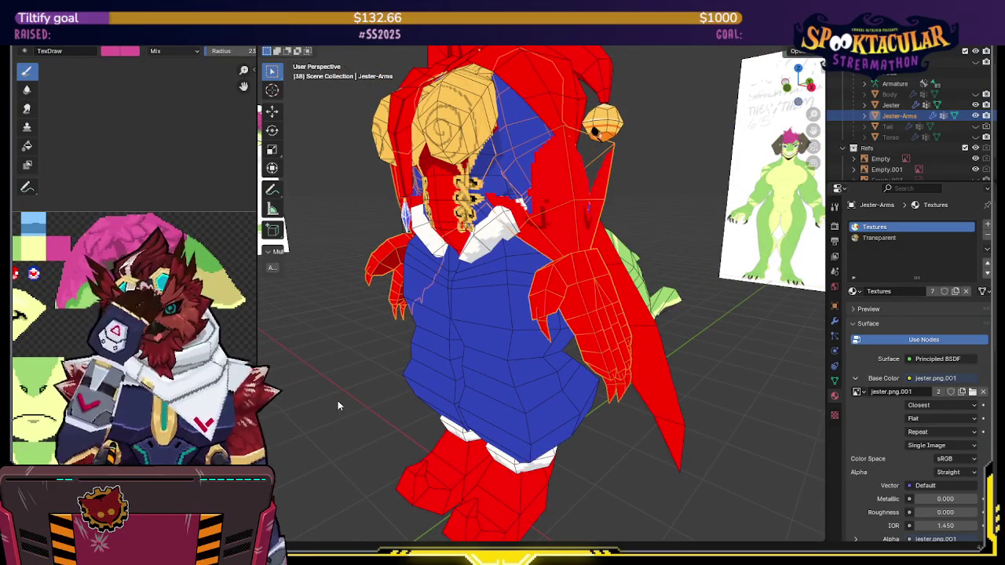
mouse_move(343, 400)
middle_down()
mouse_move(596, 321)
mouse_move(609, 294)
middle_up()
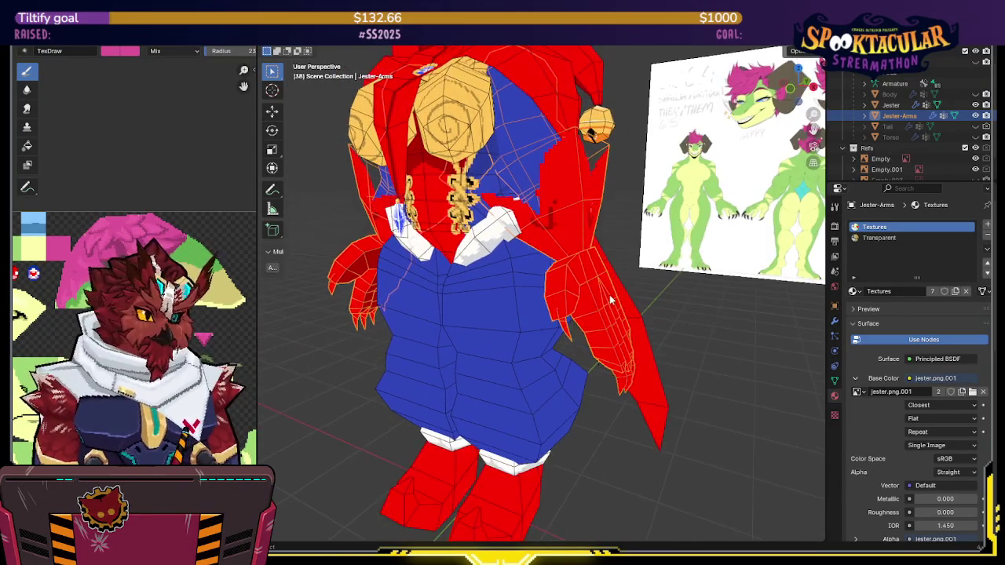
middle_drag(683, 242, 652, 256)
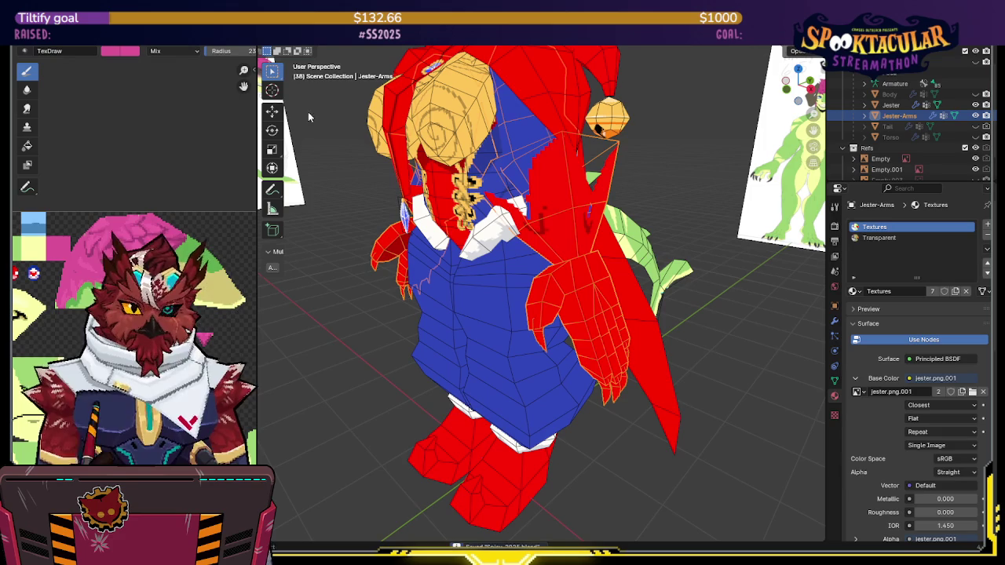
Set jester.png.001 as the brush texture image and widen the Image Editor
click(135, 50)
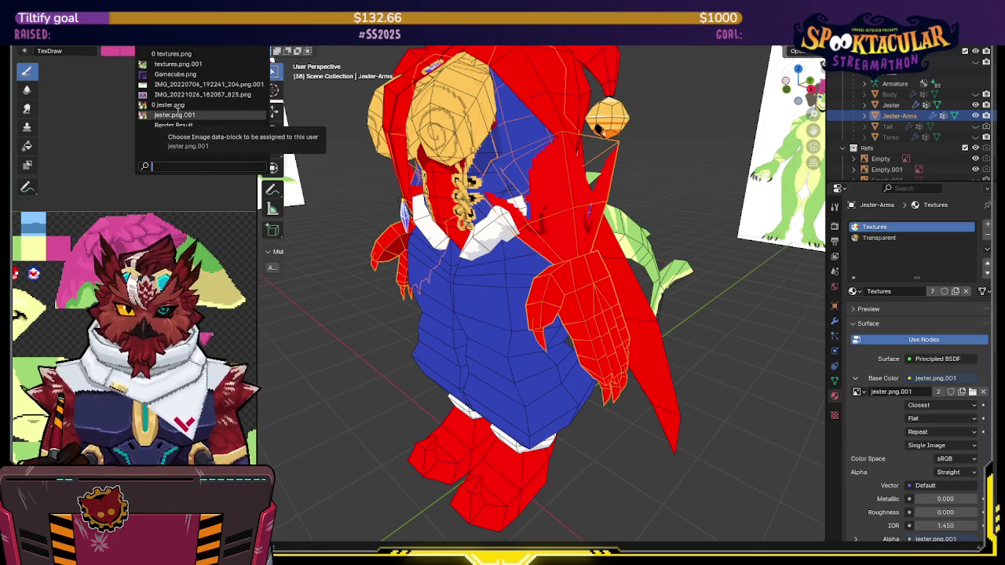
click(165, 115)
drag(257, 281, 406, 273)
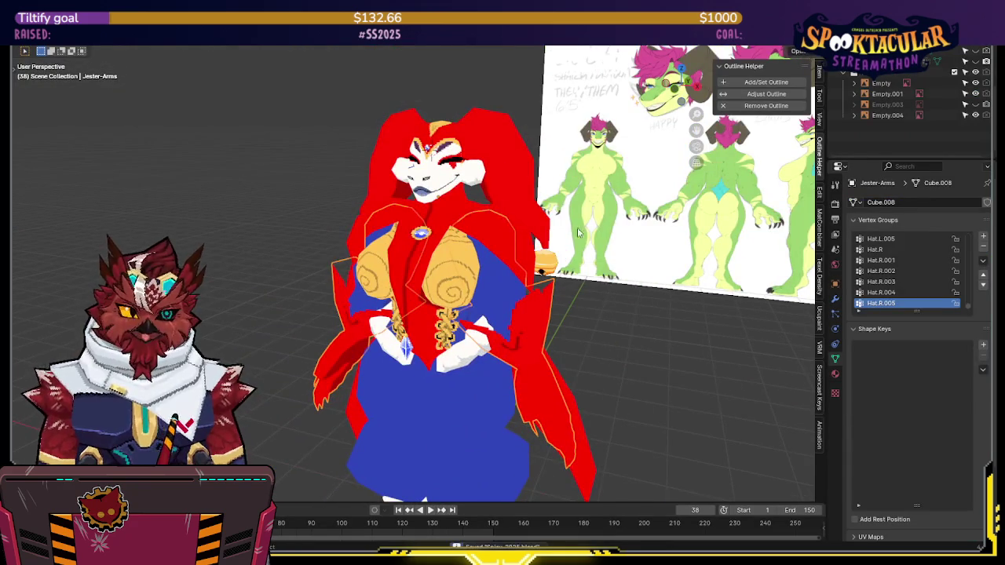
Hide Jester and Jester-Arms, briefly toggling Torso and Tail off and back on
scroll(560, 217, down, 3)
scroll(972, 110, up, 3)
scroll(972, 110, up, 3)
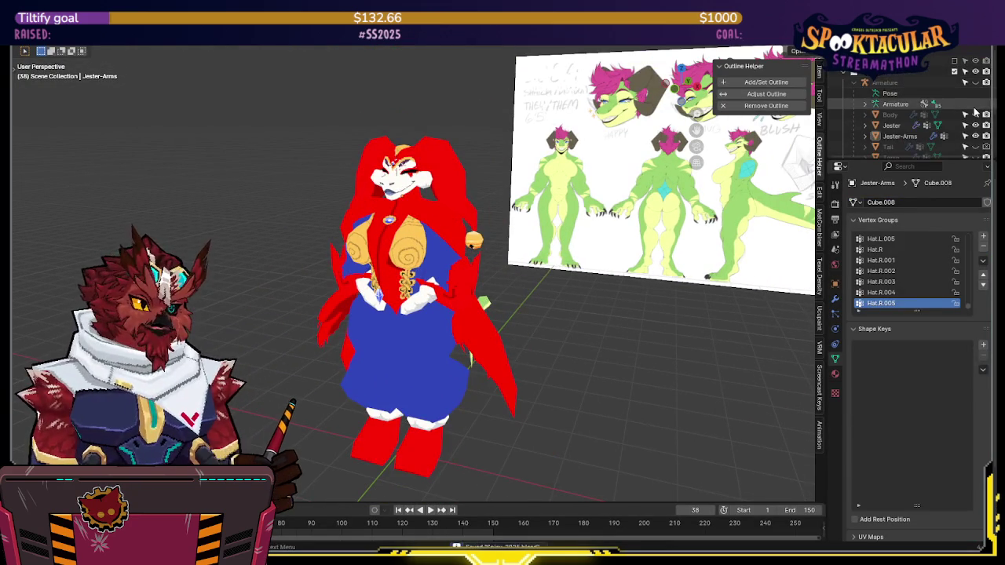
click(976, 125)
scroll(975, 118, down, 1)
click(976, 114)
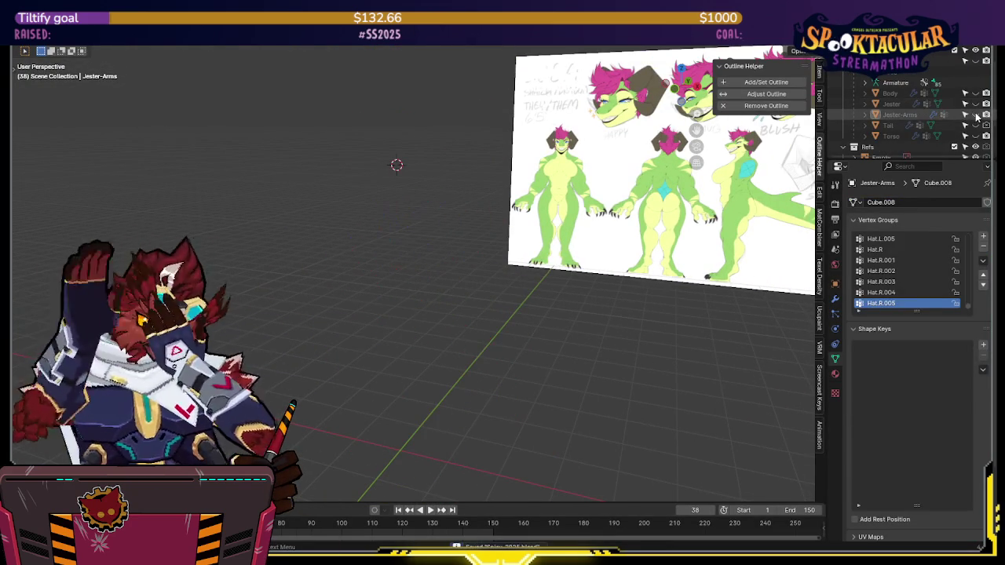
click(977, 136)
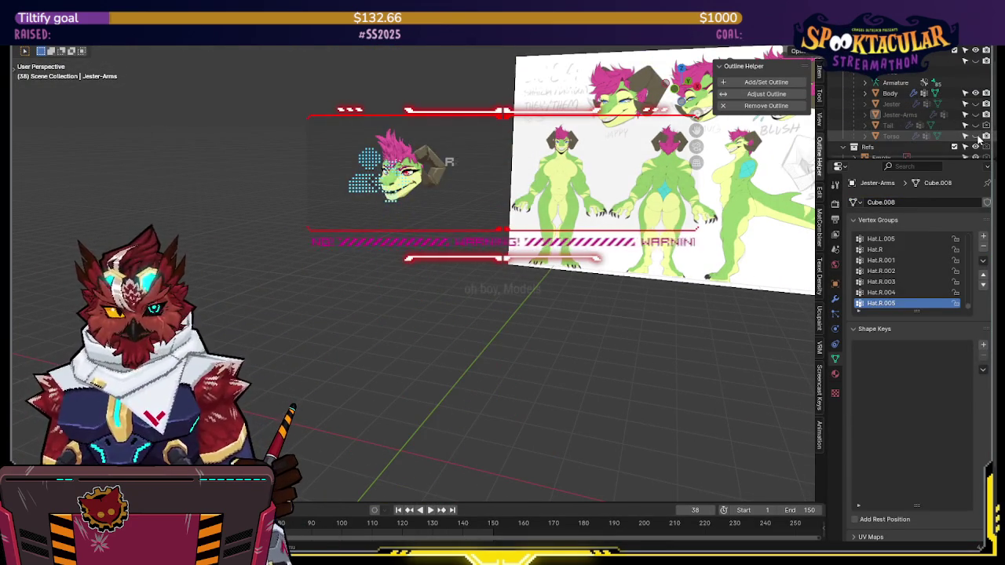
click(976, 136)
click(975, 125)
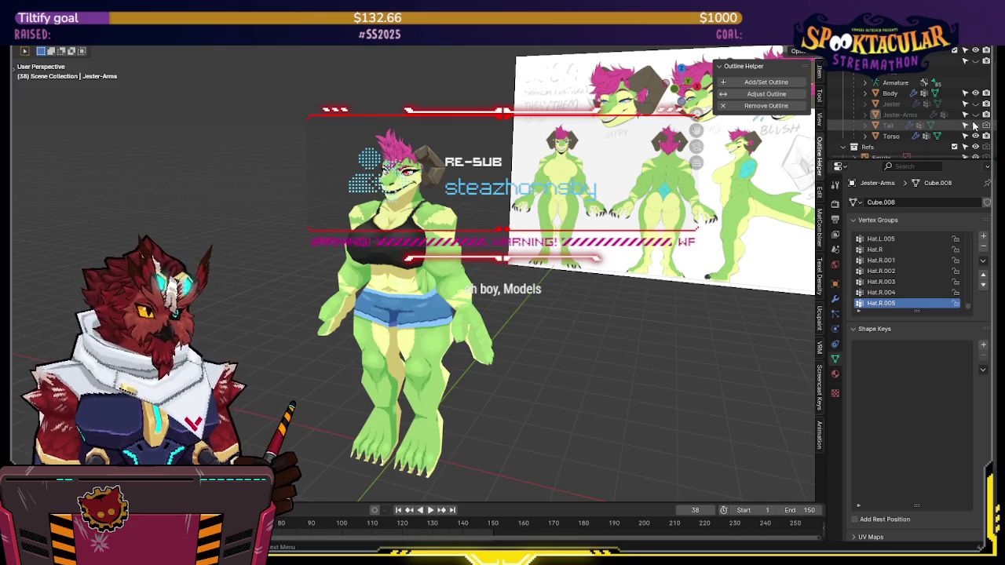
click(974, 124)
middle_drag(502, 228, 459, 193)
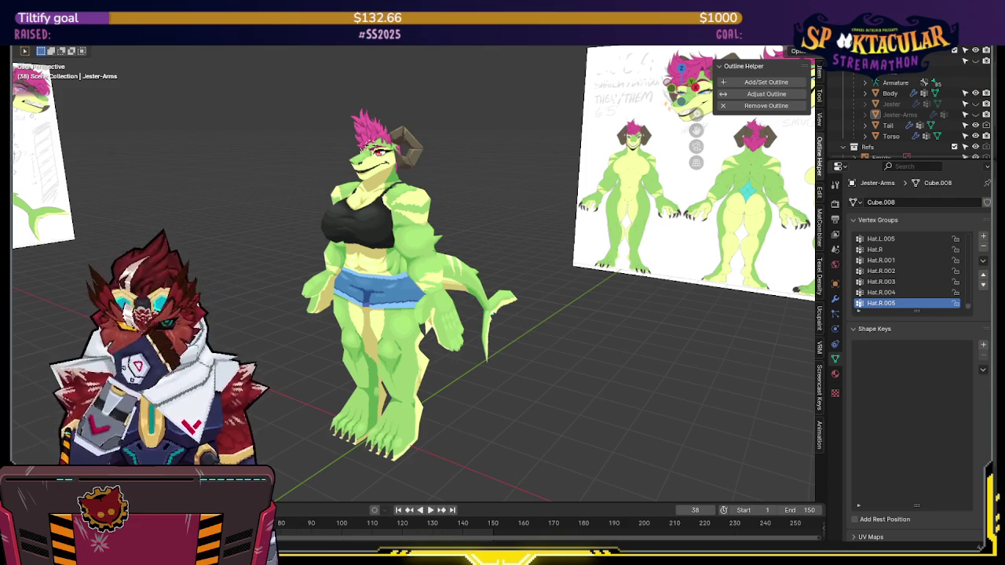
scroll(512, 177, up, 3)
mouse_move(508, 179)
middle_down()
mouse_move(505, 211)
mouse_move(595, 233)
mouse_move(463, 228)
mouse_move(460, 186)
middle_up()
Separate a horn from the Body mesh into its own object and remove its shape keys
click(460, 186)
key(Tab)
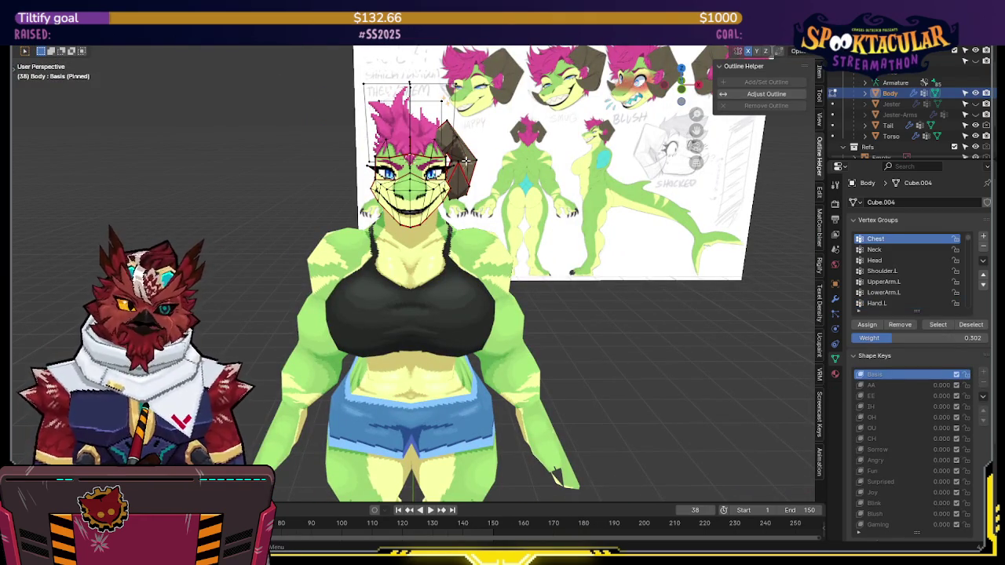
mouse_move(554, 167)
middle_down()
mouse_move(642, 165)
mouse_move(565, 172)
middle_up()
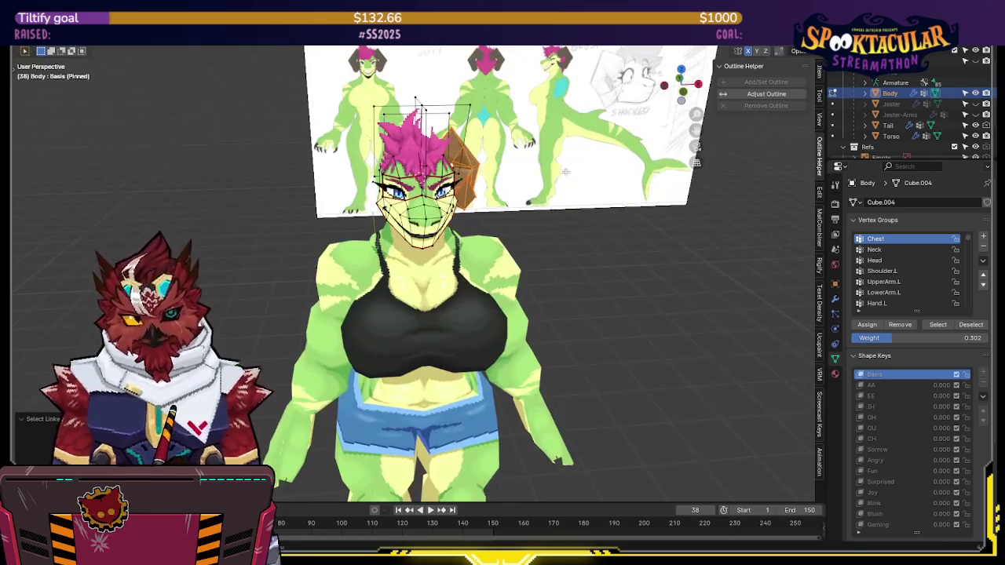
key(p)
click(641, 189)
key(Tab)
click(471, 192)
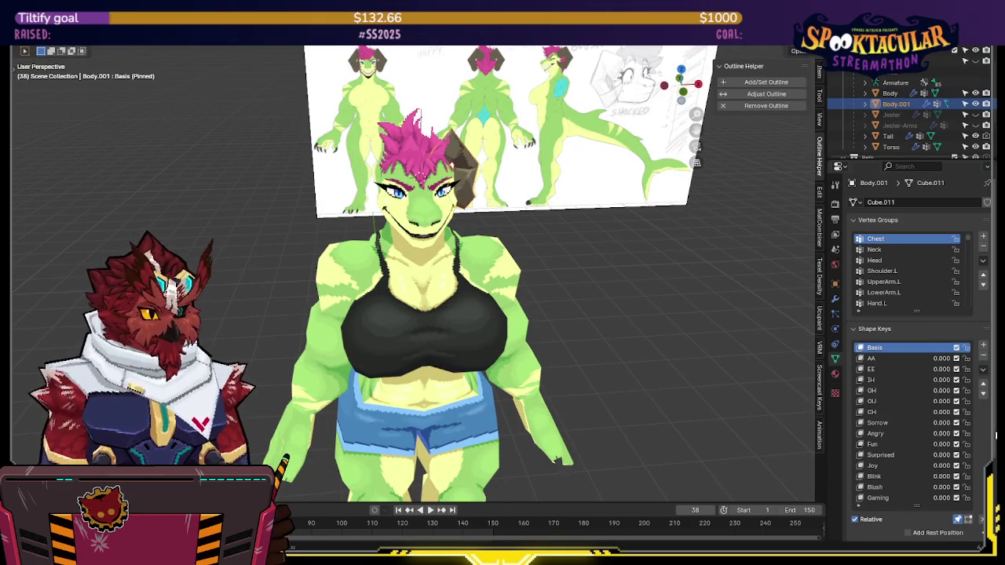
click(983, 369)
click(903, 450)
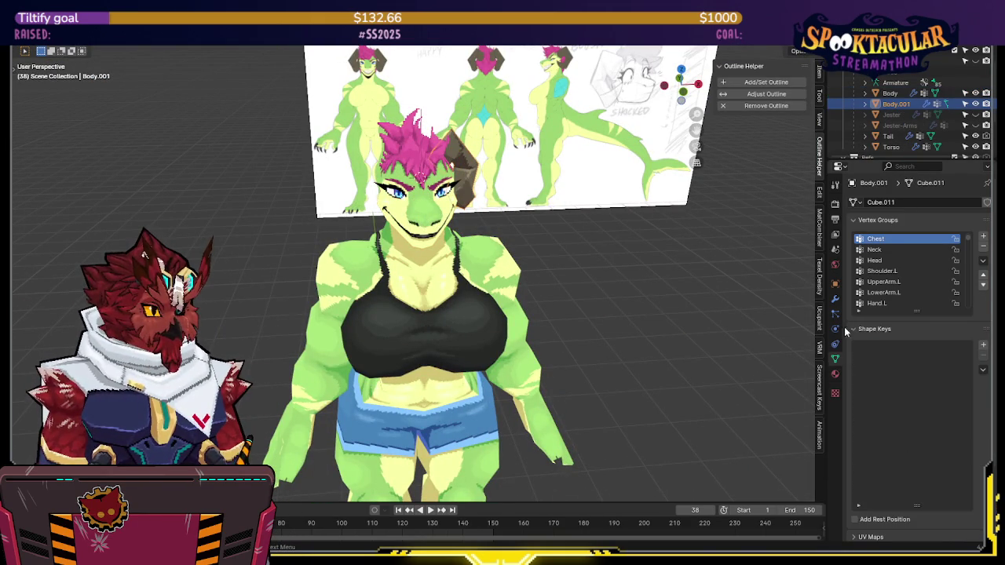
Add a Mirror modifier to the horn, move it above Armature, and apply it
click(837, 299)
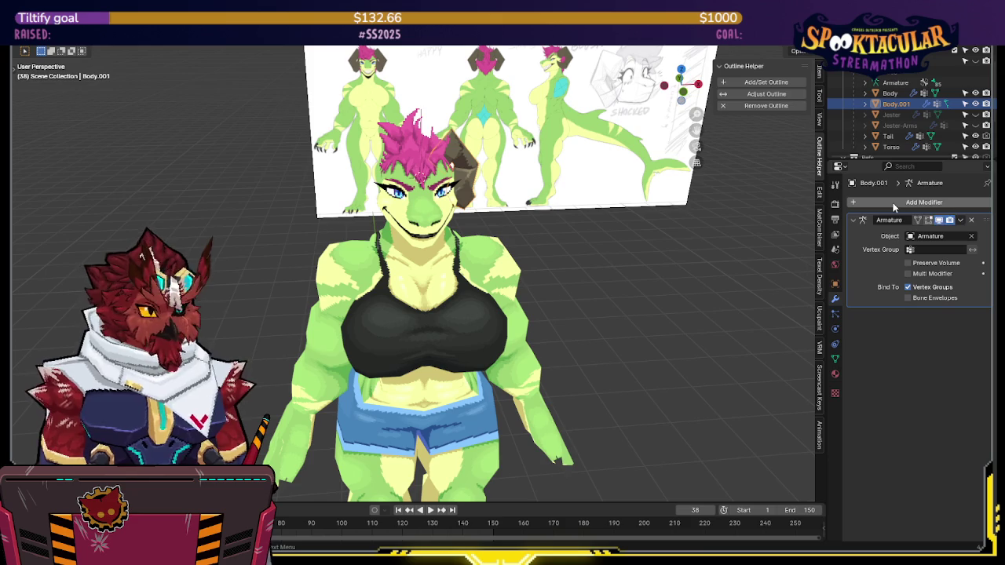
key(Tab)
key(q)
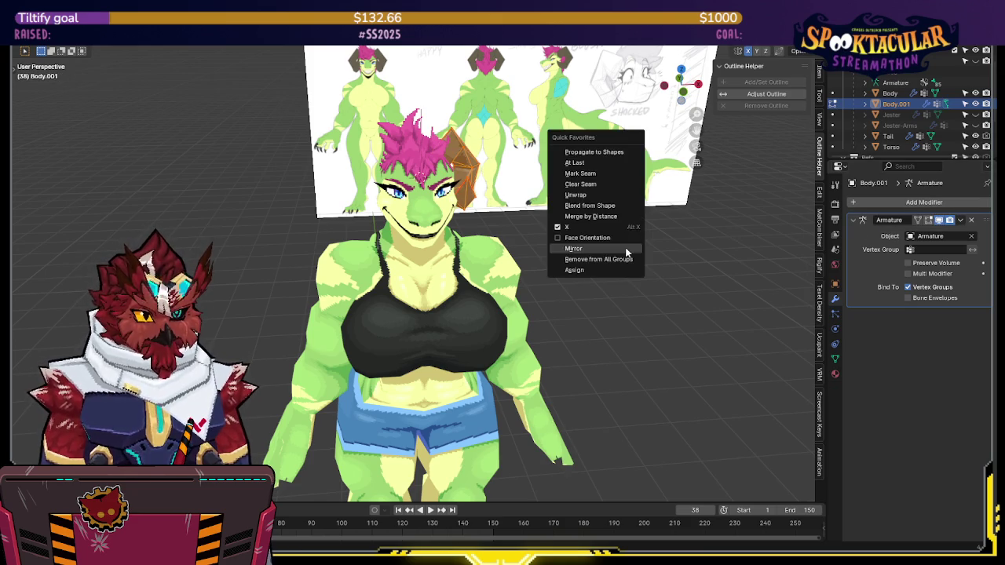
click(626, 248)
key(Tab)
drag(987, 314, 986, 216)
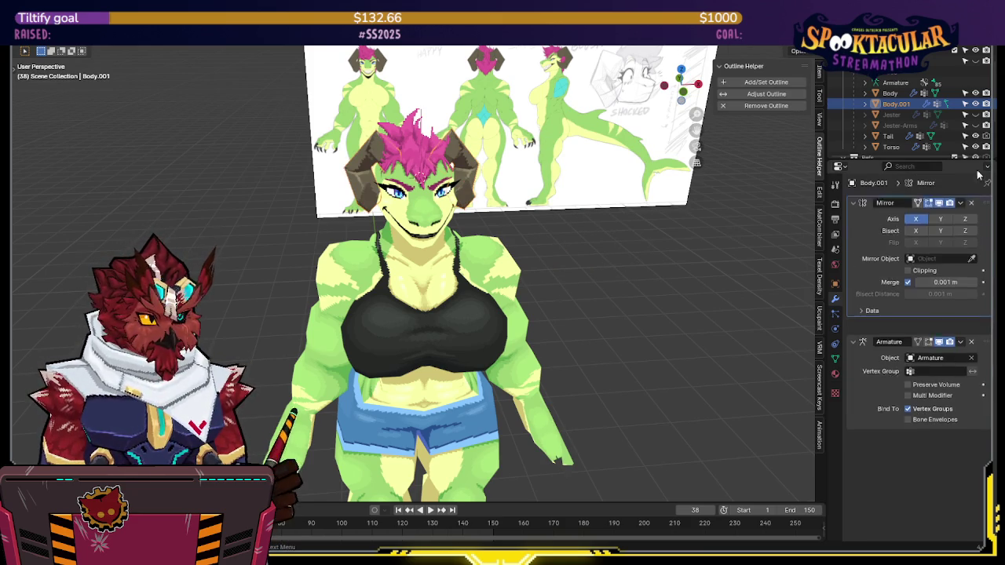
key(ctrl+a)
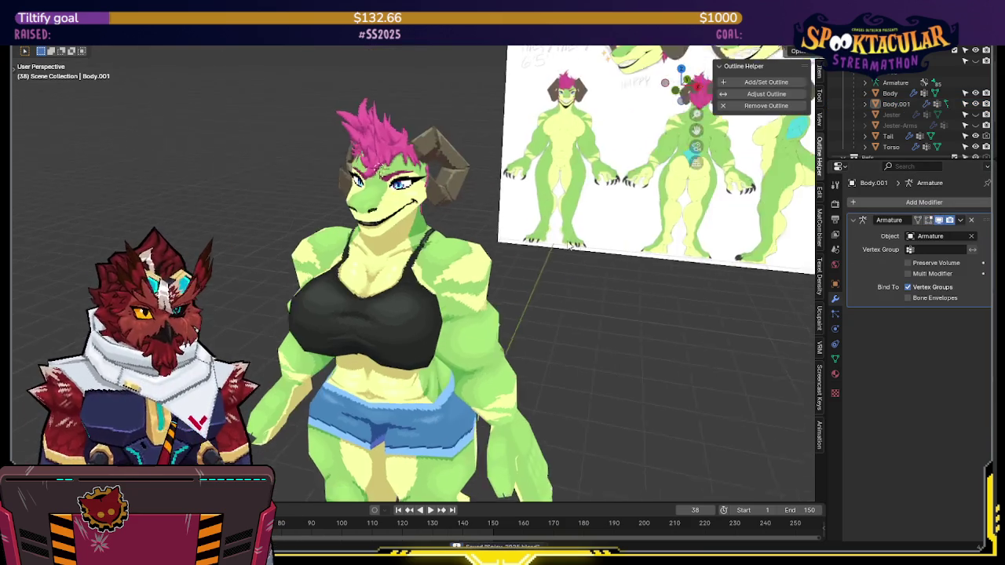
middle_drag(668, 274, 385, 218)
Cancel a move on the dragon's head piece so it stays put, then save the file
click(385, 218)
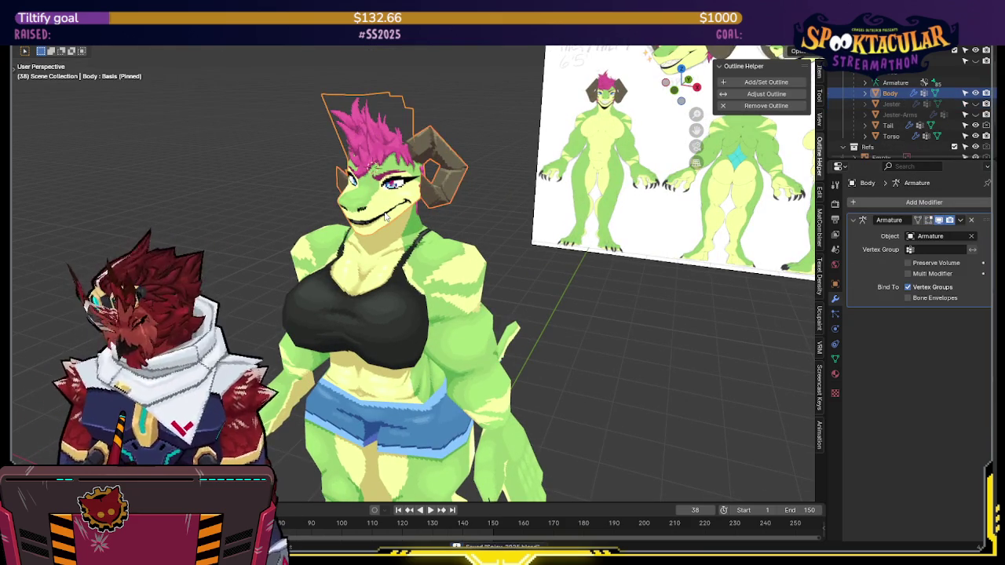
key(g)
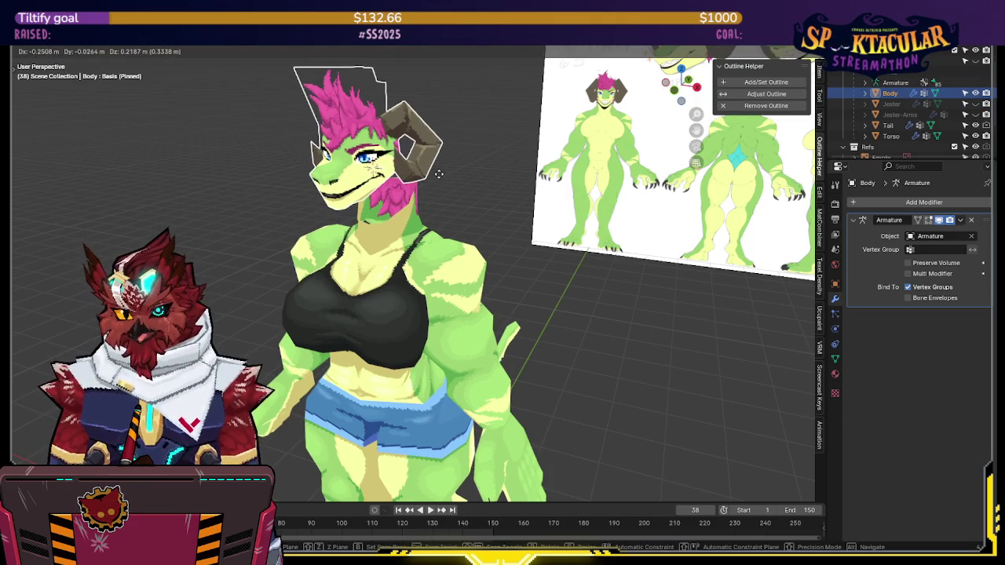
click(467, 179)
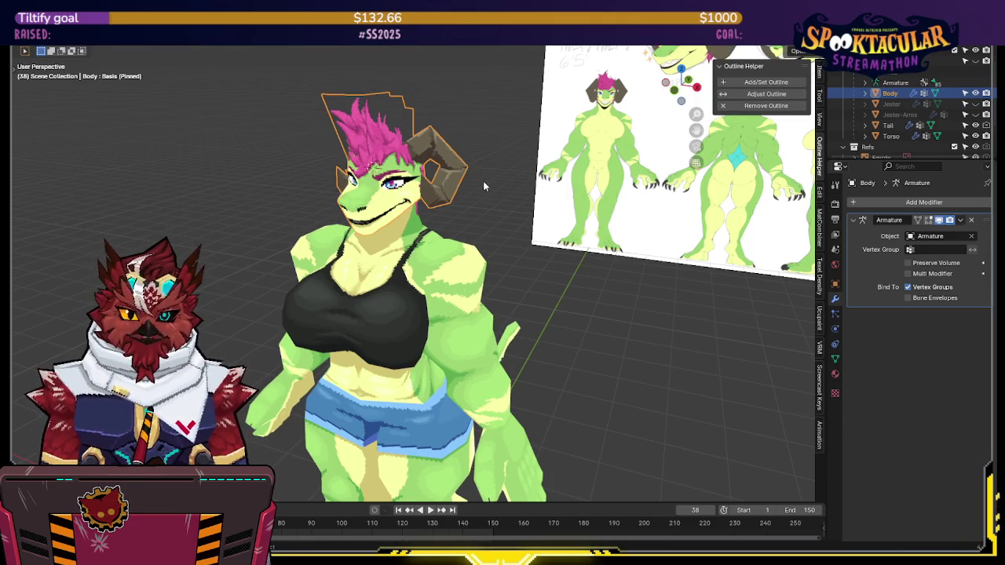
click(487, 179)
mouse_move(490, 177)
middle_down()
mouse_move(347, 162)
mouse_move(550, 165)
middle_up()
key(ctrl+s)
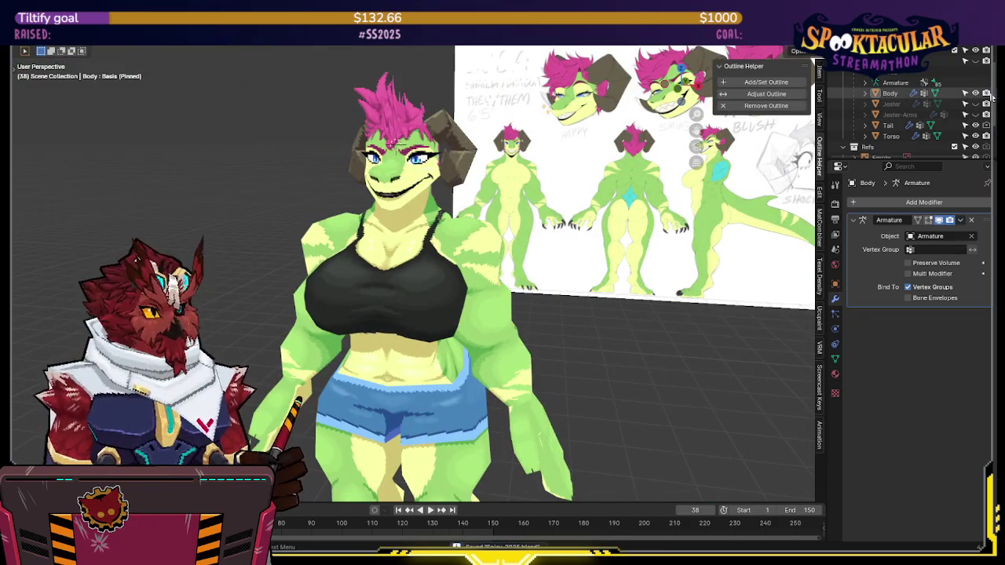
Hide Body and the Tail object, and show the Jester costume and Jester-Arms meshes
click(975, 103)
click(975, 136)
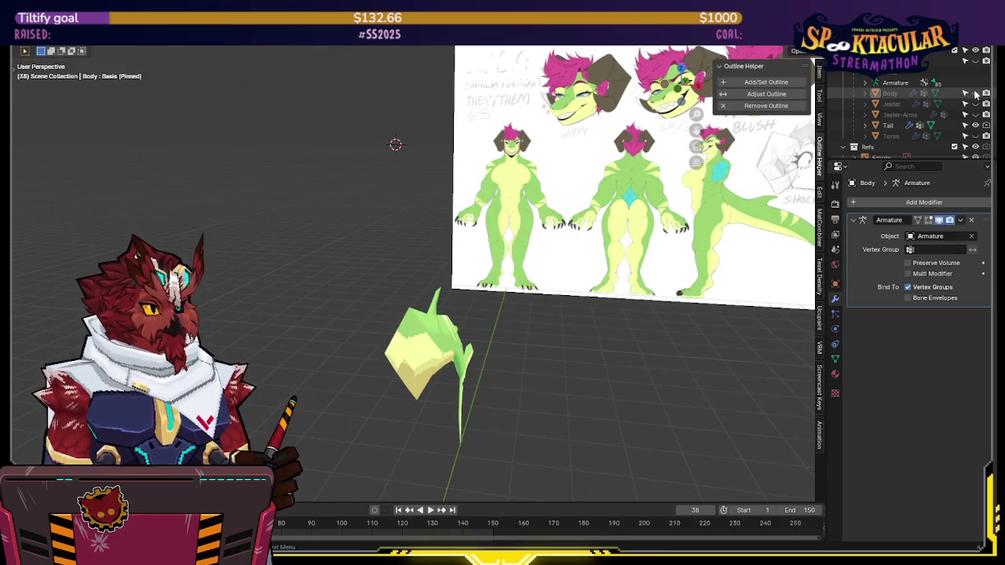
click(975, 93)
click(975, 93)
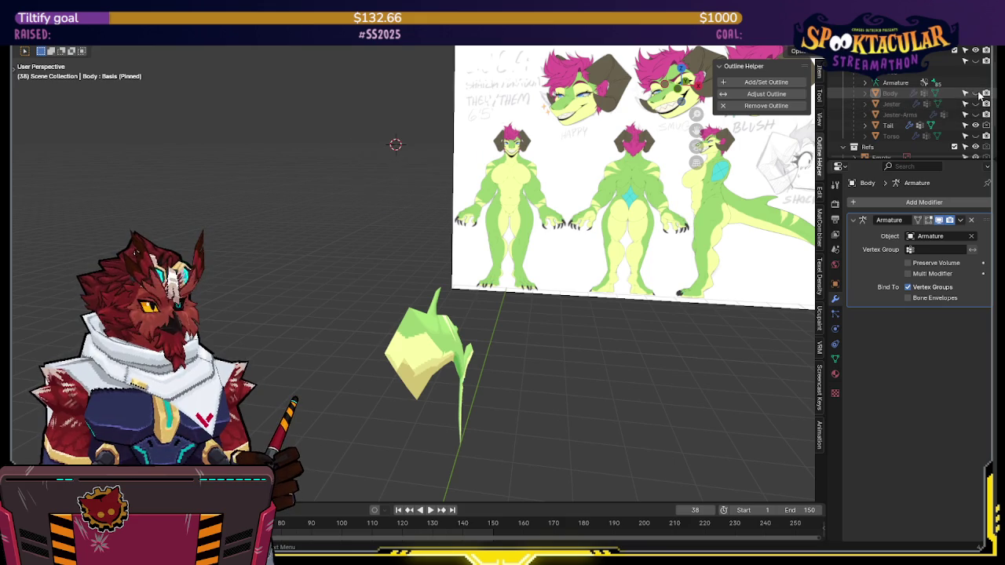
click(975, 104)
middle_drag(471, 235, 676, 235)
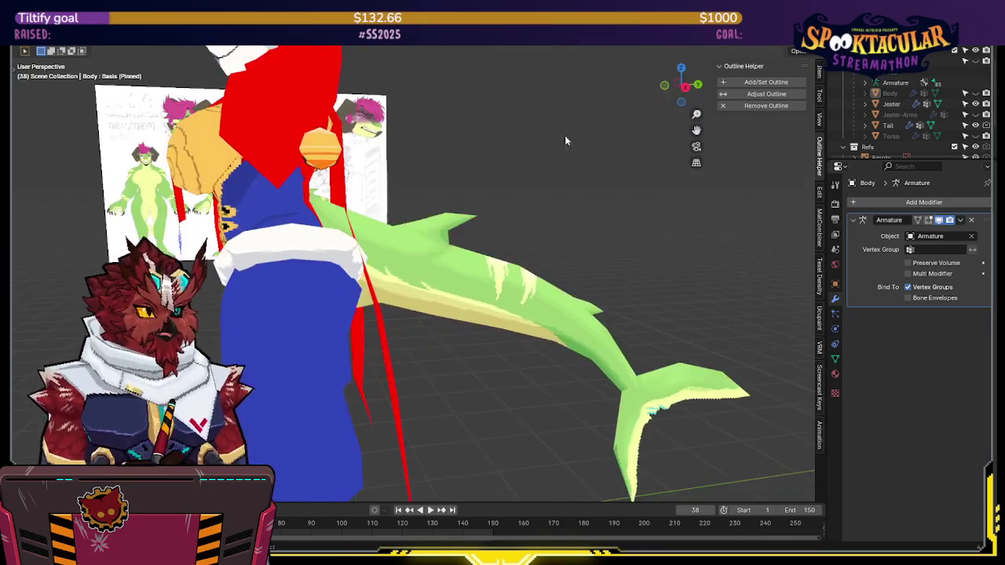
click(975, 124)
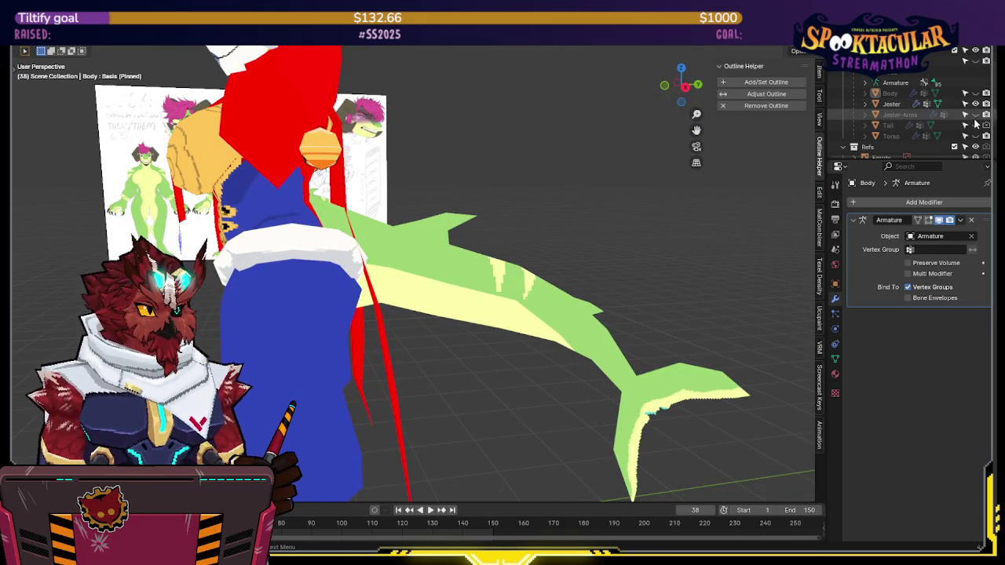
click(975, 113)
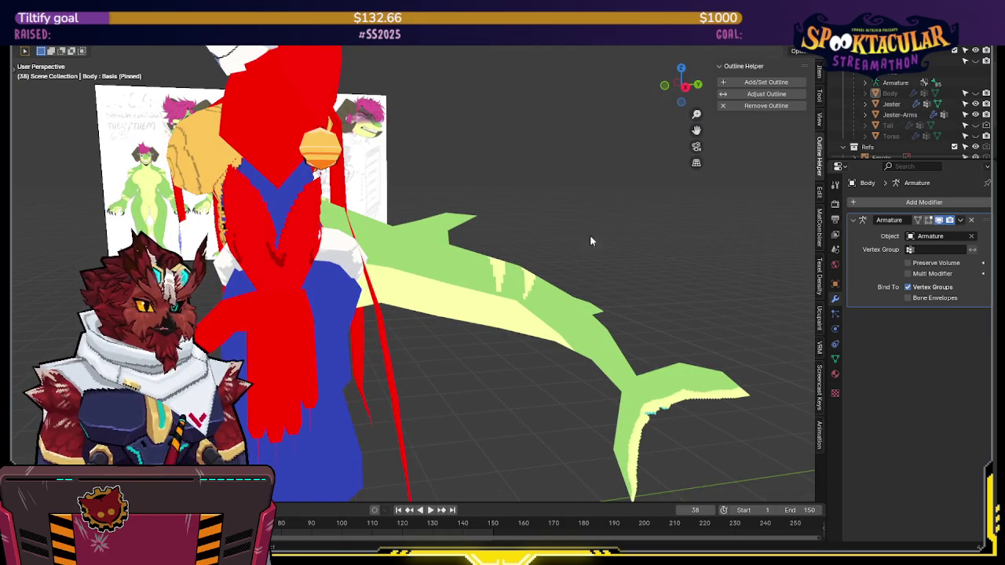
Delete the linked tail vertices from the Jester mesh, then show the Tail object again
click(548, 289)
key(Tab)
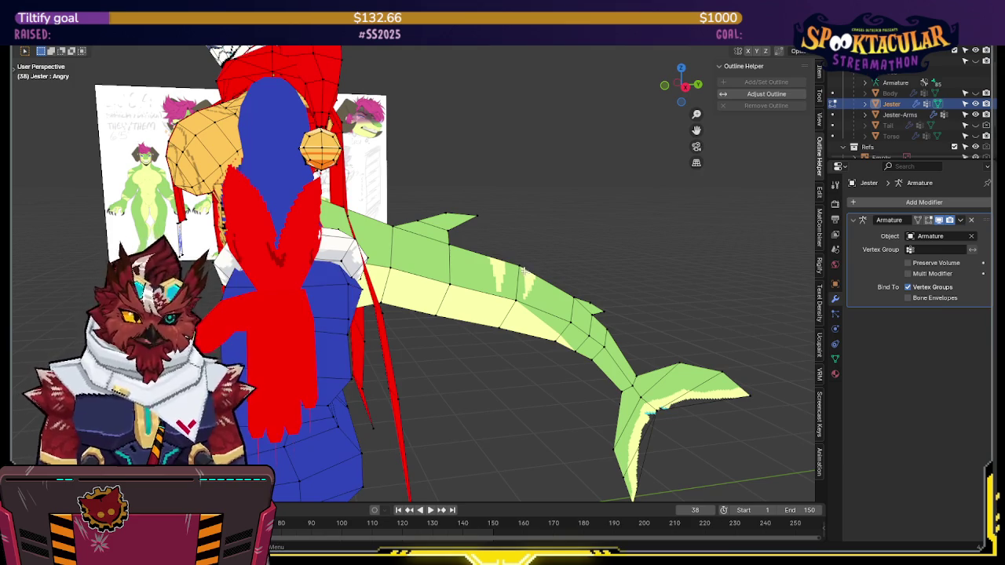
key(l)
mouse_move(522, 270)
middle_down()
mouse_move(557, 280)
mouse_move(478, 254)
mouse_move(589, 247)
mouse_move(563, 253)
middle_up()
key(x)
click(557, 280)
key(ctrl+Tab)
click(563, 253)
scroll(561, 251, down, 3)
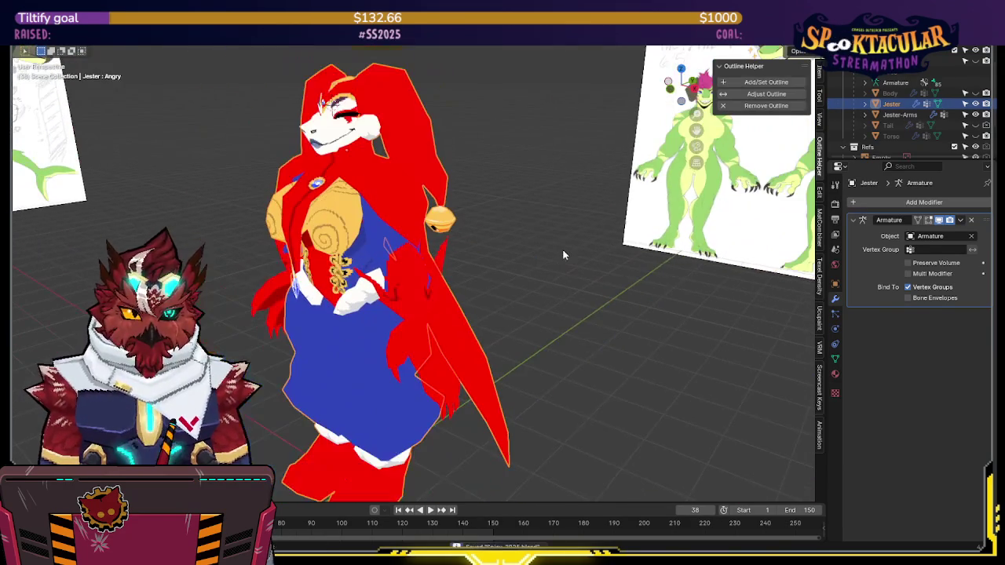
click(975, 126)
mouse_move(471, 212)
middle_down()
mouse_move(548, 201)
mouse_move(528, 216)
mouse_move(543, 169)
mouse_move(509, 202)
mouse_move(520, 228)
mouse_move(554, 232)
mouse_move(471, 220)
mouse_move(520, 234)
mouse_move(515, 198)
middle_up()
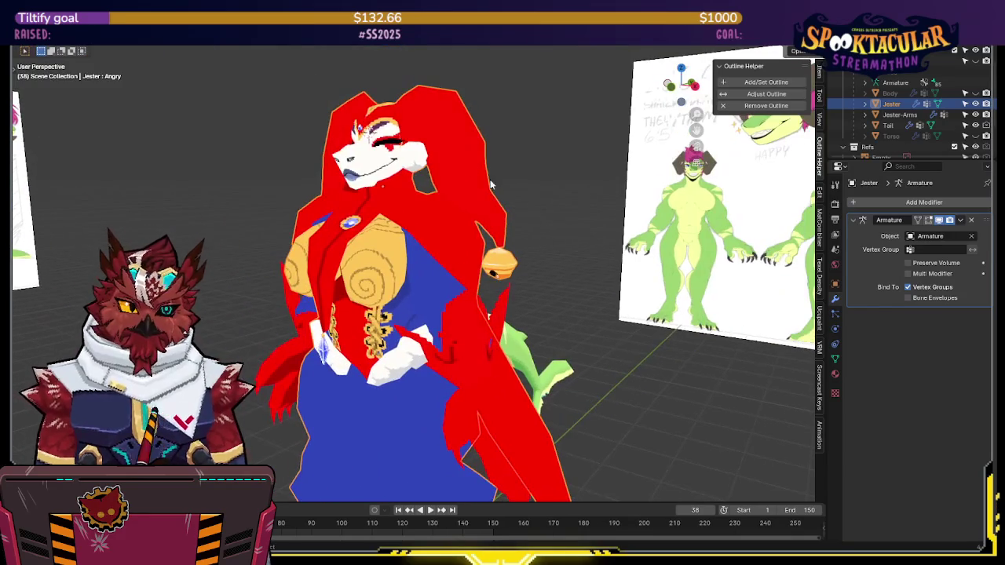
Make Basis the active shape key on the Jester mesh
key(Tab)
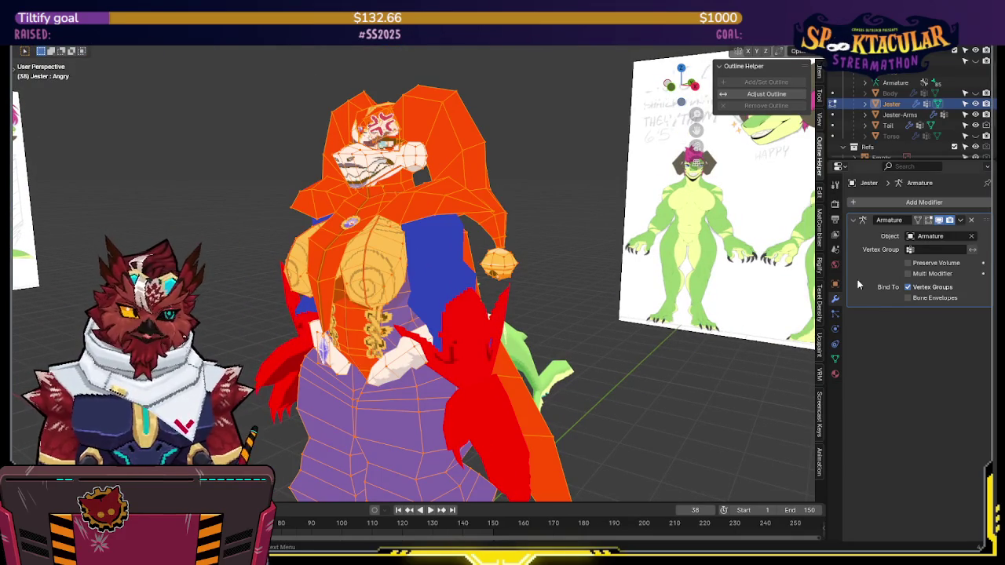
click(835, 359)
click(876, 377)
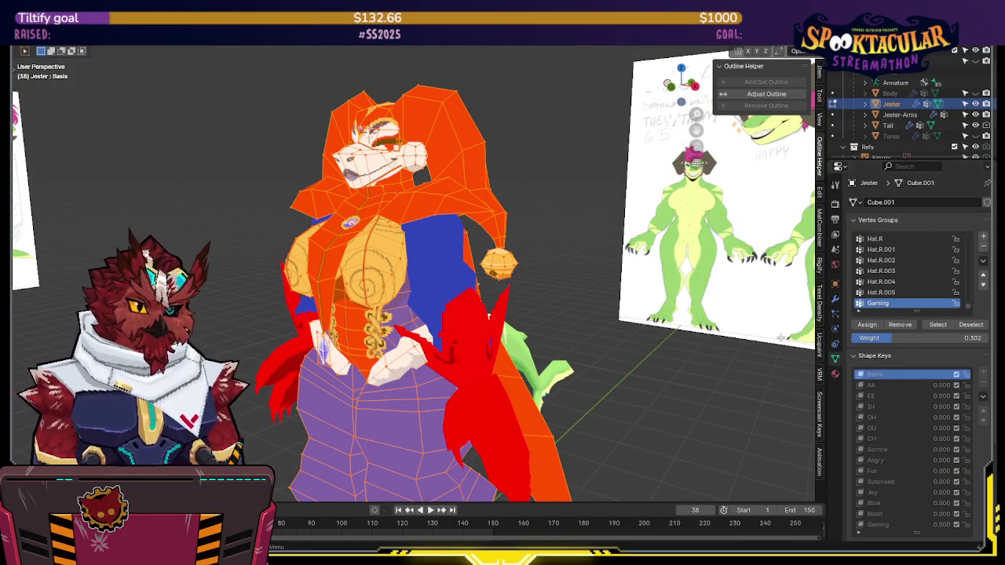
click(516, 158)
mouse_move(516, 158)
middle_down()
mouse_move(529, 164)
mouse_move(523, 191)
middle_up()
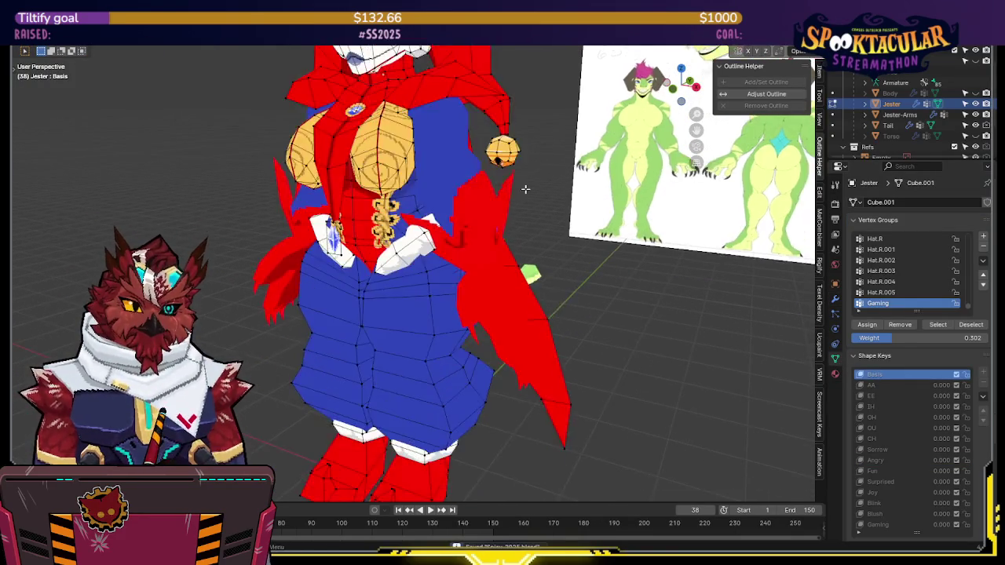
key(Tab)
Show the armature, select the left upper arm bone, and view the arms from the top
click(487, 294)
shift+middle_drag(499, 264, 485, 281)
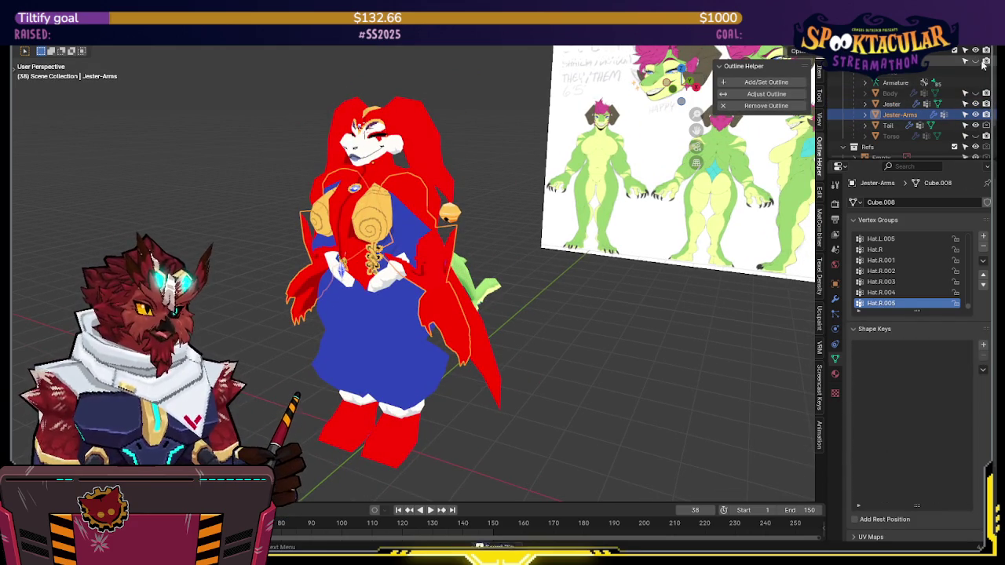
click(976, 83)
middle_drag(406, 219, 439, 220)
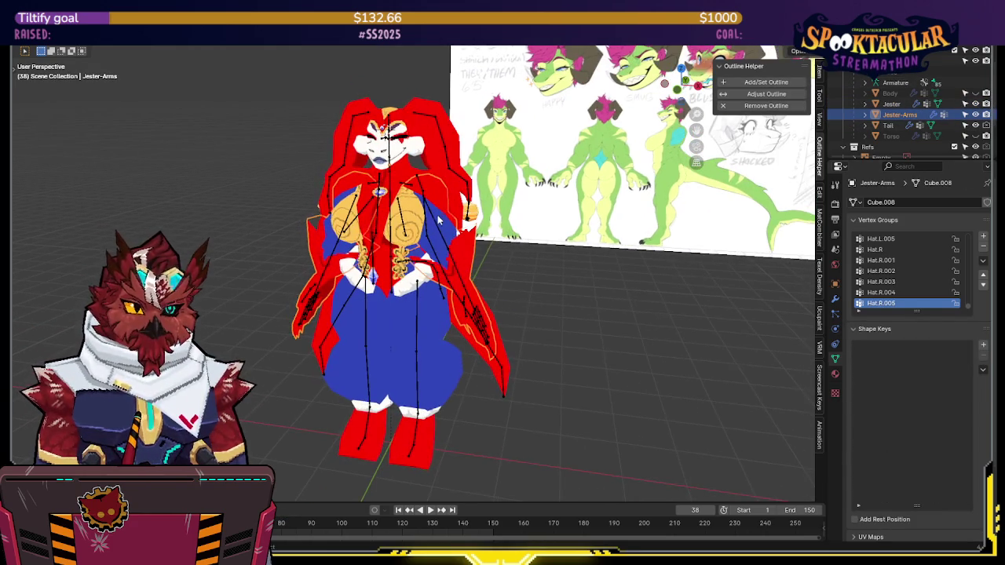
click(438, 224)
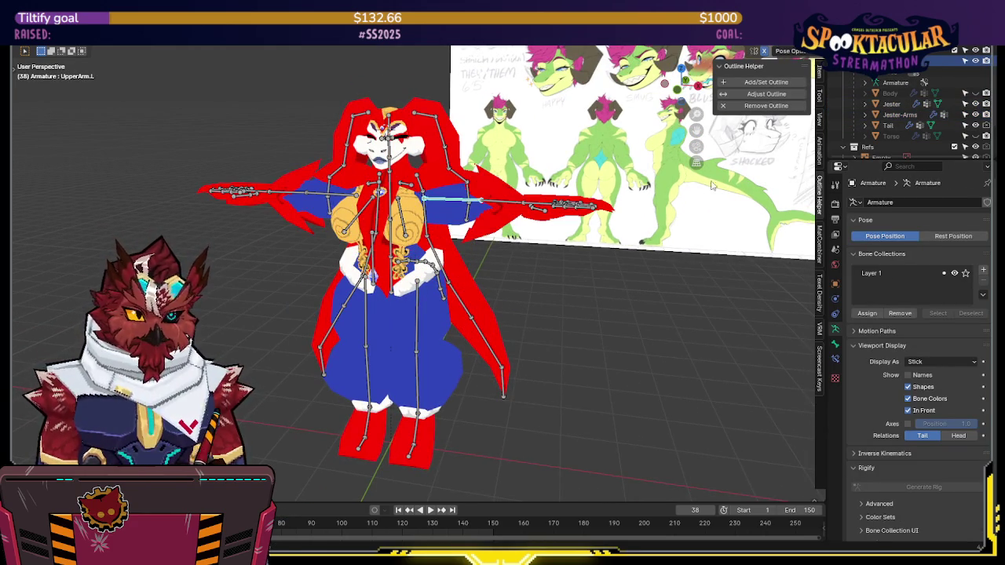
key(ctrl+Tab)
middle_drag(798, 88, 689, 146)
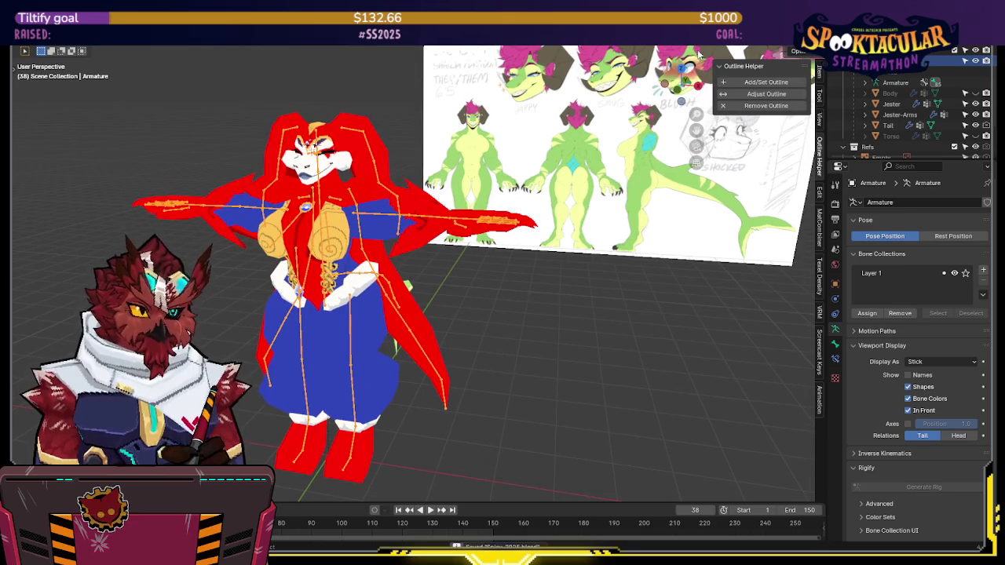
click(682, 68)
scroll(578, 156, up, 5)
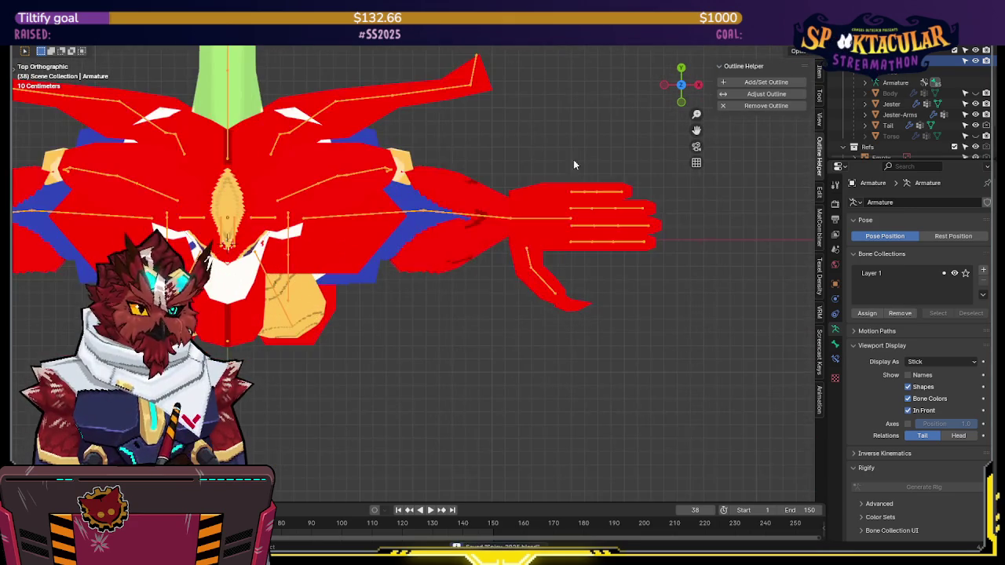
In wireframe X-ray edit mode on Jester-Arms, move the finger vertices along X
click(520, 187)
key(Tab)
scroll(556, 168, up, 2)
key(shift+z)
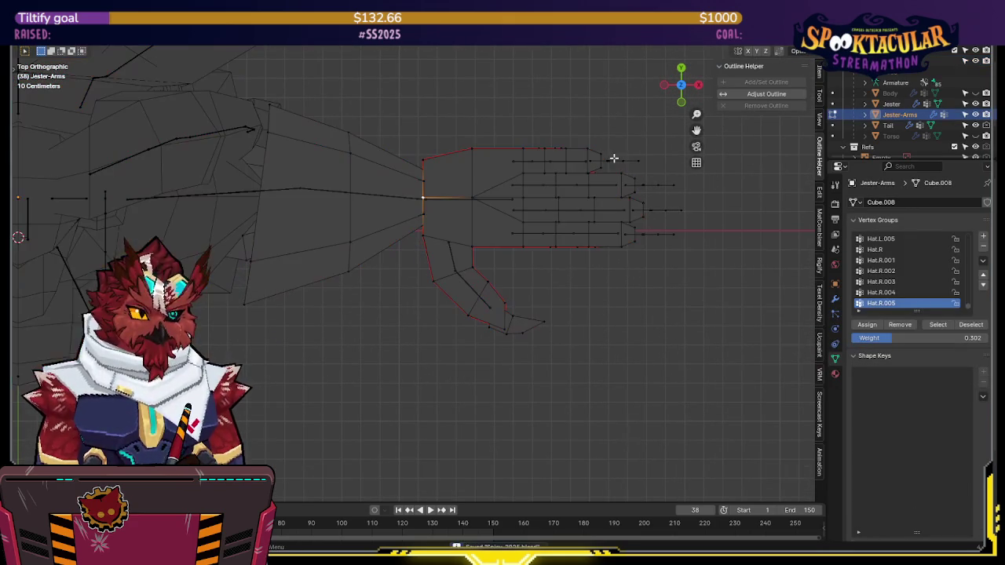
key(alt+z)
drag(499, 119, 652, 269)
key(g)
key(x)
key(x)
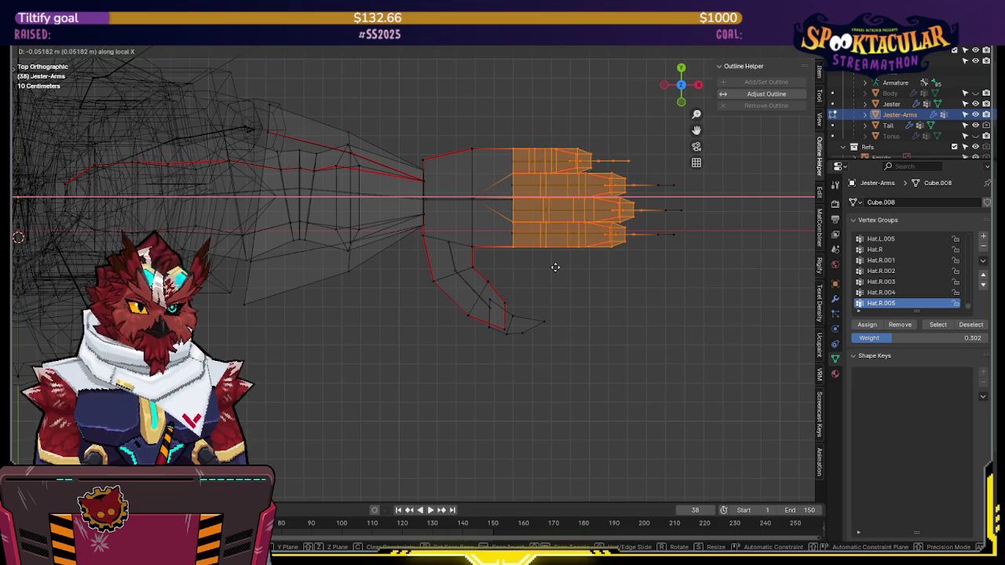
click(555, 268)
scroll(499, 271, up, 1)
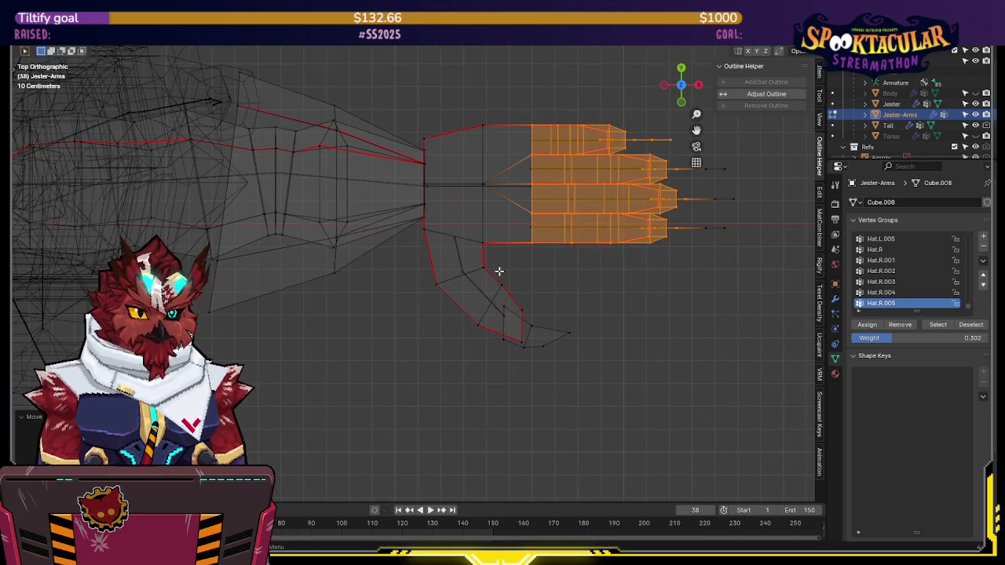
drag(628, 262, 410, 387)
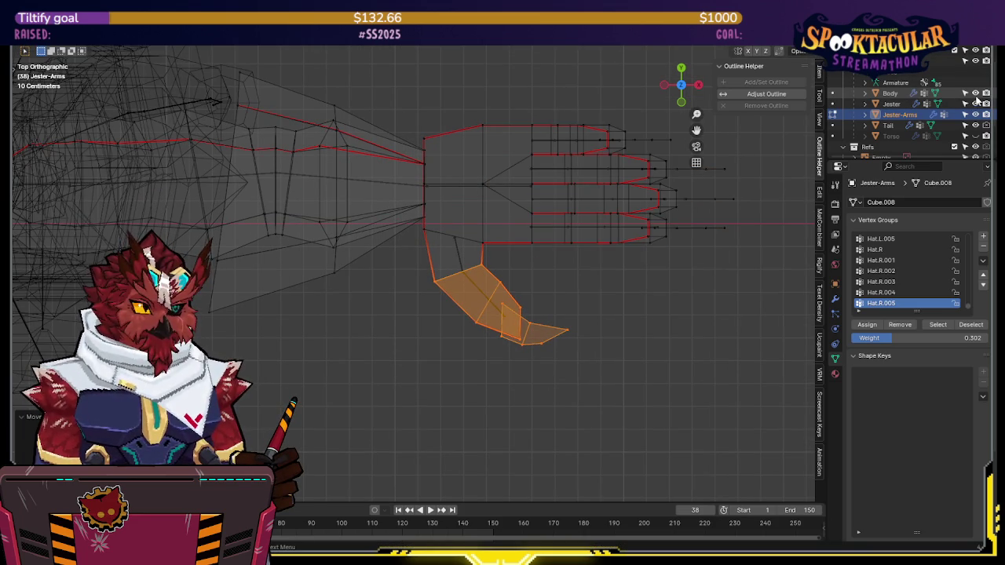
Move the claw-tip faces and rotate a single claw edge on the Jester-Arms hand
key(Tab)
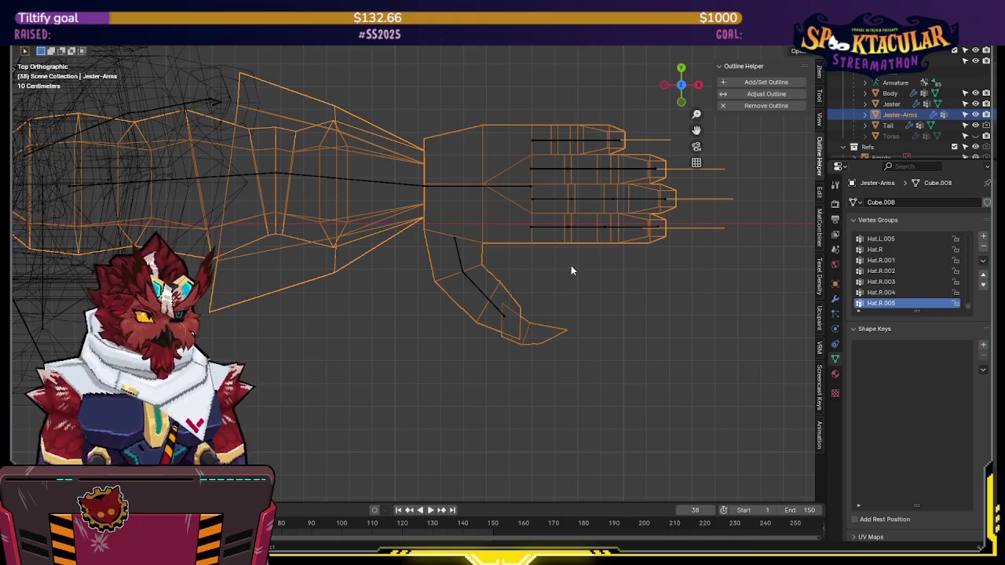
click(971, 142)
key(Tab)
drag(598, 265, 469, 372)
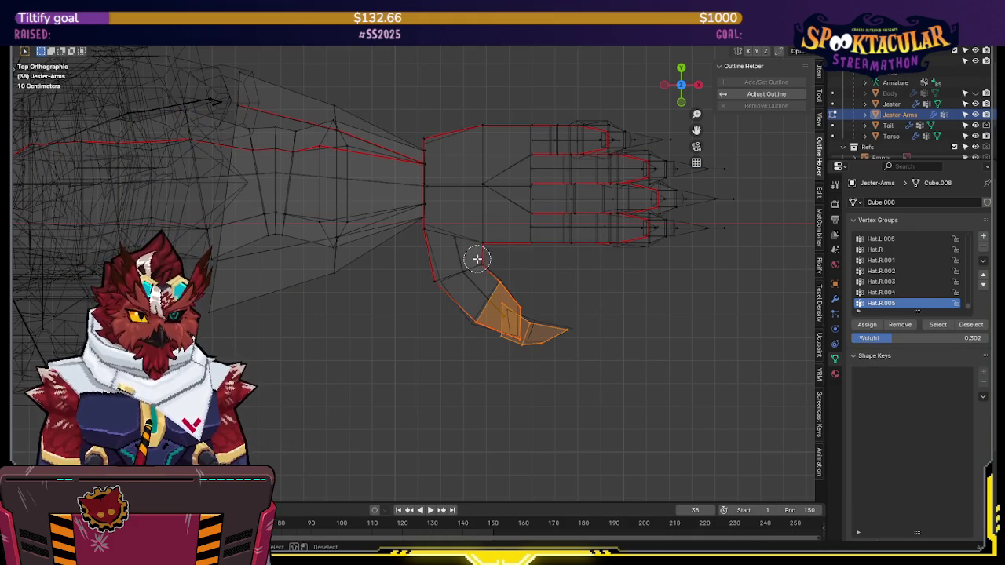
key(g)
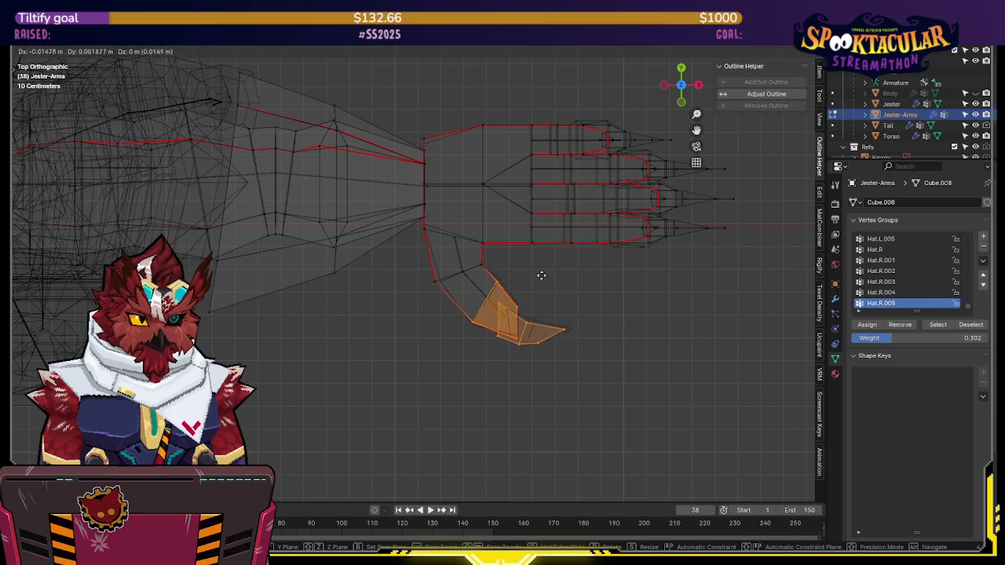
click(554, 261)
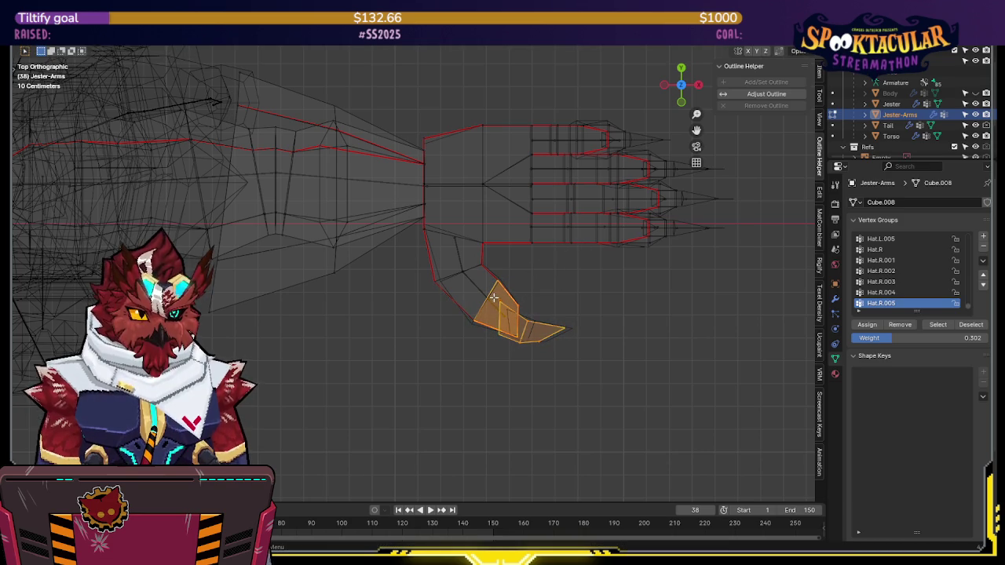
click(490, 297)
key(r)
click(584, 281)
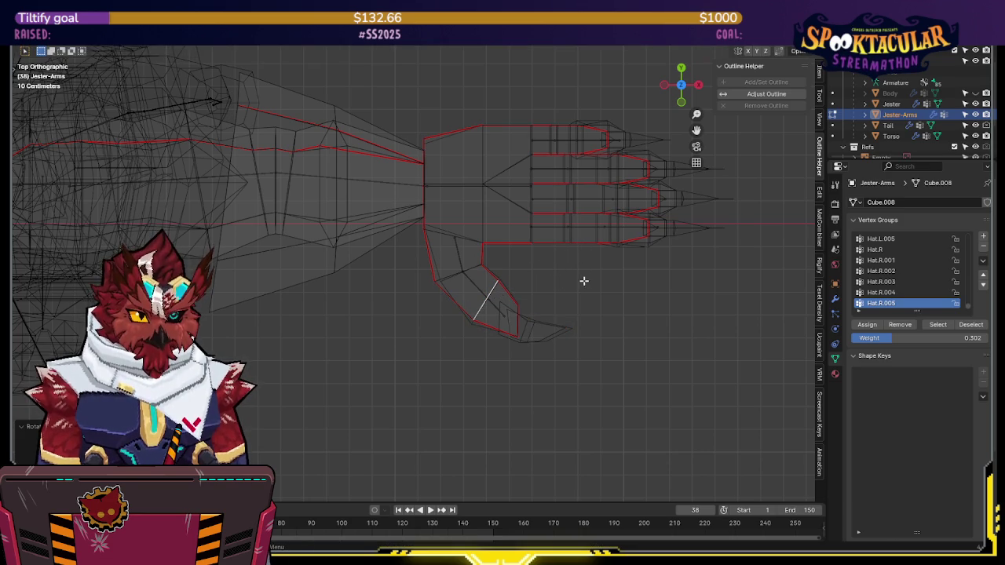
Move the edge loop near the claw and scale it down to about 0.98
drag(488, 262, 408, 291)
key(g)
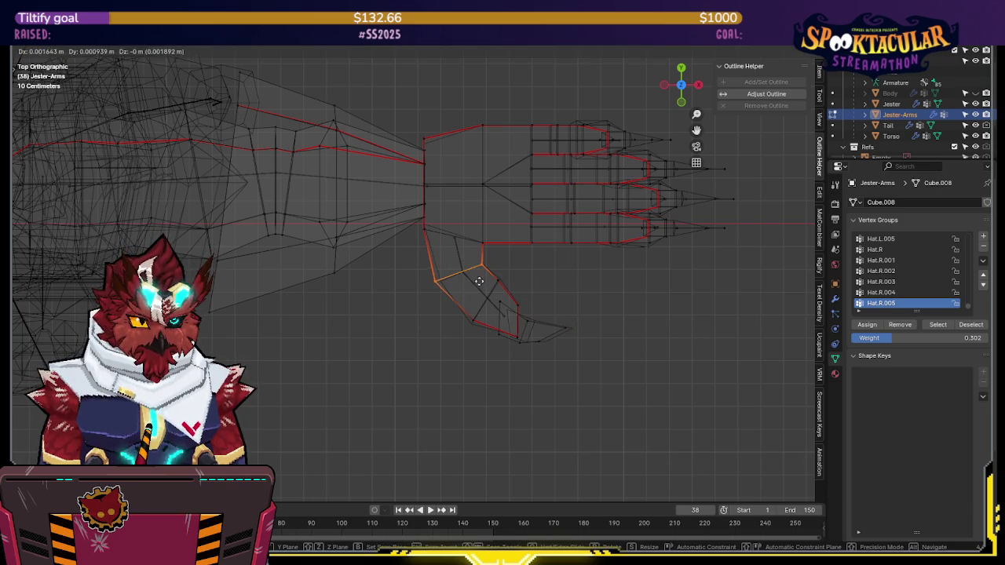
click(506, 283)
key(s)
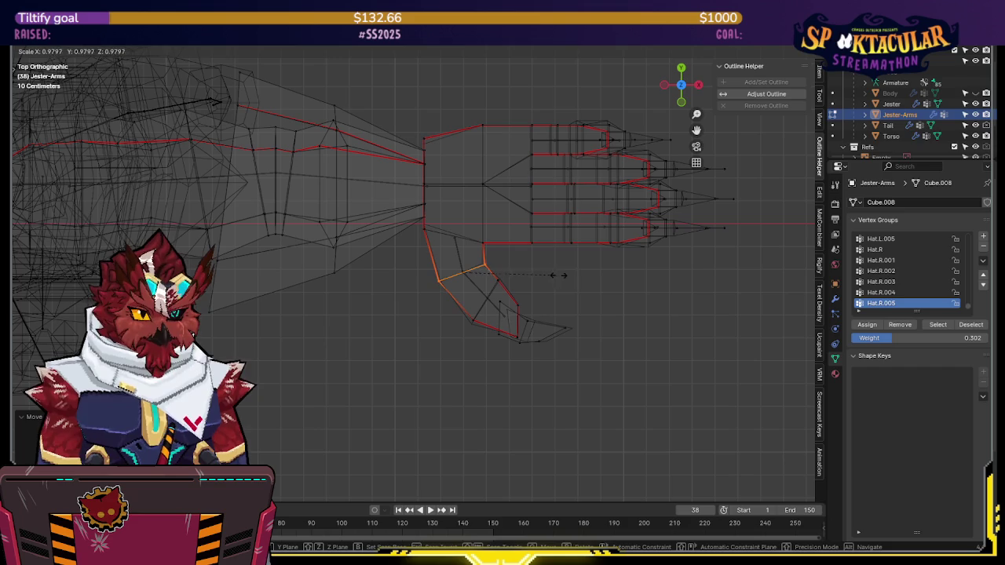
click(506, 280)
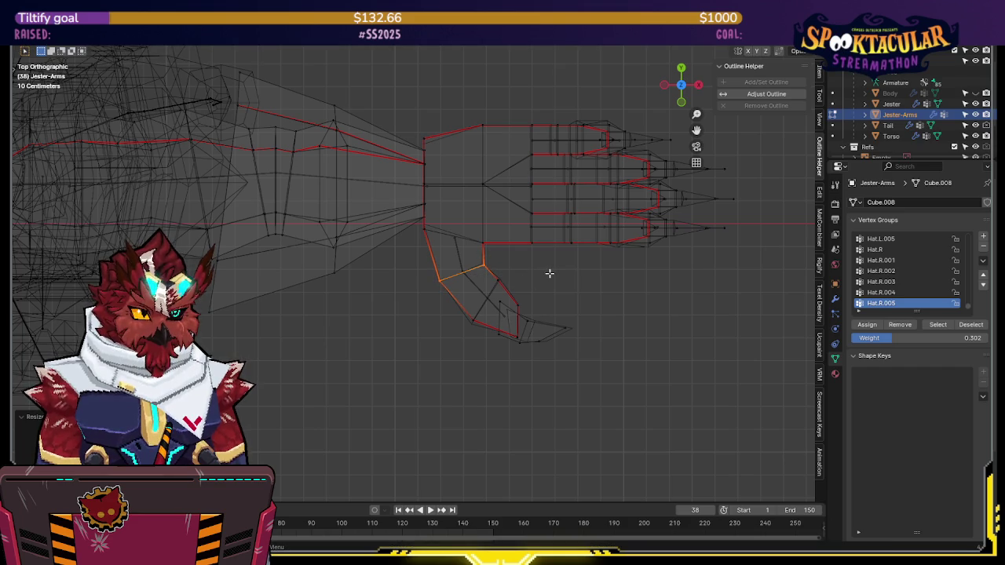
shift+middle_drag(548, 275, 630, 217)
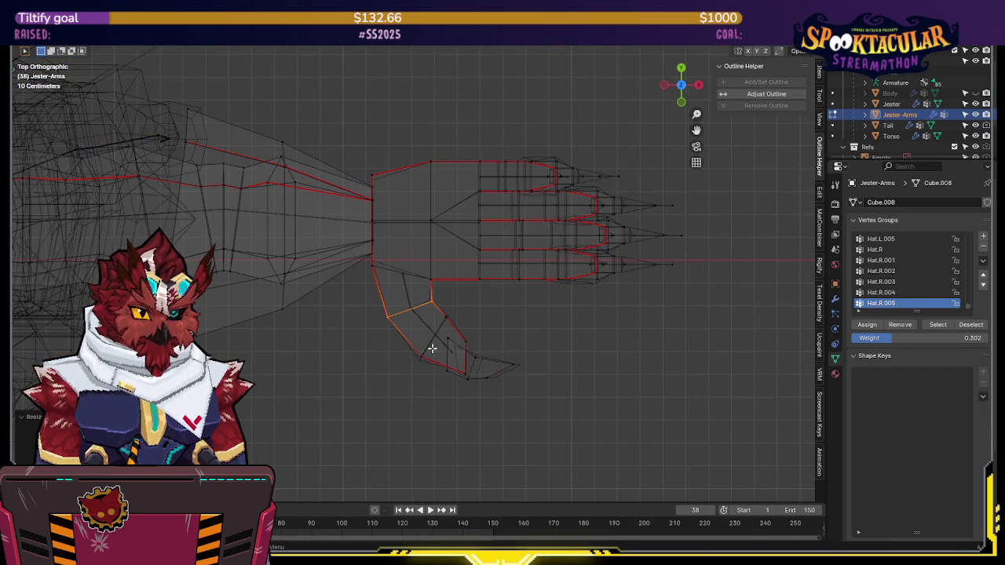
drag(390, 382, 375, 406)
mouse_move(374, 406)
middle_down()
mouse_move(572, 224)
mouse_move(569, 234)
middle_up()
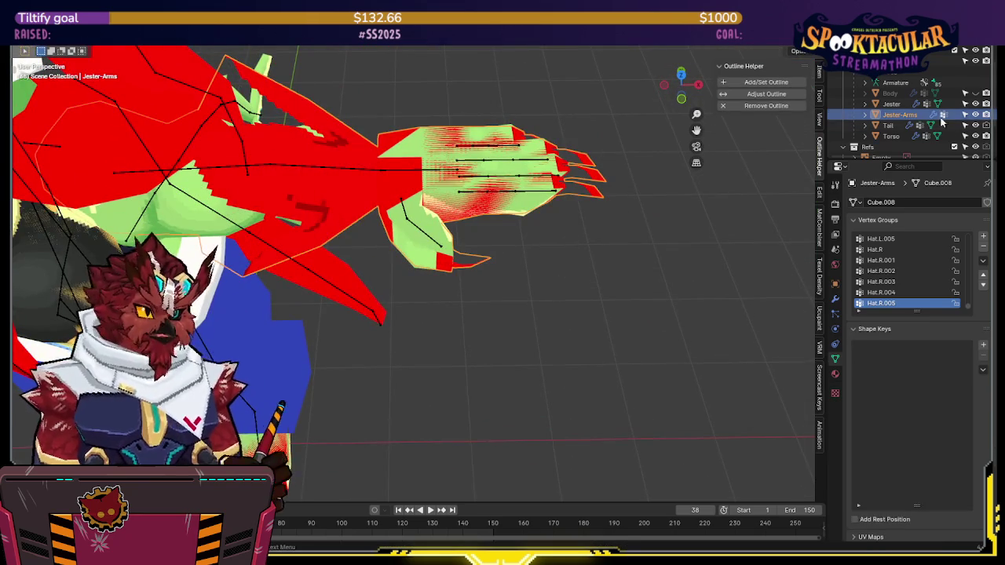
Move Jester-Arms' Mirror modifier above its Armature modifier
mouse_move(458, 243)
middle_down()
mouse_move(475, 242)
mouse_move(484, 217)
mouse_move(469, 197)
middle_up()
scroll(487, 188, down, 10)
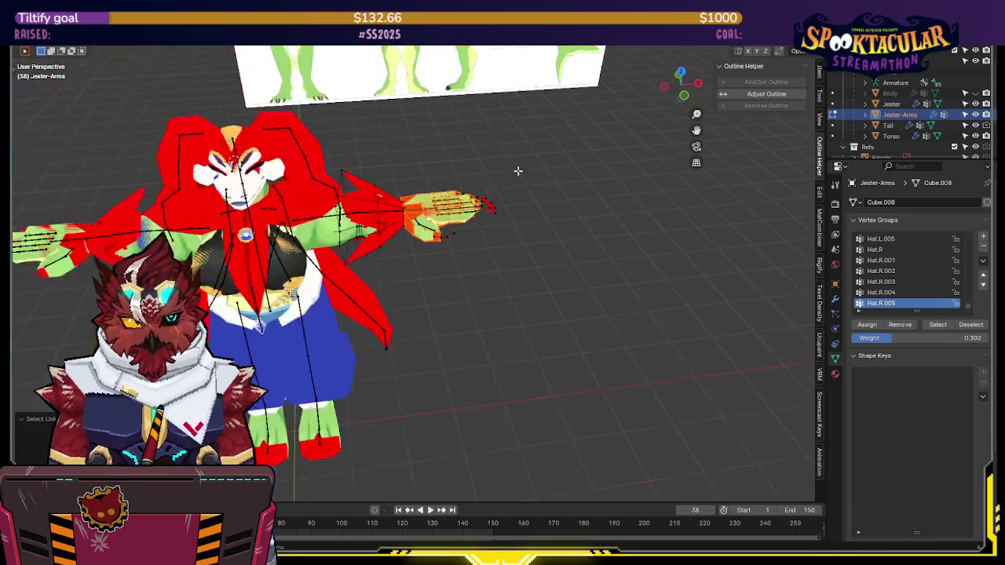
mouse_move(482, 191)
middle_down()
mouse_move(511, 176)
mouse_move(856, 285)
middle_up()
click(836, 298)
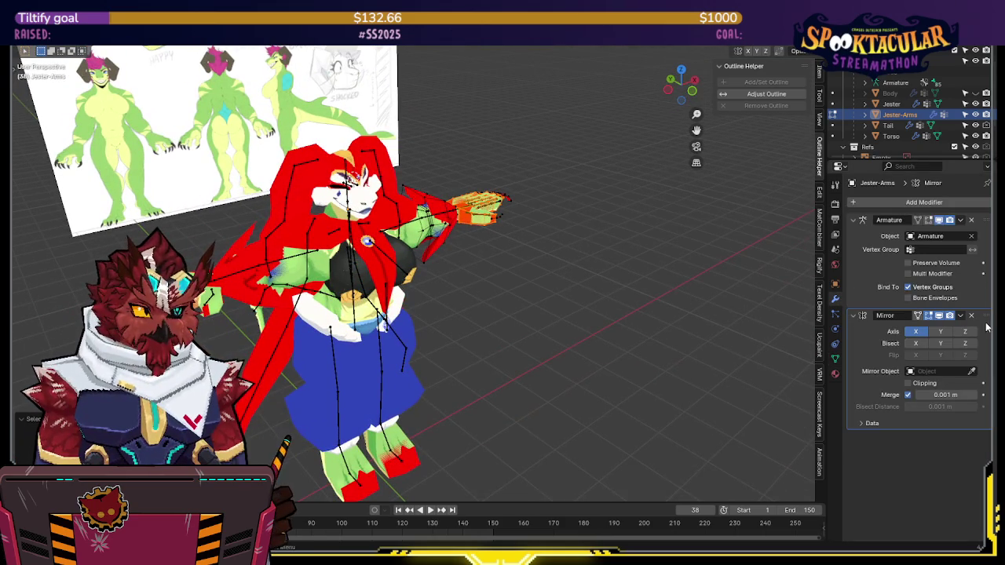
scroll(983, 193, up, 2)
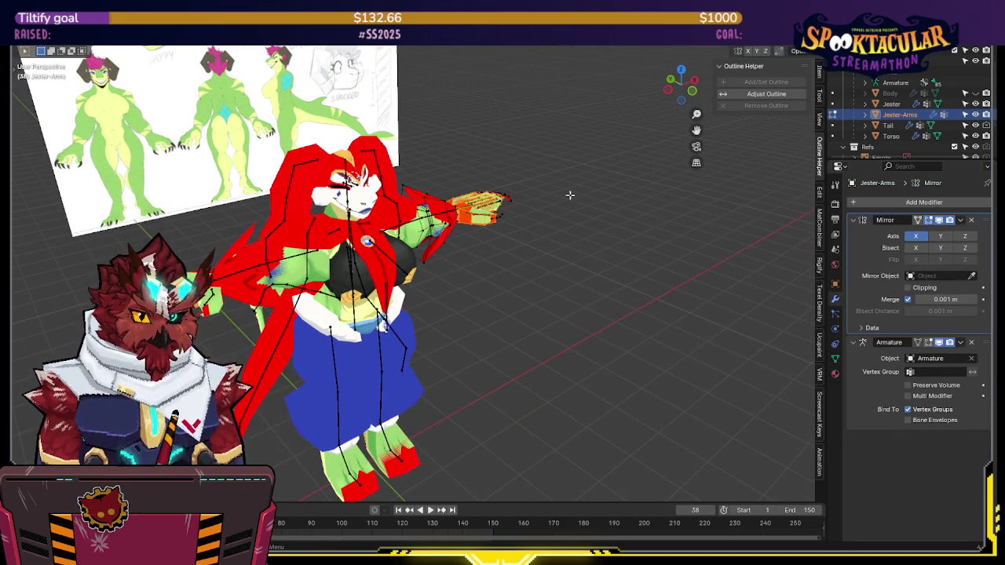
middle_drag(571, 202, 482, 225)
scroll(484, 227, up, 2)
In local view, delete the linked orange hand vertices from Jester-Arms and return to object mode
key(KP_Divide)
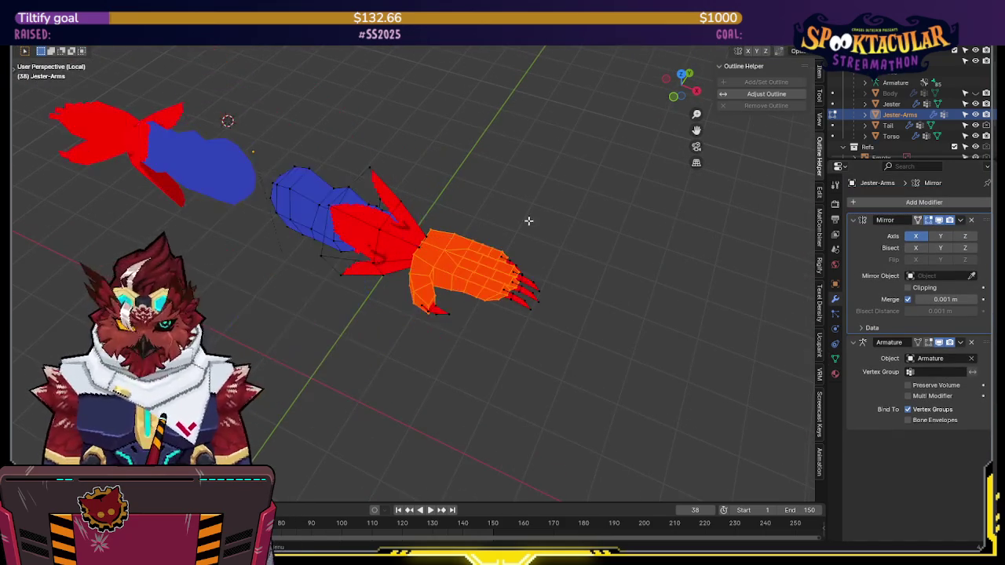
scroll(483, 327, up, 3)
key(l)
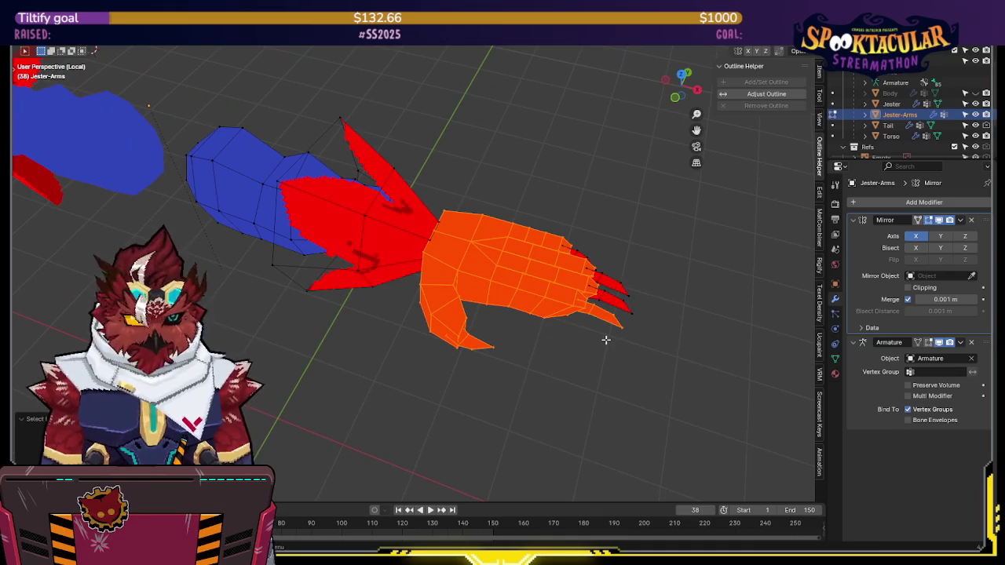
mouse_move(586, 253)
middle_down()
mouse_move(586, 204)
mouse_move(599, 258)
middle_up()
key(x)
click(586, 204)
key(ctrl+Tab)
click(529, 262)
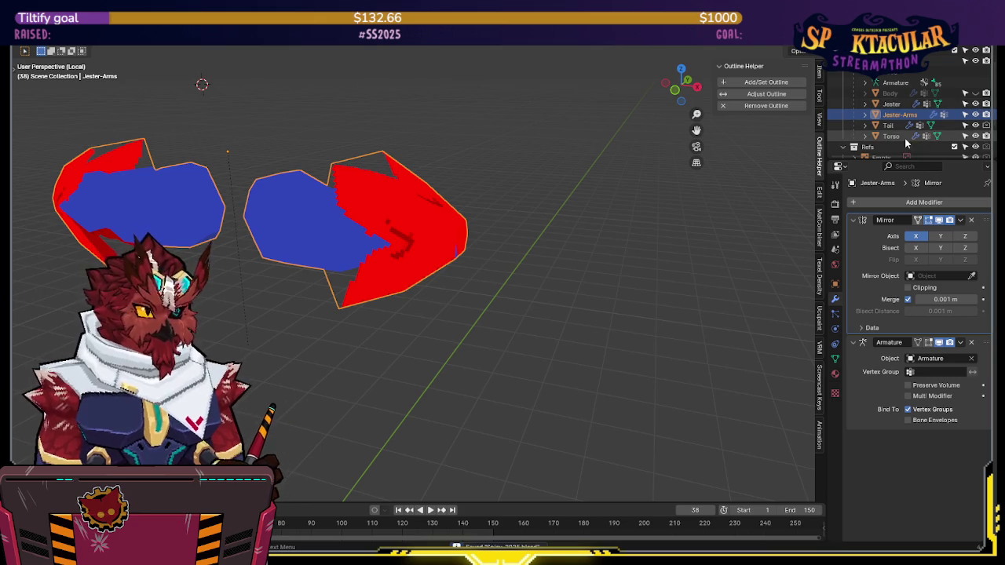
click(879, 138)
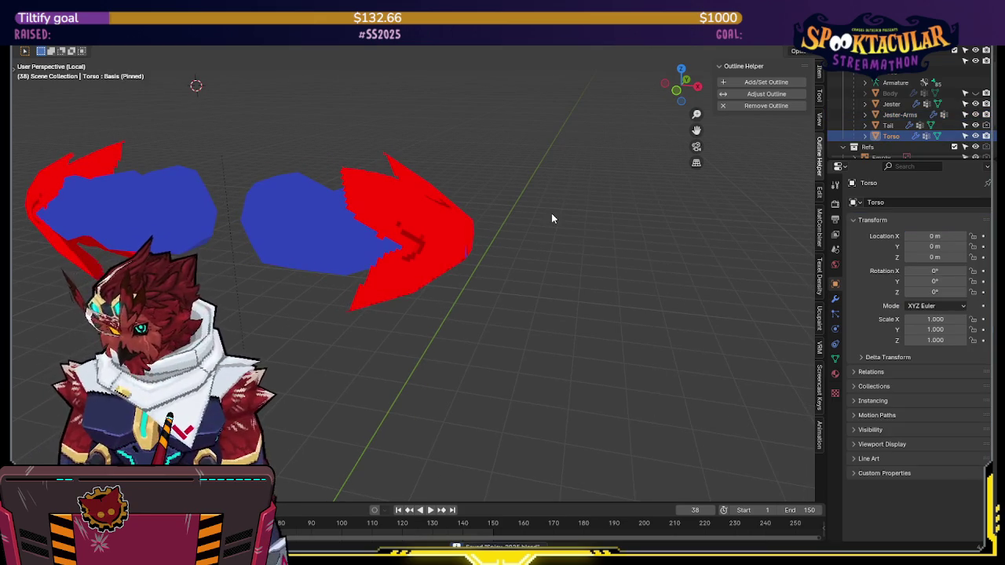
Separate the green hand from the Torso mesh into its own object, Torso.001
key(KP_Divide)
key(Tab)
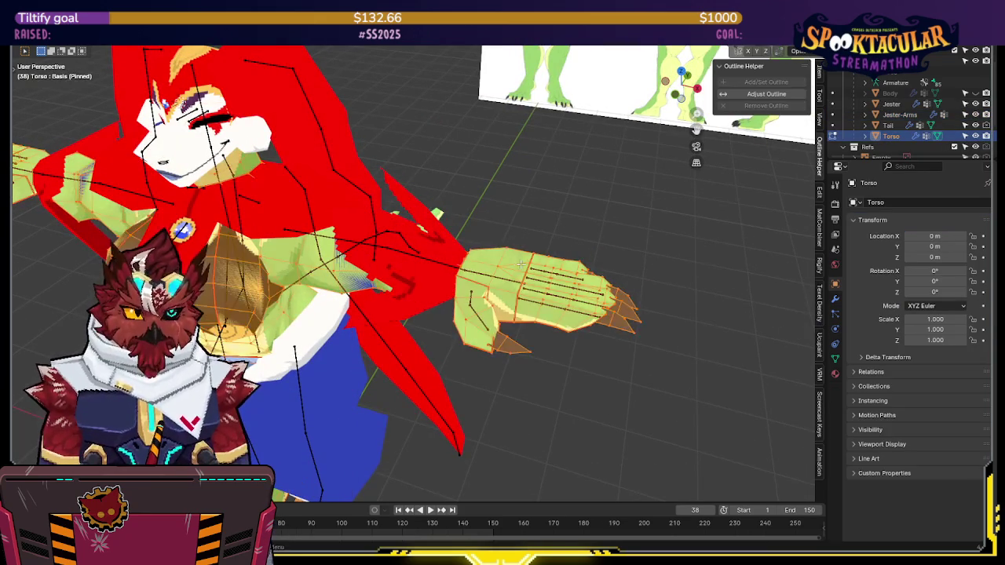
click(634, 314)
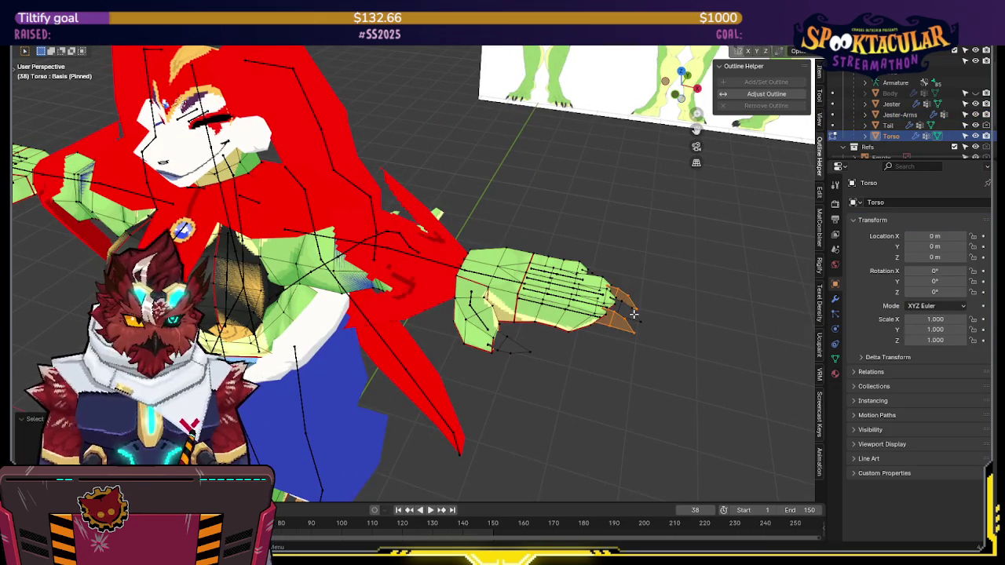
key(l)
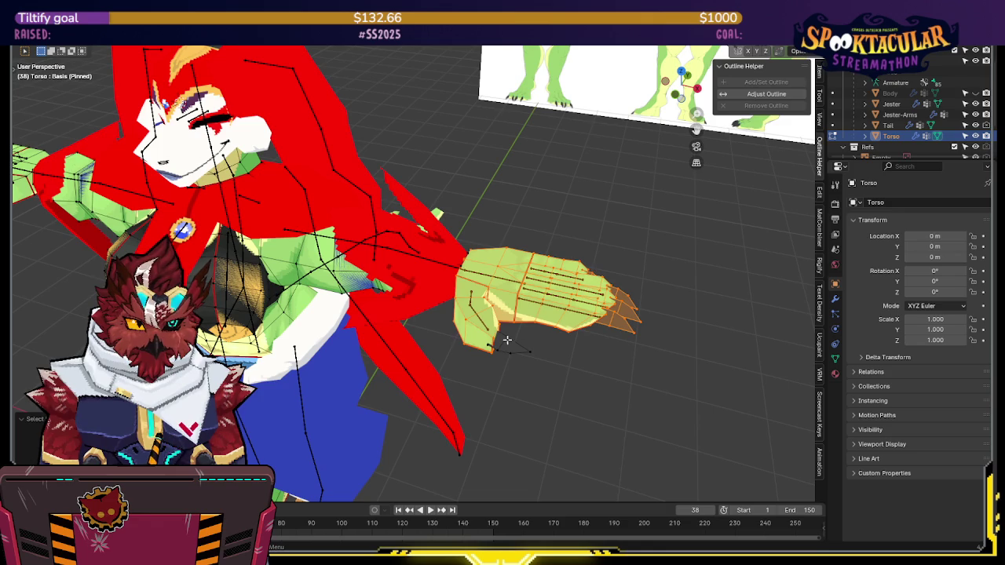
scroll(505, 343, down, 2)
key(shift+z)
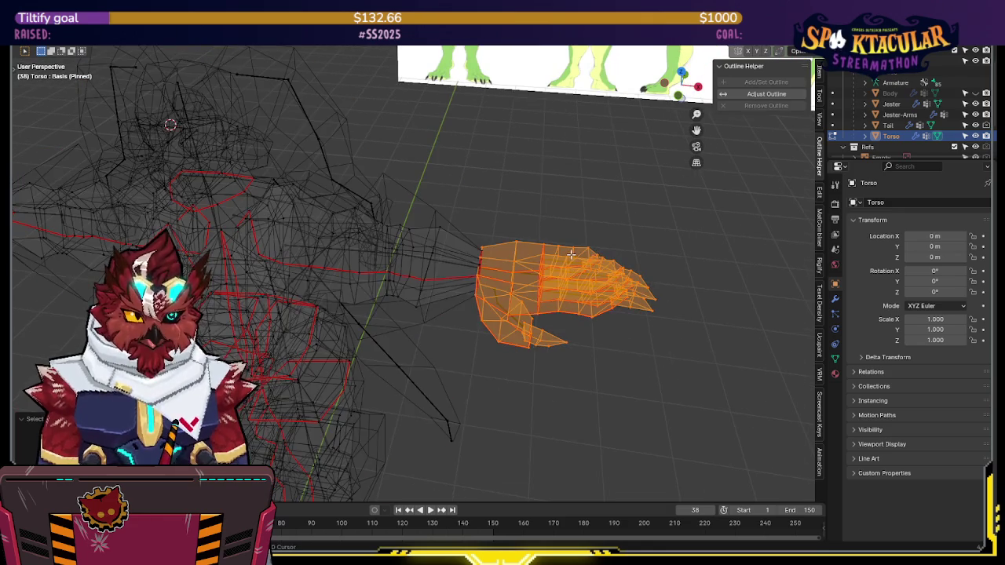
scroll(620, 226, down, 3)
mouse_move(620, 225)
middle_down()
mouse_move(588, 213)
mouse_move(616, 235)
mouse_move(617, 222)
middle_up()
scroll(597, 224, up, 2)
scroll(579, 228, up, 1)
key(shift+z)
key(p)
click(610, 201)
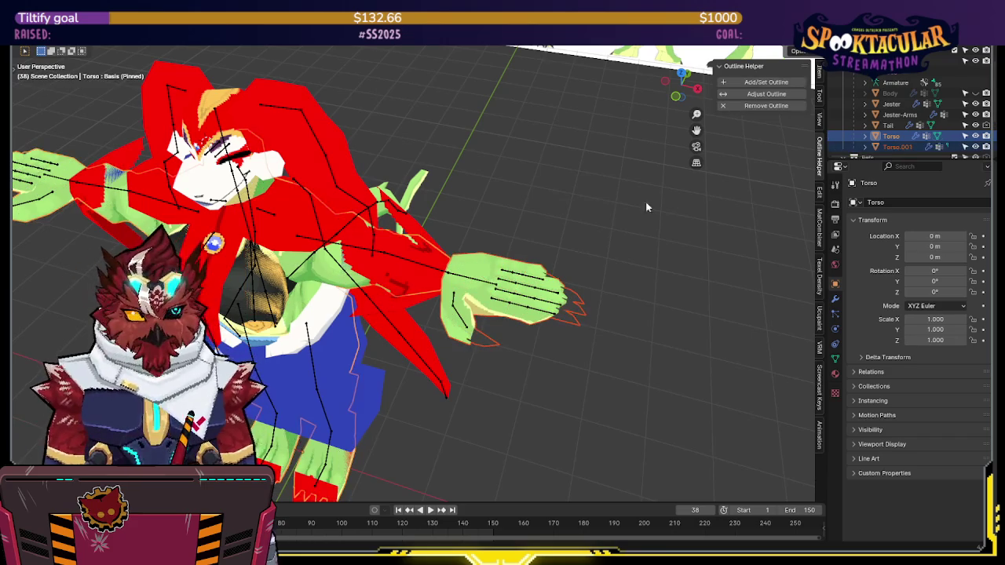
Join Torso.001 into Jester-Arms and select the connected arm-and-hand piece in edit mode
click(893, 147)
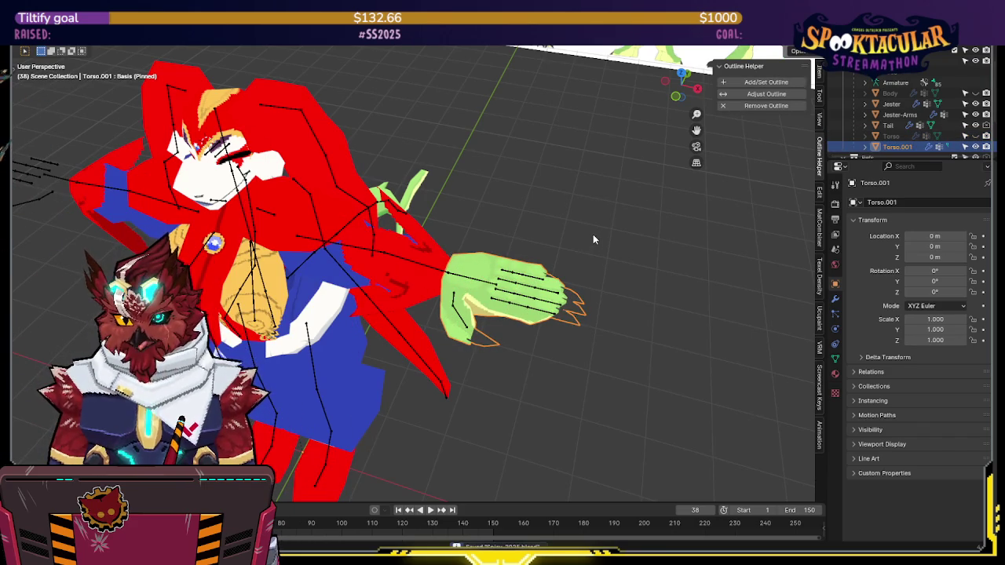
mouse_move(594, 226)
middle_down()
mouse_move(586, 192)
mouse_move(584, 210)
mouse_move(528, 190)
mouse_move(460, 201)
middle_up()
shift+click(422, 206)
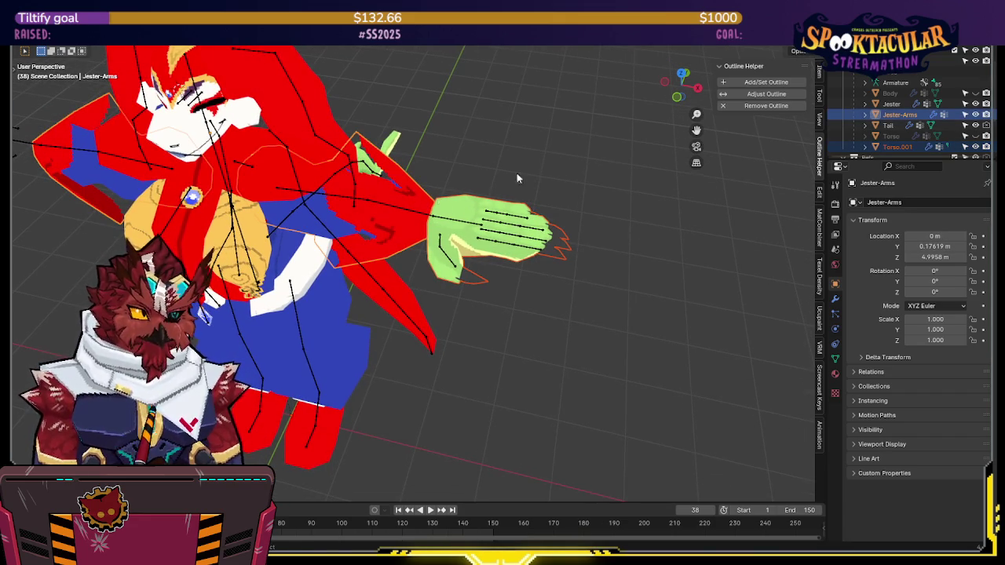
key(ctrl+j)
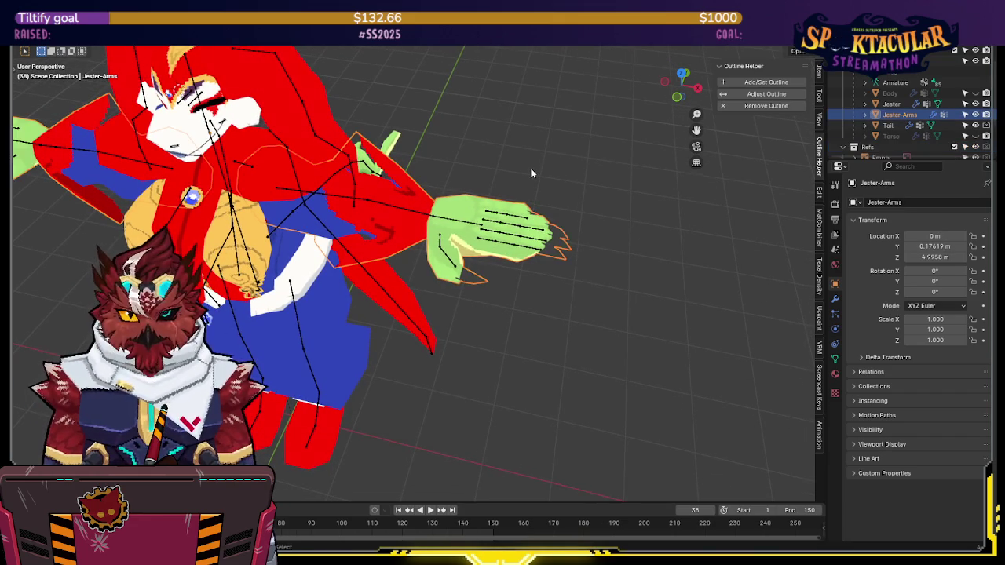
key(Tab)
key(a)
key(alt+a)
key(l)
click(833, 372)
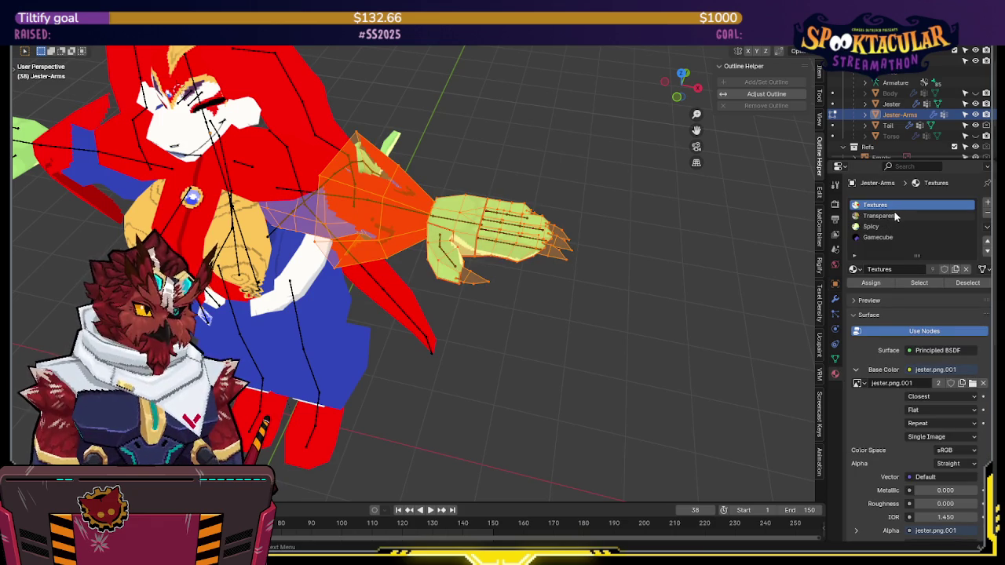
Assign the Textures material to the selected hand on Jester-Arms
click(865, 284)
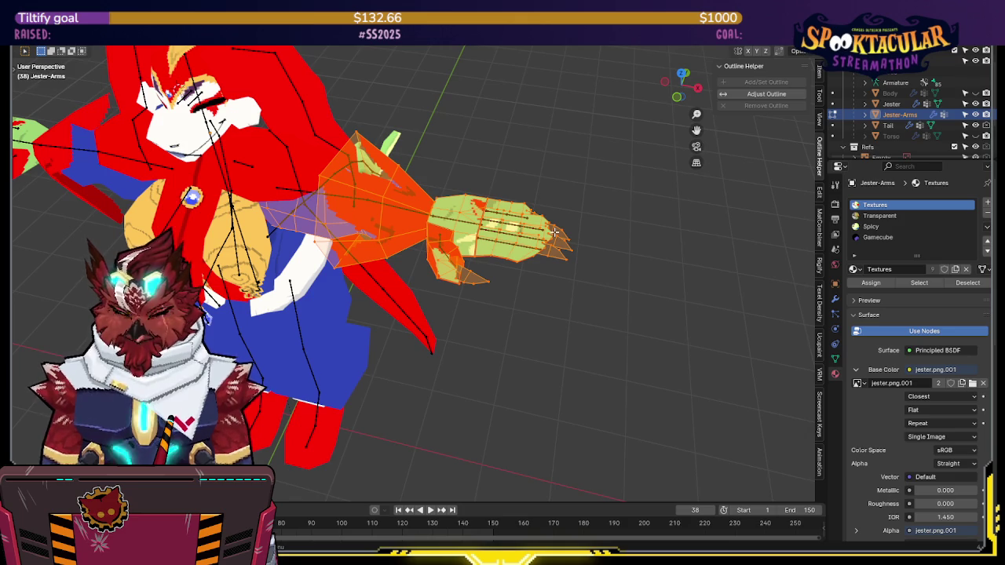
mouse_move(555, 232)
middle_down()
mouse_move(530, 144)
mouse_move(543, 117)
mouse_move(568, 218)
middle_up()
key(Tab)
Remove the Gamecube, Spicy and Transparent material slots, save, and switch to UV Editing
click(900, 236)
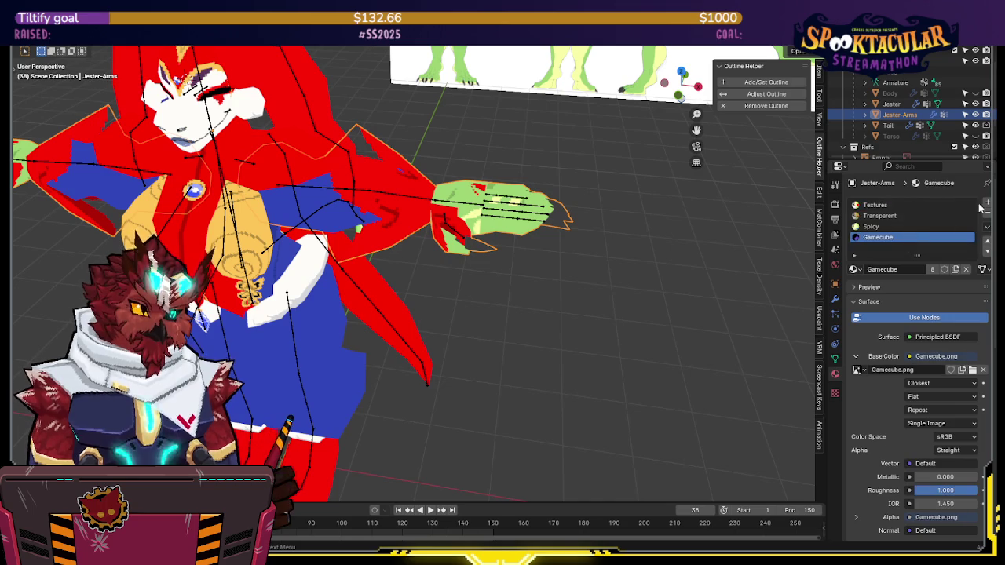
click(988, 212)
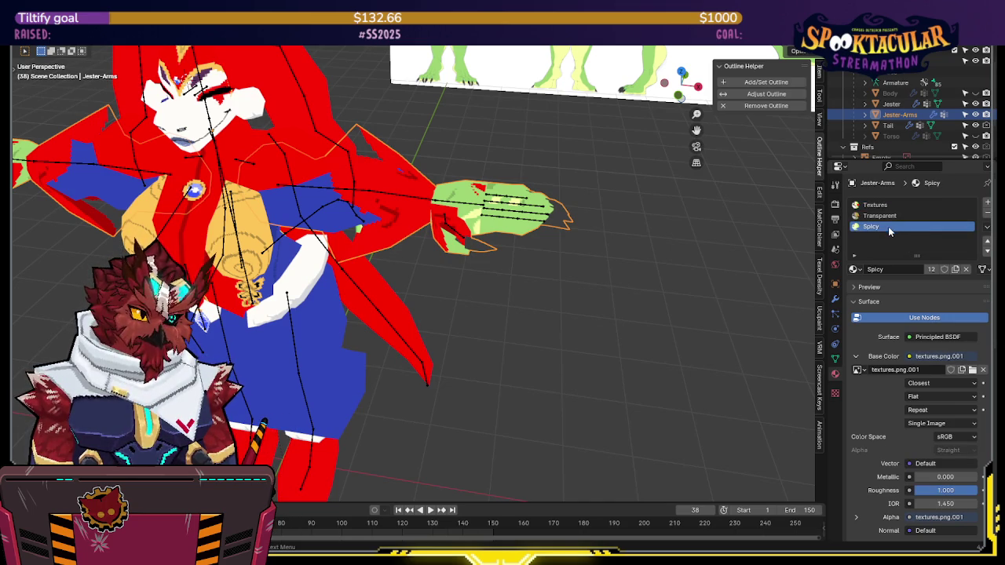
click(988, 215)
click(988, 214)
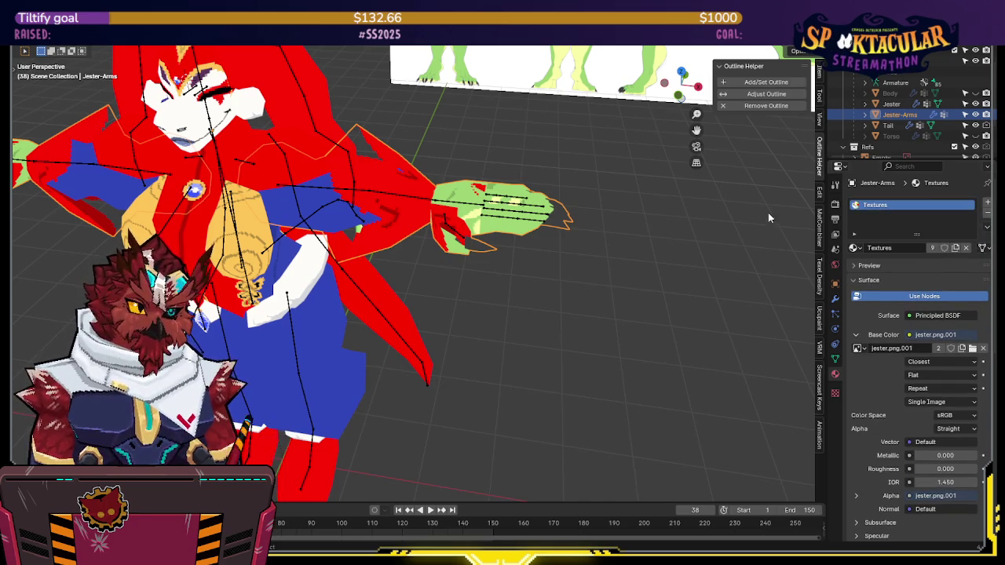
middle_drag(550, 206, 568, 203)
key(ctrl+s)
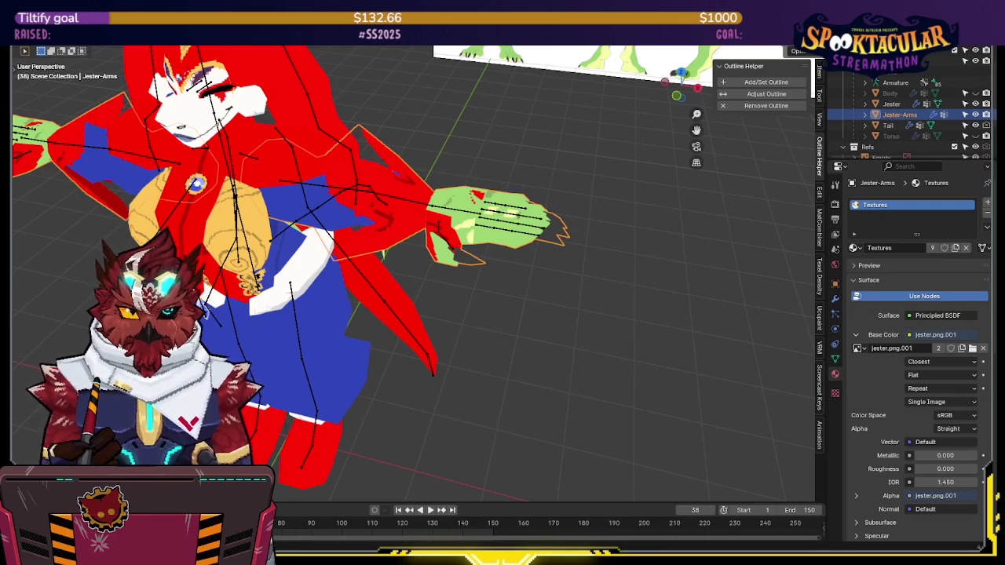
key(ctrl+Page_Down)
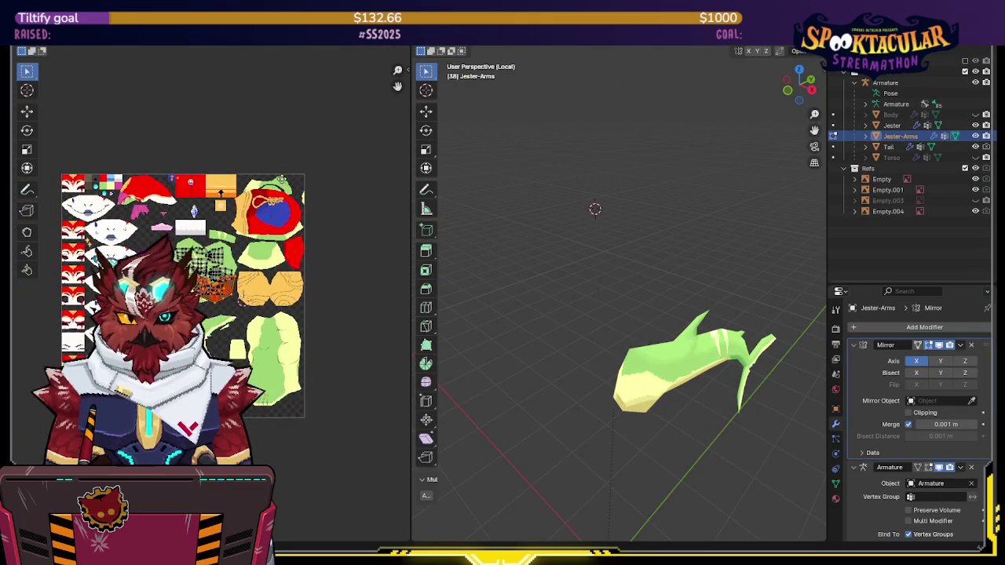
Exit local view, put Jester-Arms in object mode, and view the full character from the front
middle_drag(727, 282, 694, 179)
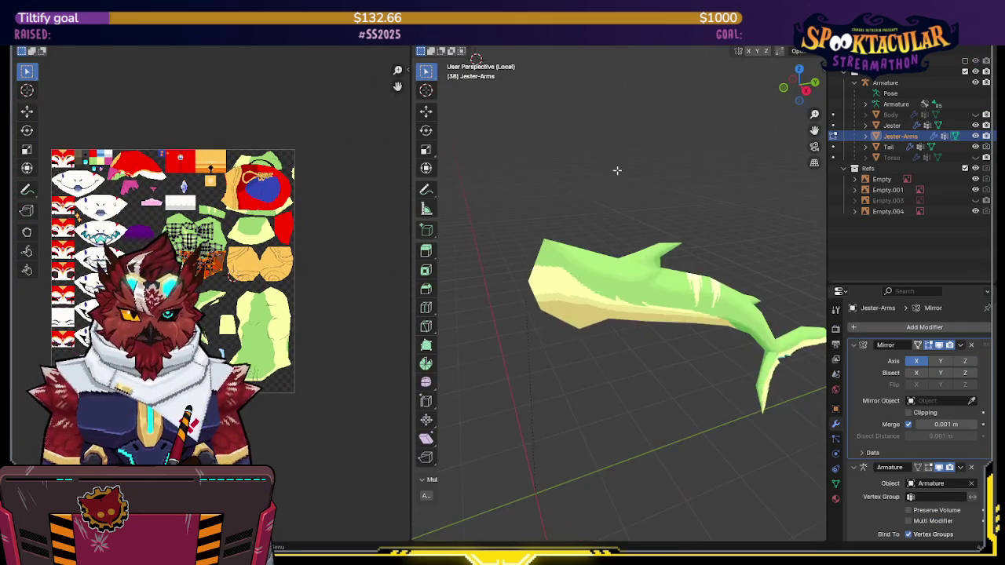
key(KP_Divide)
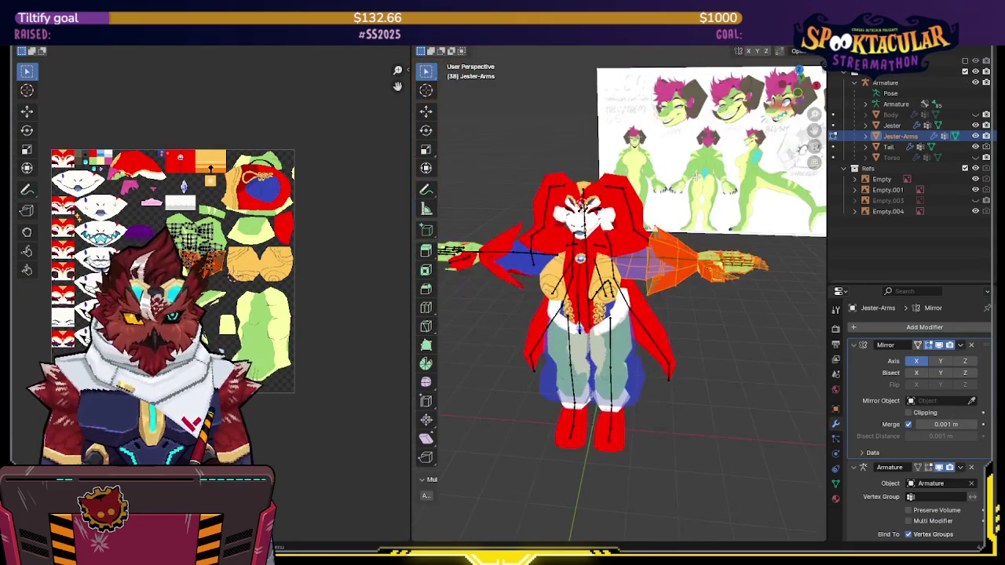
middle_drag(718, 242, 692, 260)
scroll(707, 249, up, 3)
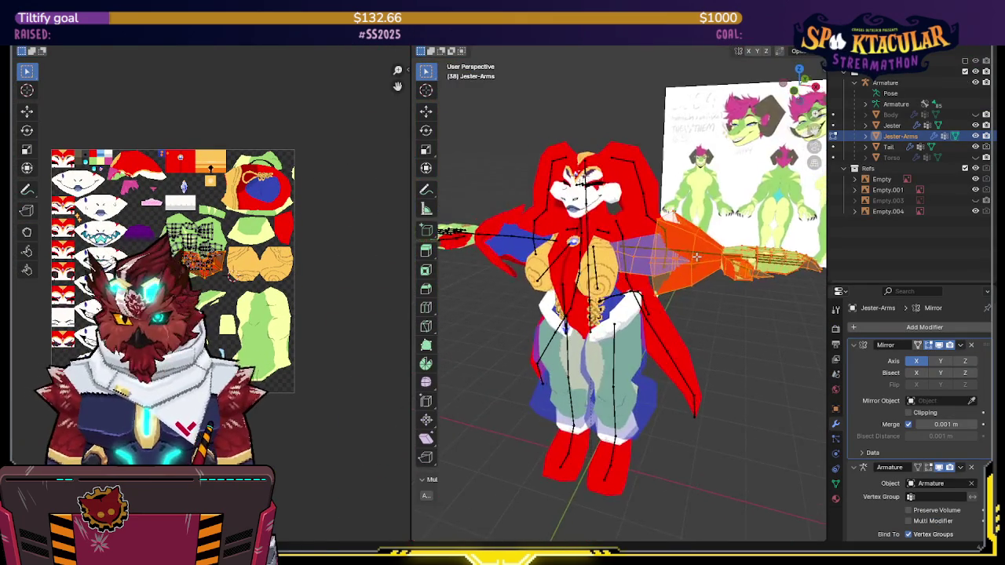
key(Tab)
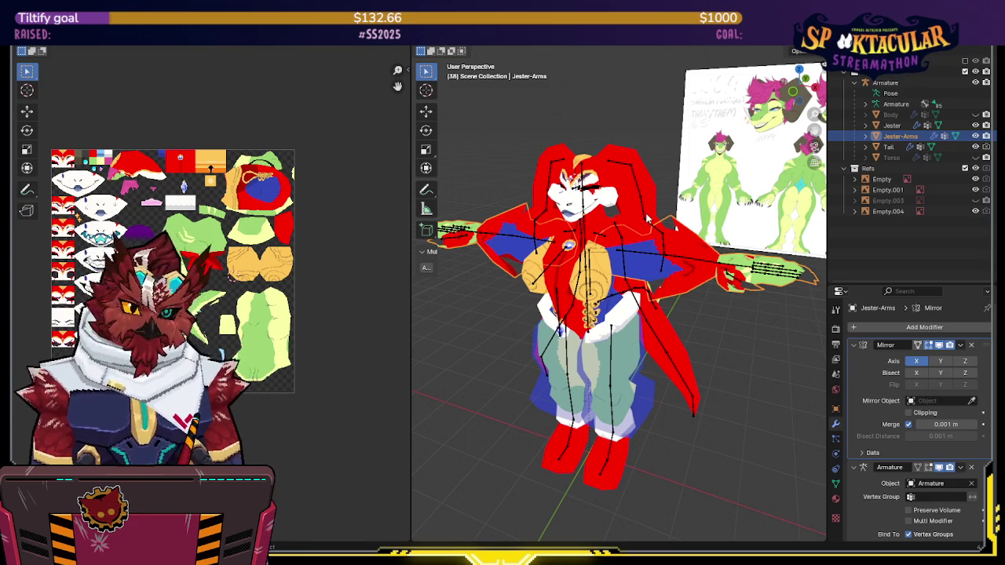
middle_drag(552, 320, 529, 392)
scroll(510, 389, up, 3)
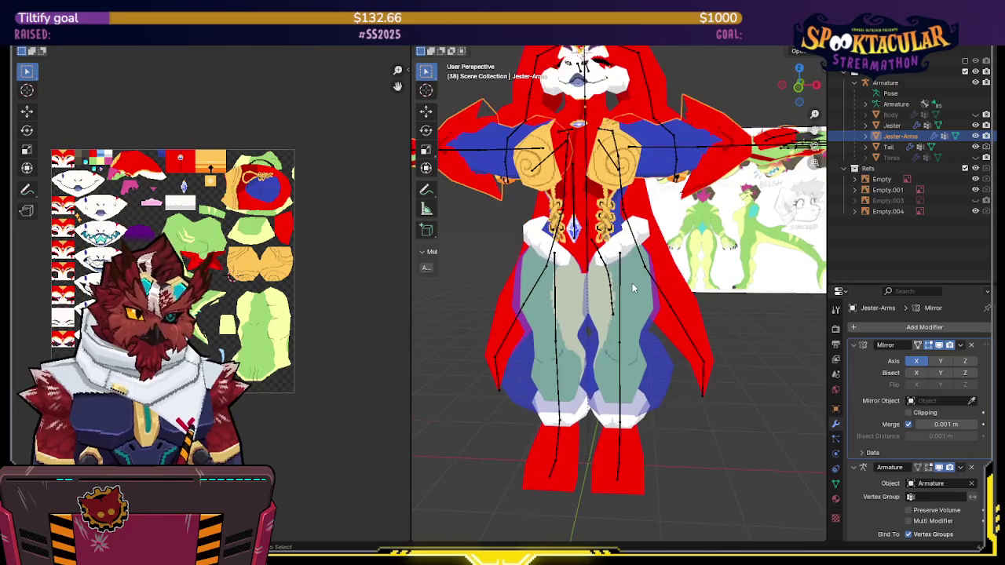
Select the Jester mesh, briefly hide it, then show it again
click(638, 288)
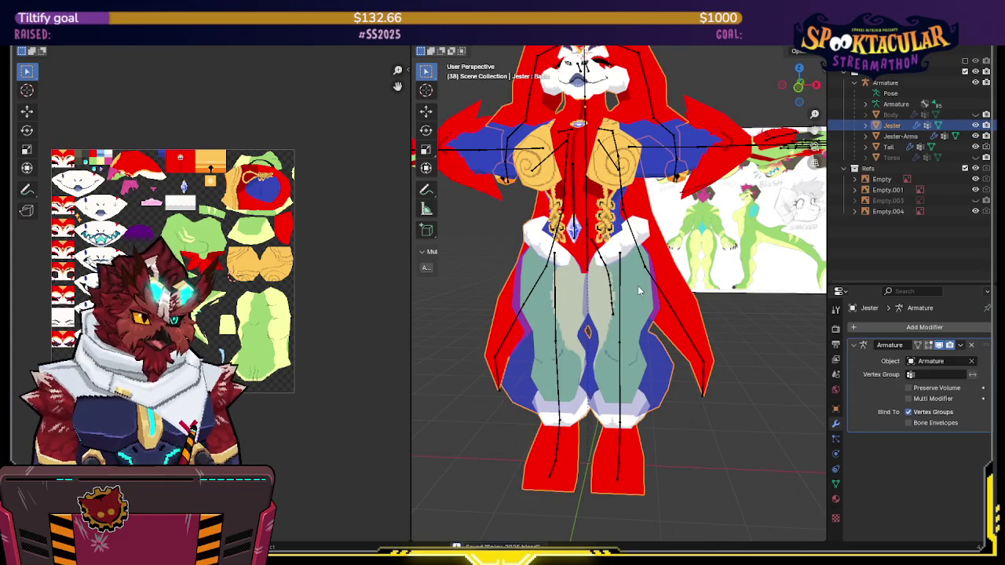
click(637, 285)
click(638, 286)
key(h)
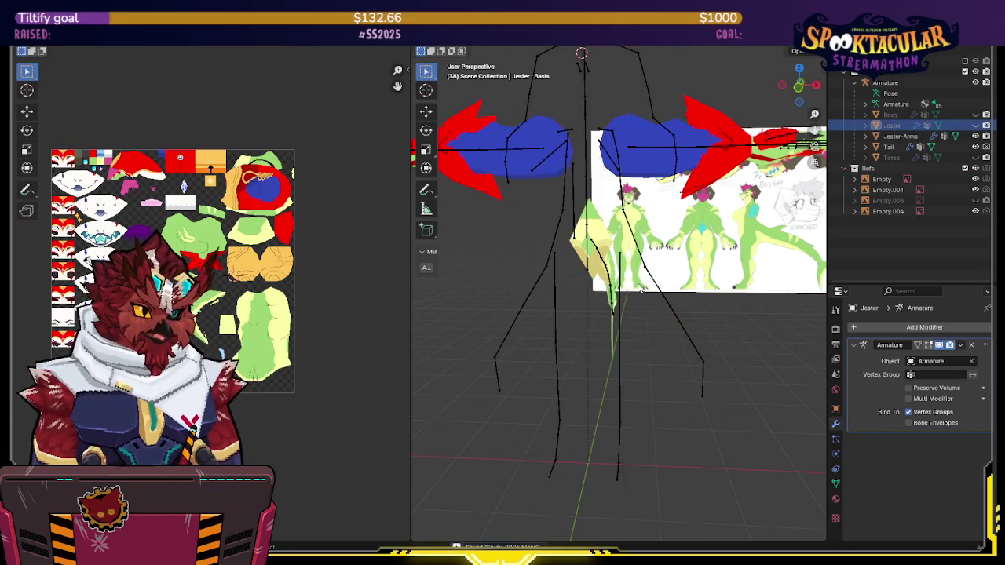
key(alt+h)
Separate the Jester costume's two leg pieces into a new object, Jester.001
key(Tab)
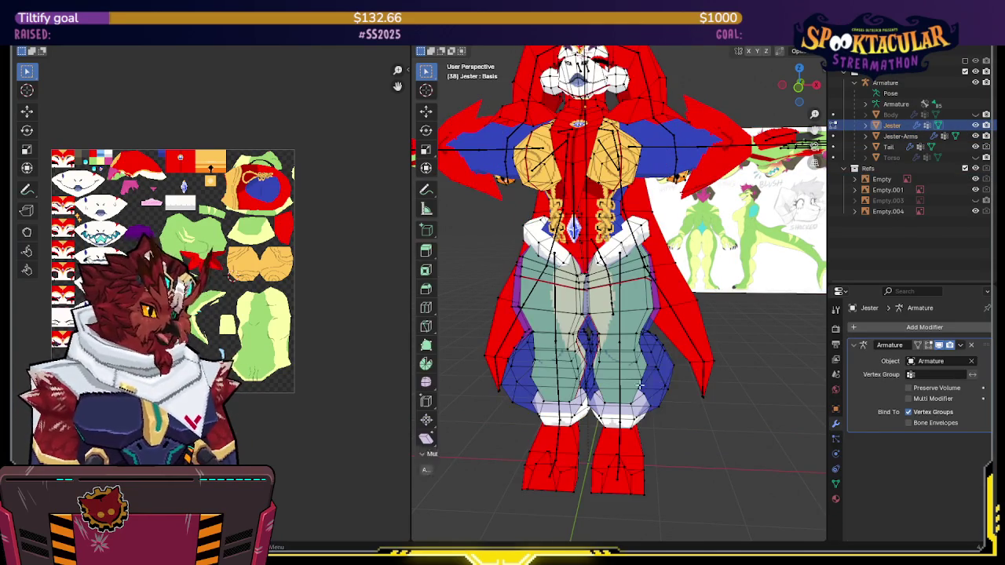
key(l)
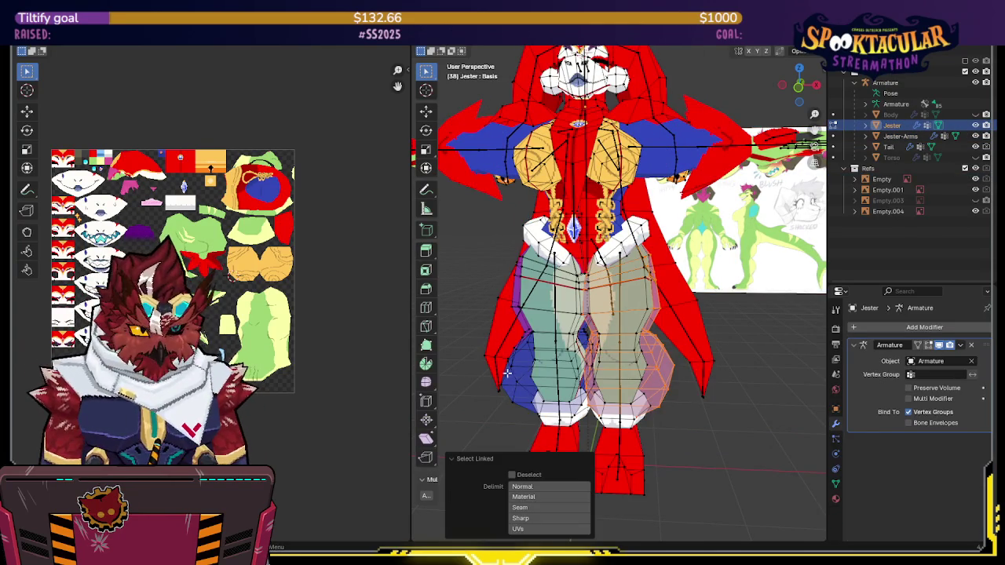
key(l)
middle_drag(720, 325, 707, 320)
key(p)
click(707, 321)
key(Tab)
Hide the Jester.001 legs object, then unhide Torso and make it active
click(667, 367)
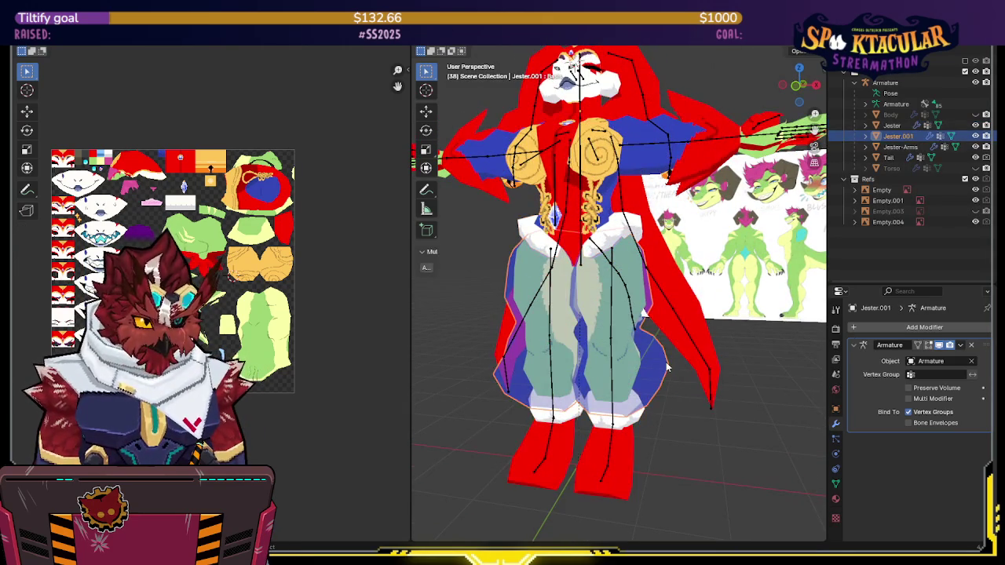
middle_drag(666, 357, 664, 364)
click(666, 353)
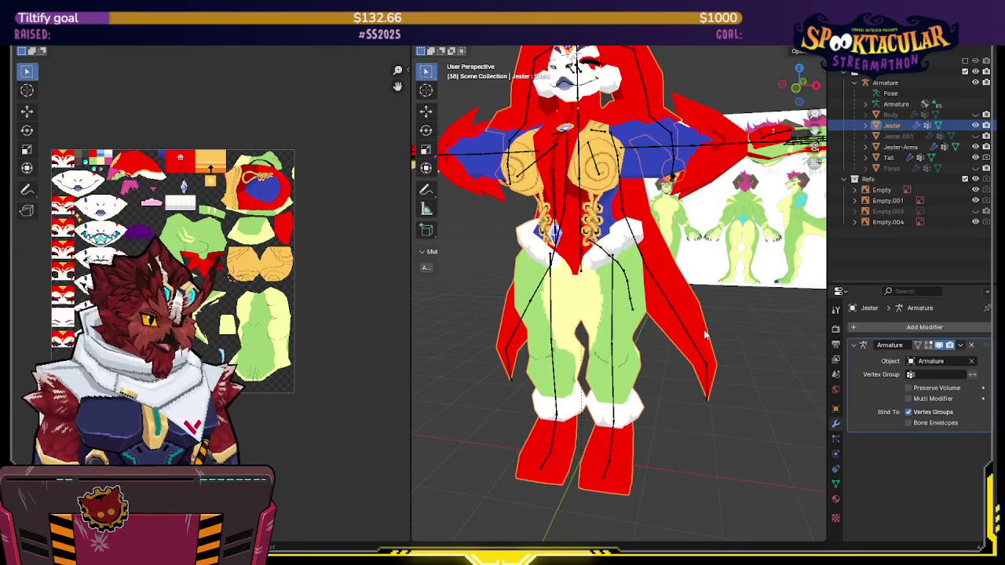
click(975, 168)
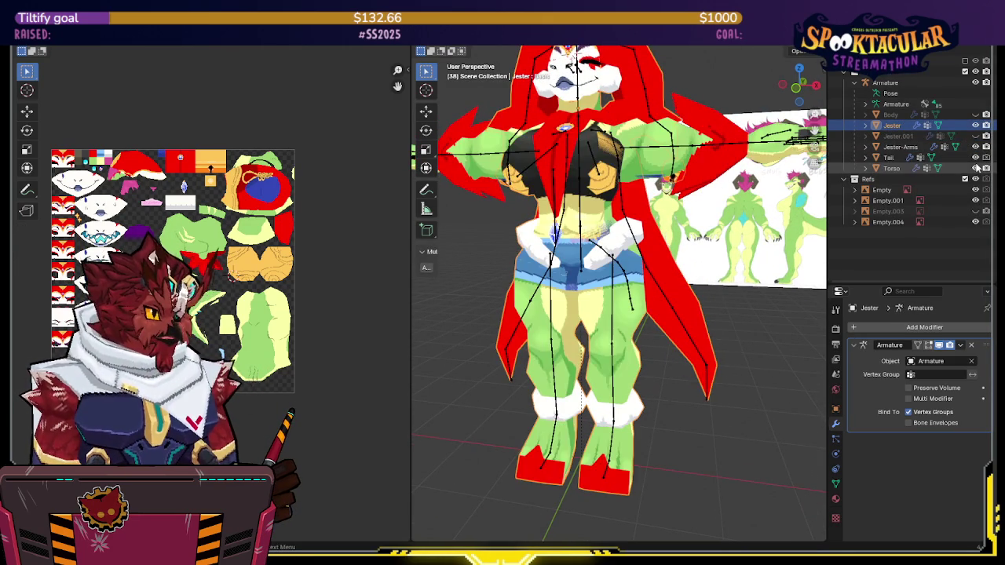
click(892, 168)
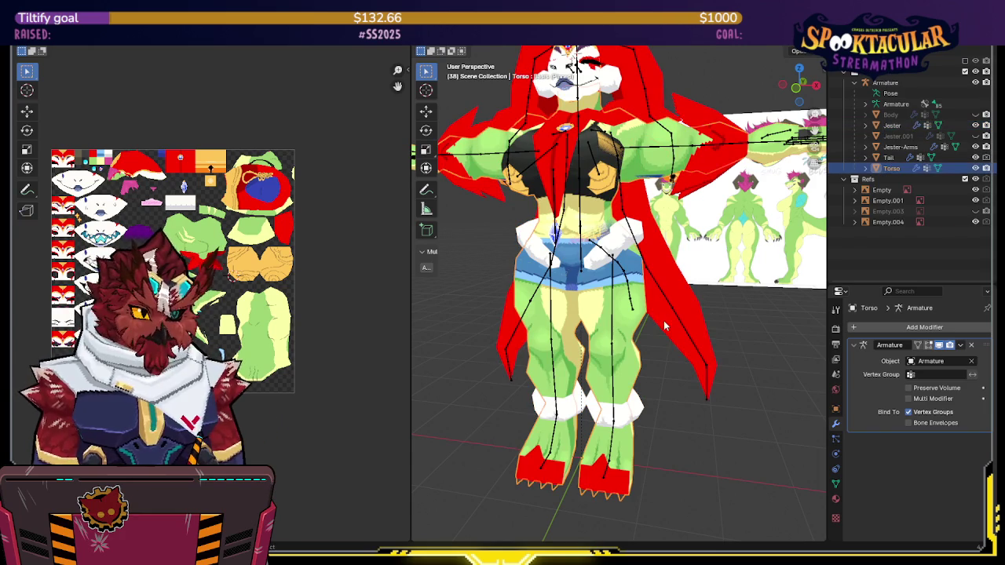
Select both of Torso's leg pieces in Edit Mode, inspect them, and return to Object Mode
key(Tab)
key(l)
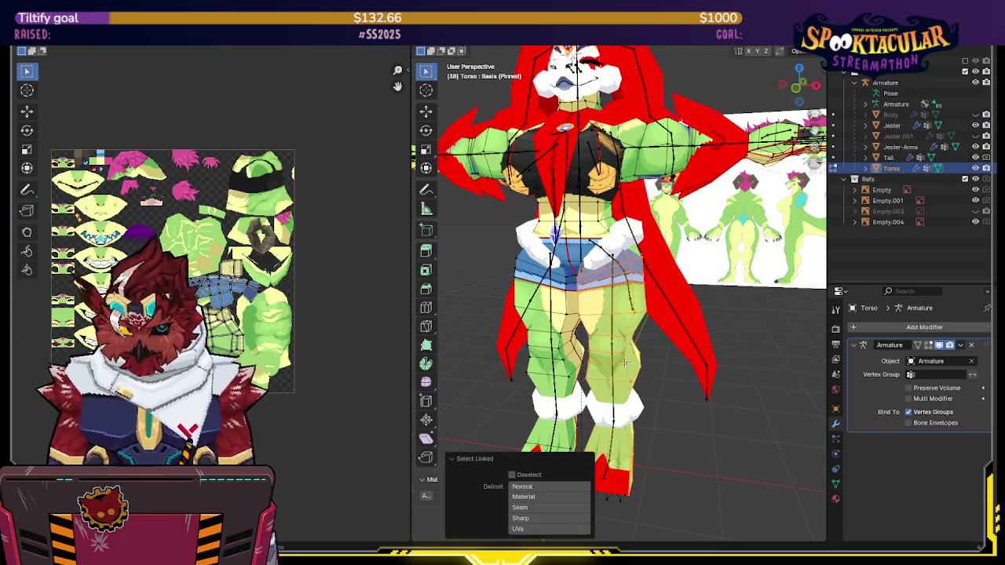
key(l)
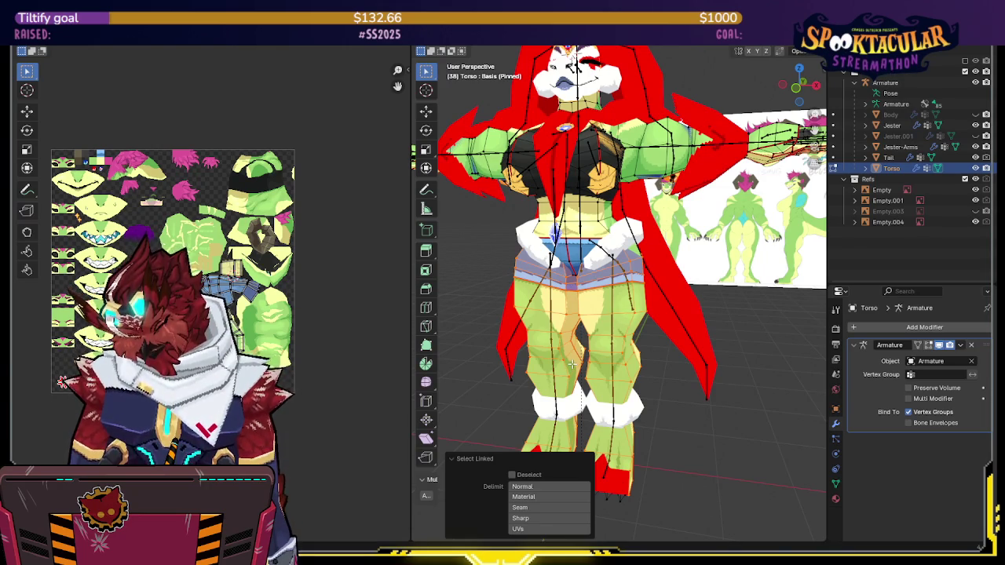
middle_drag(625, 343, 621, 321)
key(ctrl+Tab)
click(554, 334)
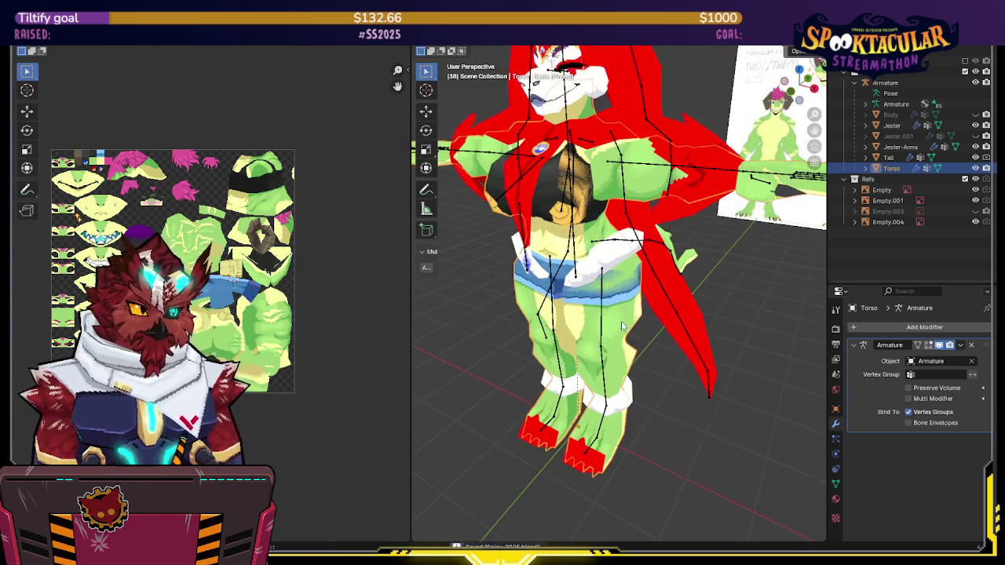
Hide Jester and Jester-Arms, show the Body head mesh, and view Torso's material settings
click(975, 147)
click(975, 125)
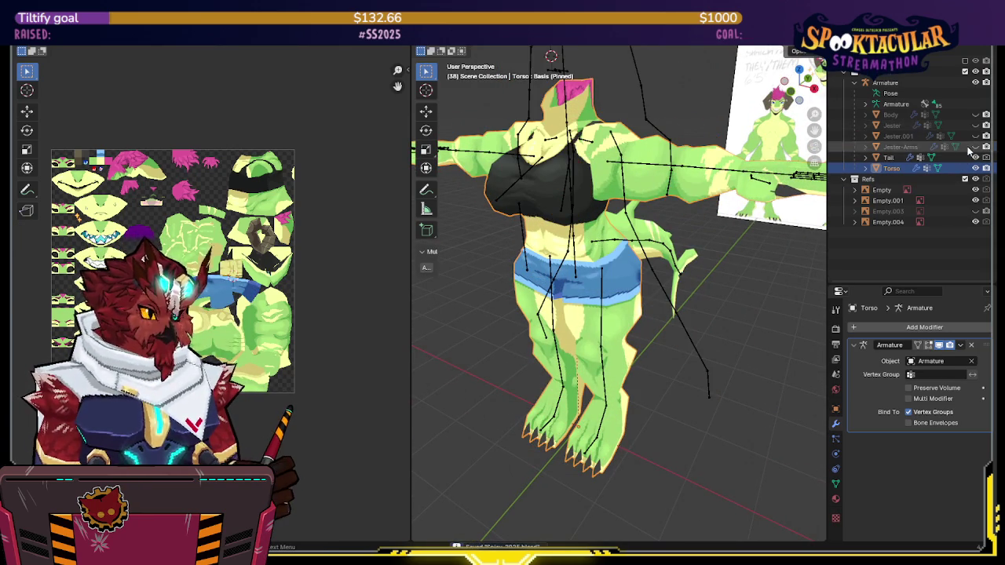
click(975, 115)
middle_drag(628, 298, 671, 259)
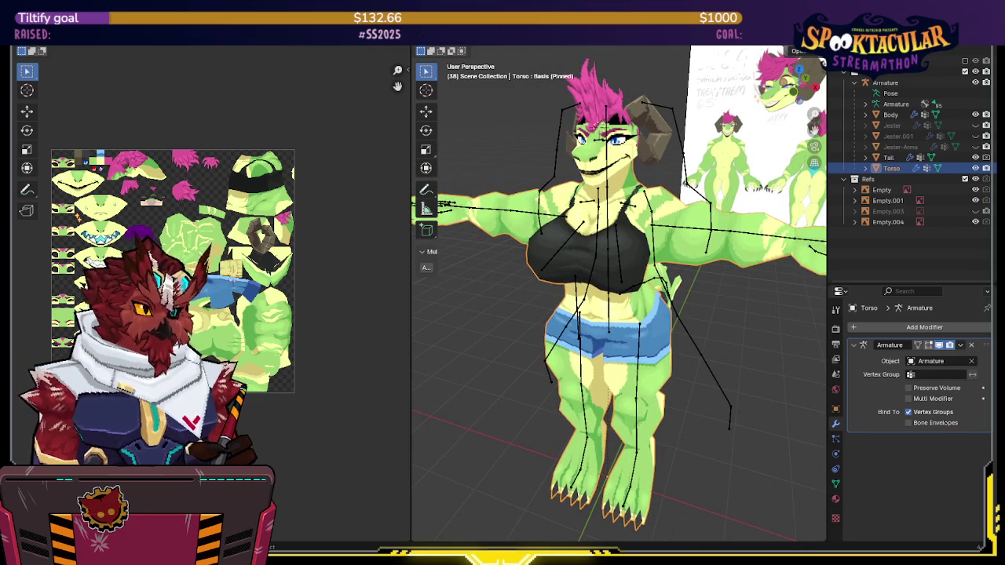
click(835, 499)
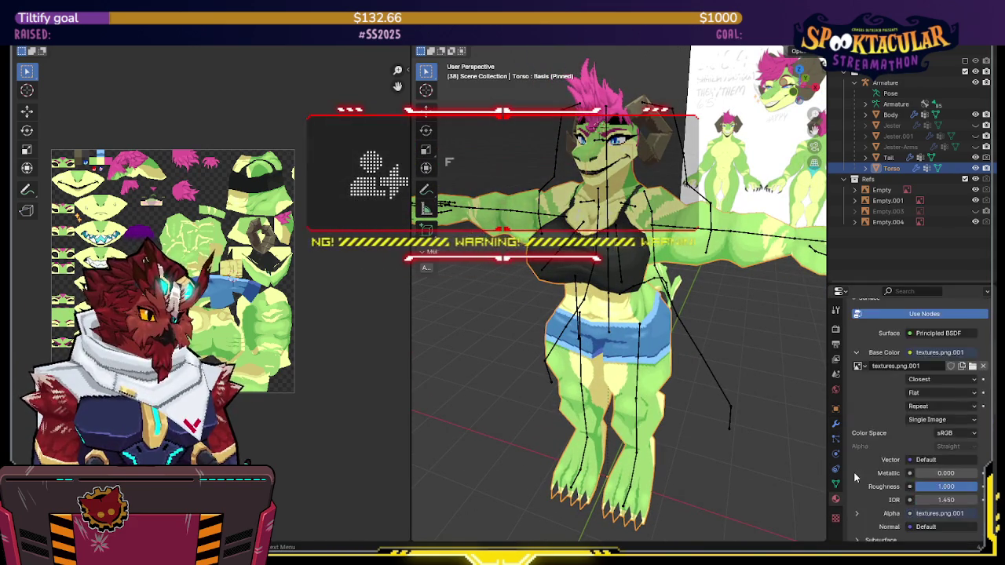
scroll(854, 471, down, 6)
scroll(858, 460, down, 4)
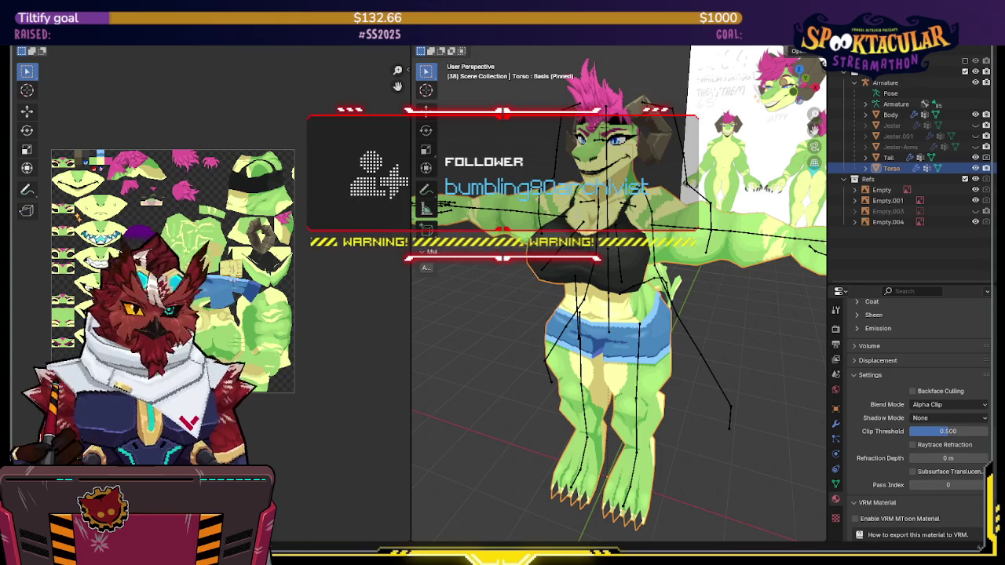
Switch to the large-viewport workspace, select the Torso mesh, and toggle Jester's visibility
key(ctrl+Page_Up)
mouse_move(633, 137)
middle_down()
mouse_move(606, 184)
mouse_move(527, 204)
mouse_move(553, 198)
mouse_move(581, 157)
mouse_move(490, 193)
mouse_move(534, 211)
middle_up()
scroll(494, 195, down, 3)
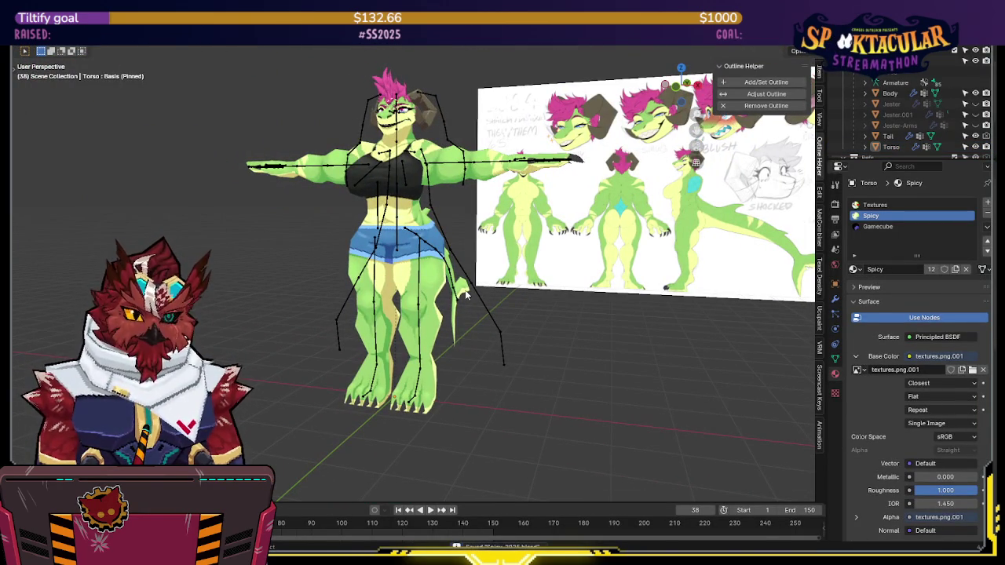
click(438, 305)
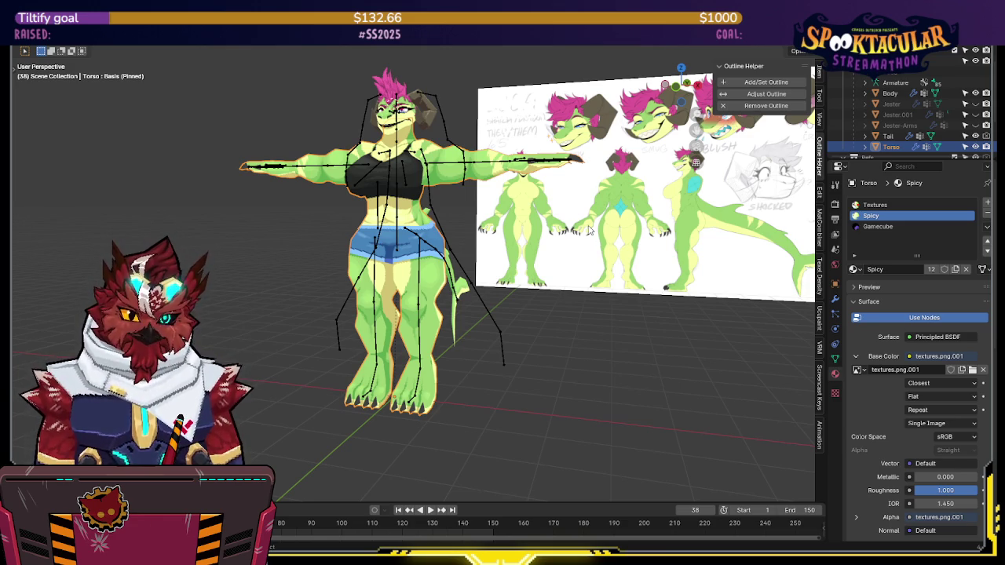
middle_drag(589, 230, 564, 248)
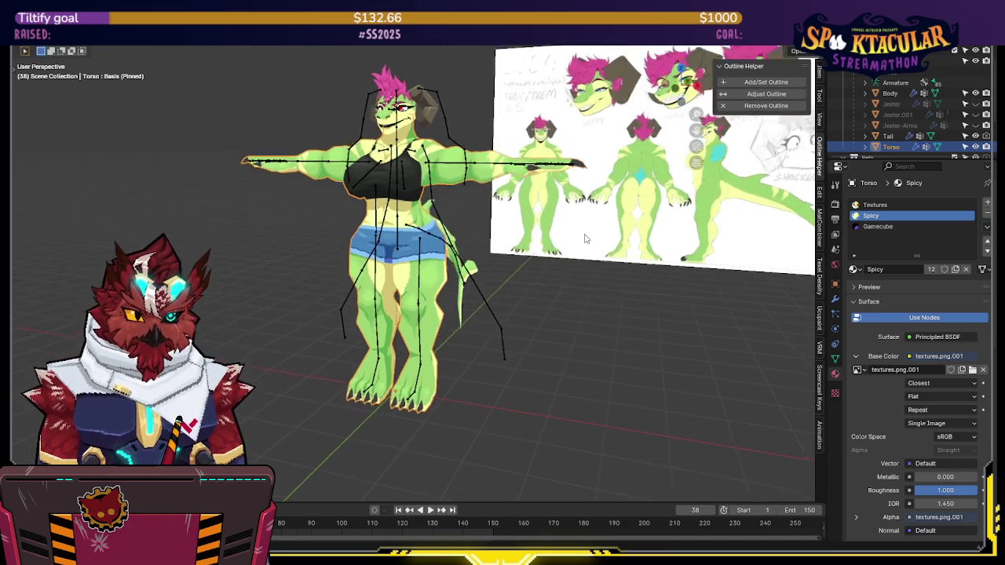
click(976, 118)
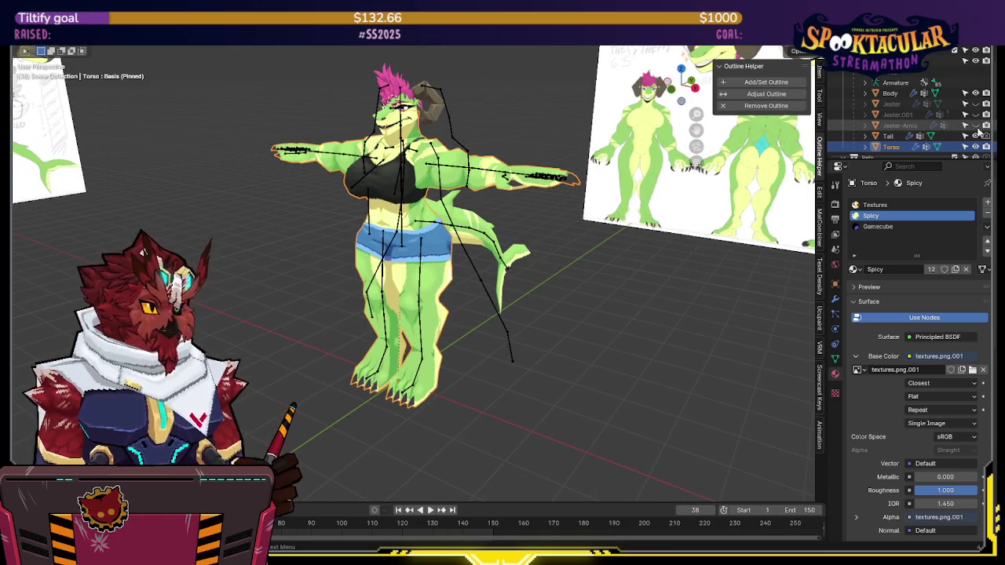
Toggle the Jester costume on and off repeatedly to compare the outfits
click(976, 122)
click(976, 104)
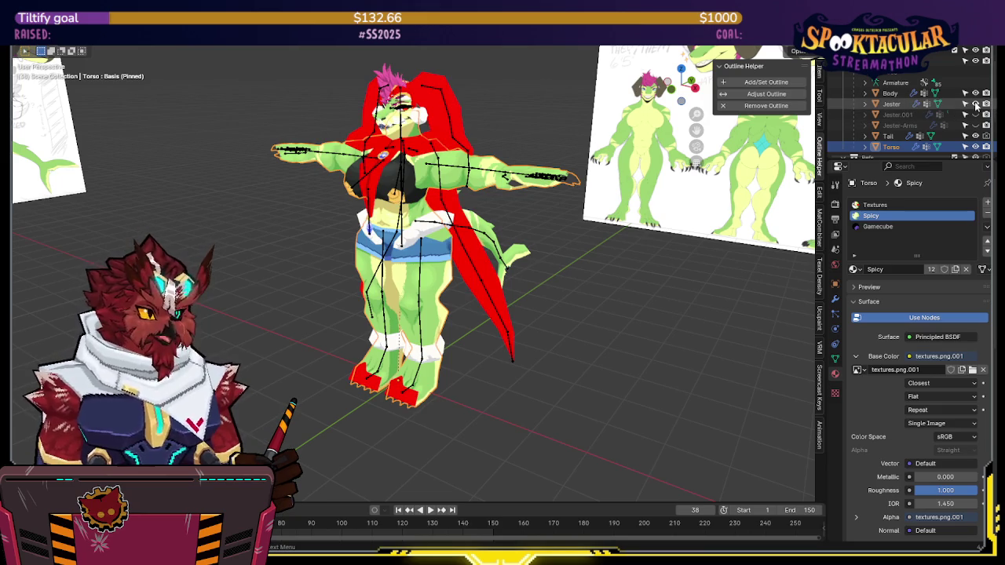
click(976, 104)
click(976, 114)
click(976, 114)
click(976, 104)
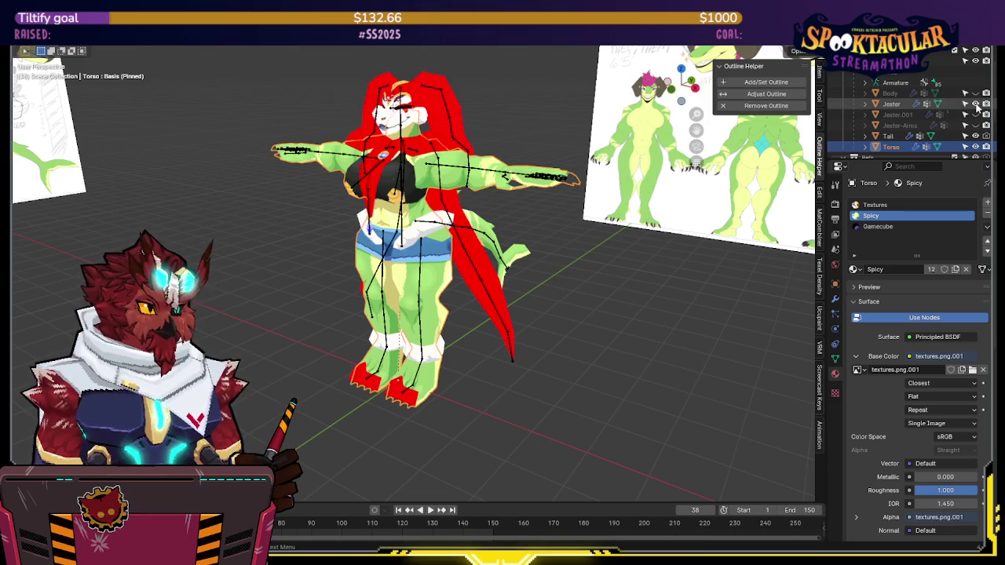
click(976, 104)
Leave Jester hidden with only the green Torso showing, and enter Edit Mode on Torso
click(976, 147)
click(975, 104)
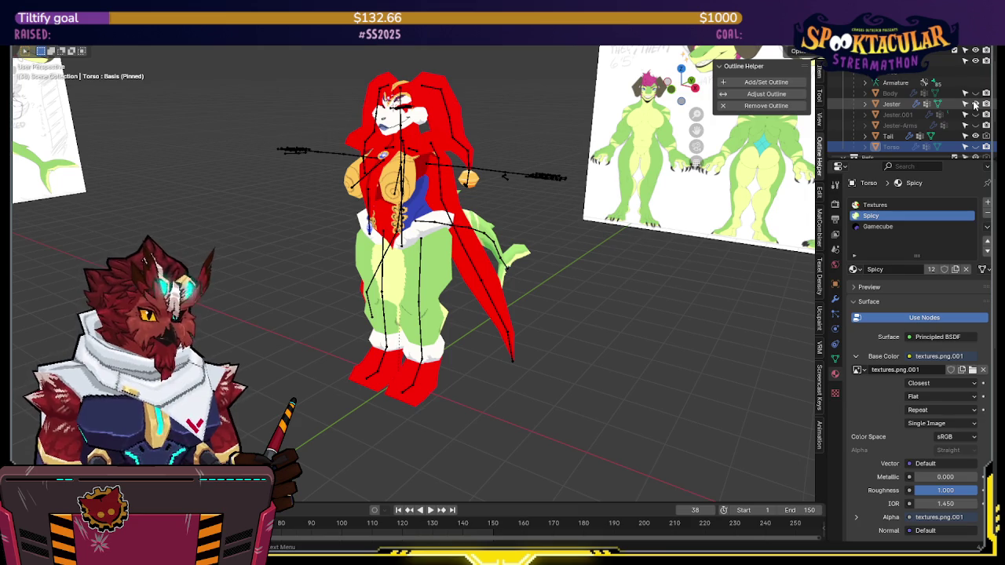
click(975, 103)
click(975, 104)
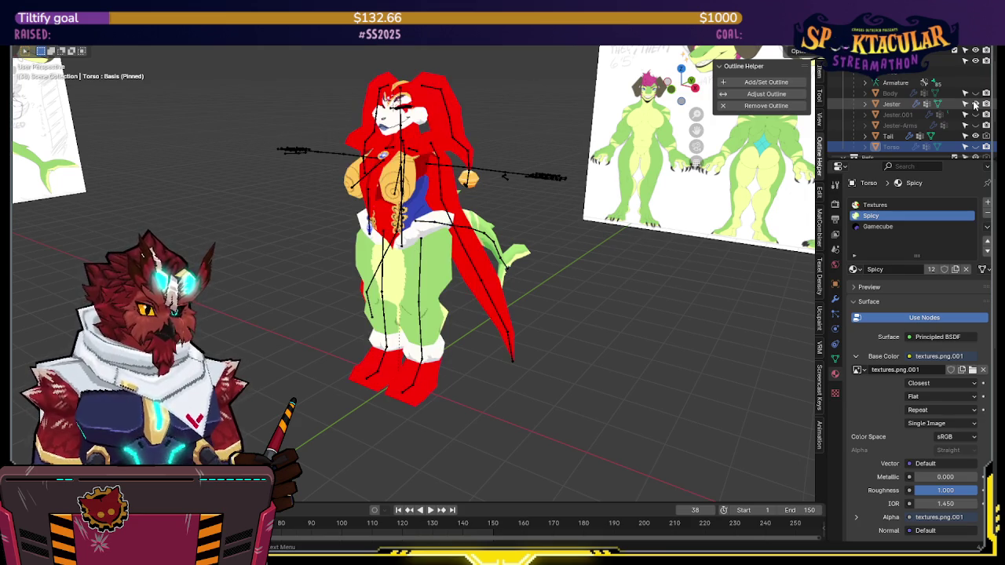
click(975, 104)
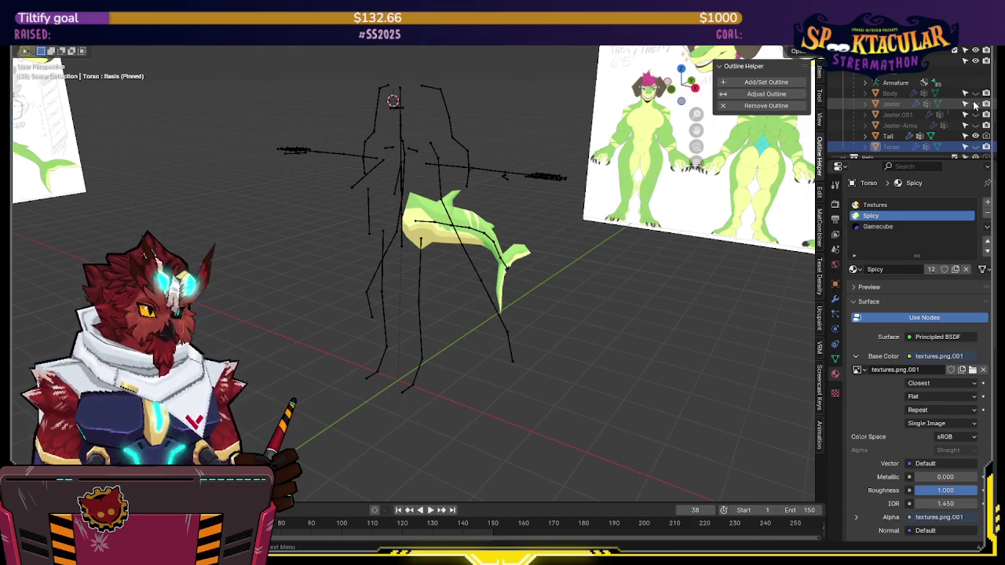
click(976, 147)
key(Tab)
scroll(428, 299, up, 3)
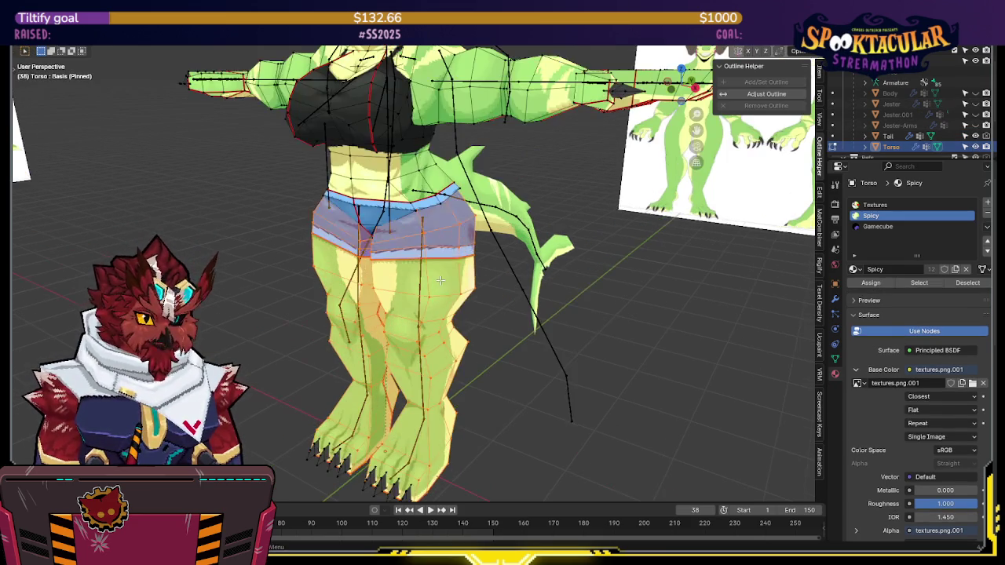
Select Torso's right leg and shorts piece, inspect the whole character and tail, then exit Edit Mode
key(l)
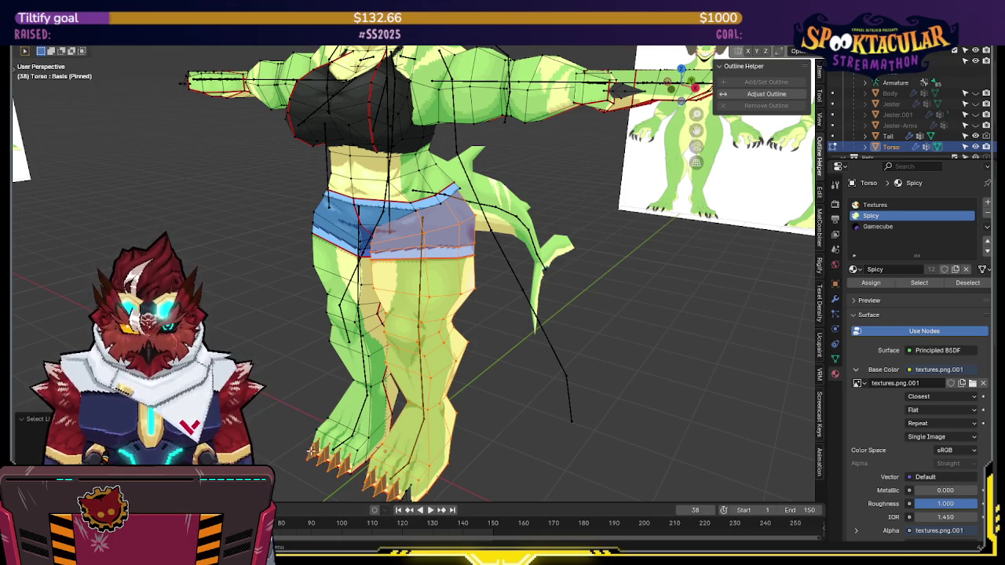
middle_drag(373, 292, 616, 111)
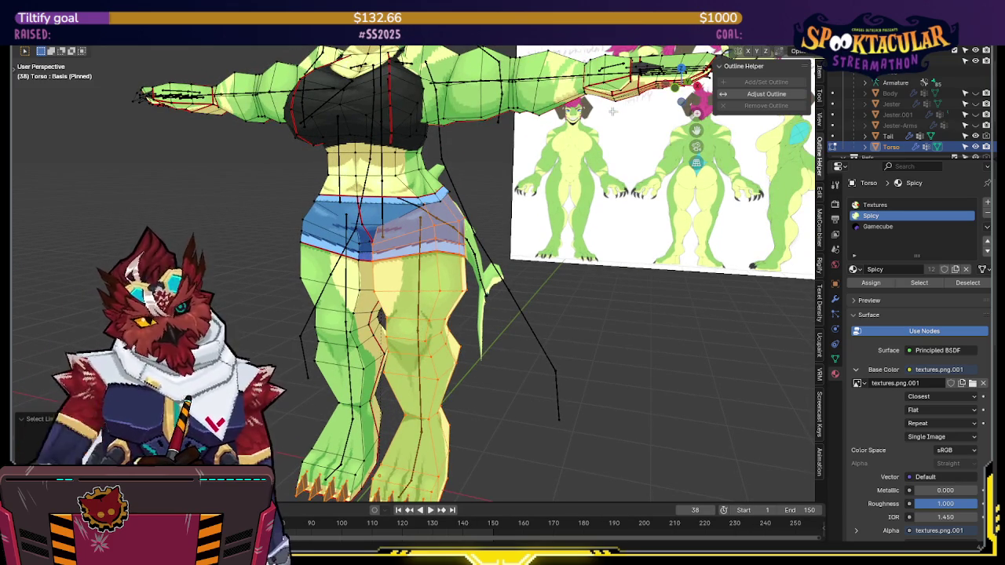
scroll(559, 150, down, 3)
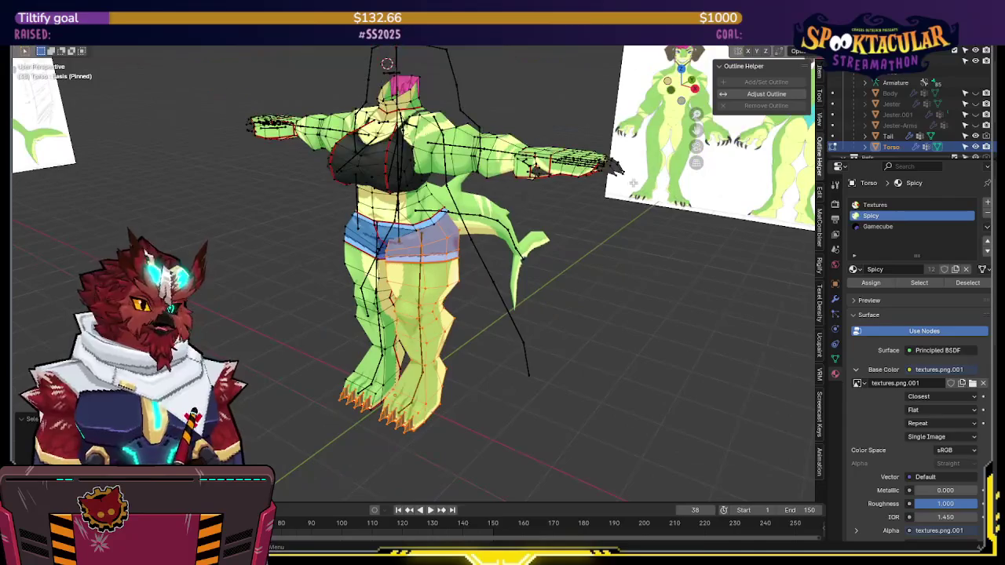
middle_drag(559, 150, 646, 191)
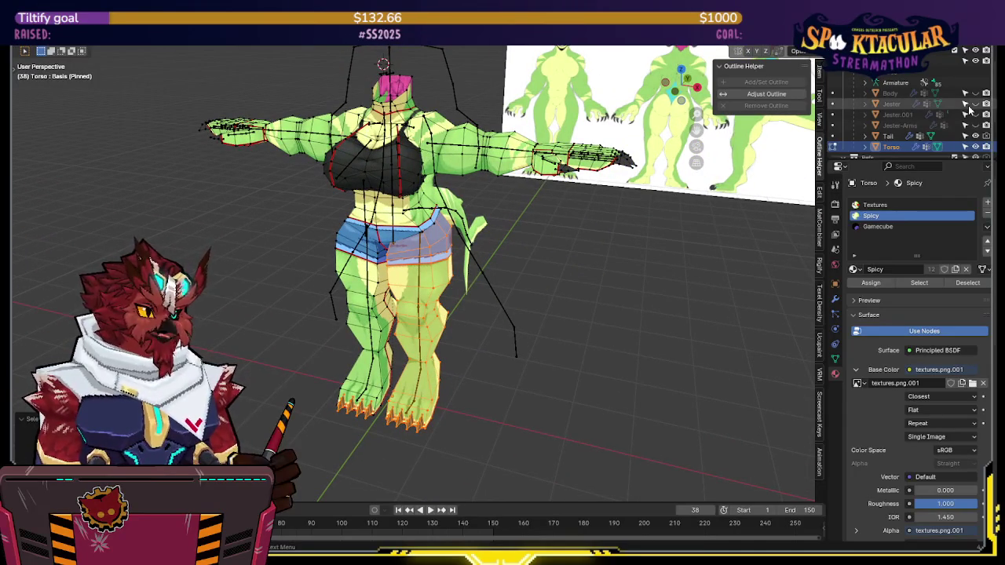
mouse_move(607, 219)
middle_down()
mouse_move(582, 219)
mouse_move(584, 231)
mouse_move(601, 210)
middle_up()
key(Tab)
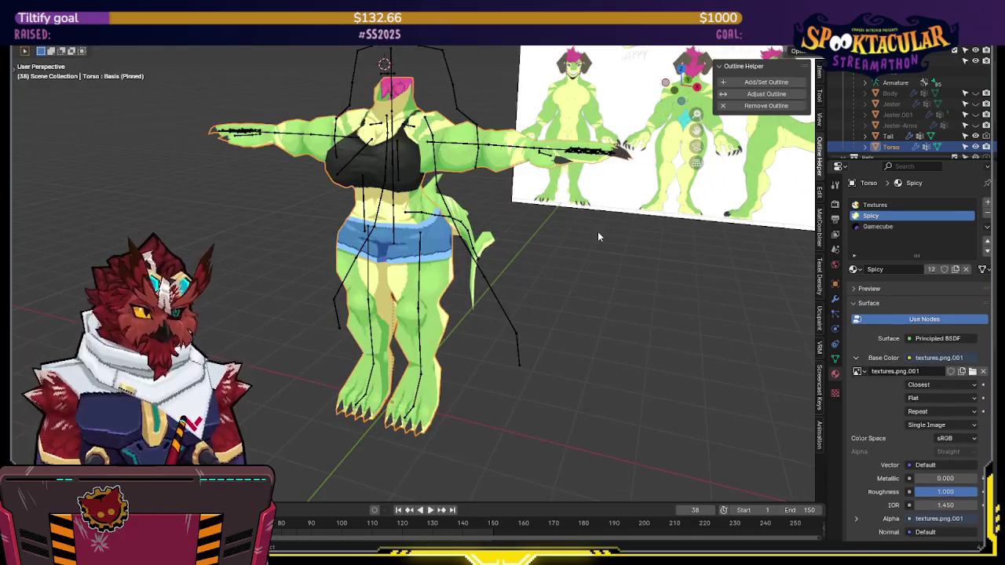
Save the file and duplicate Torso in place as Torso.001
key(ctrl+s)
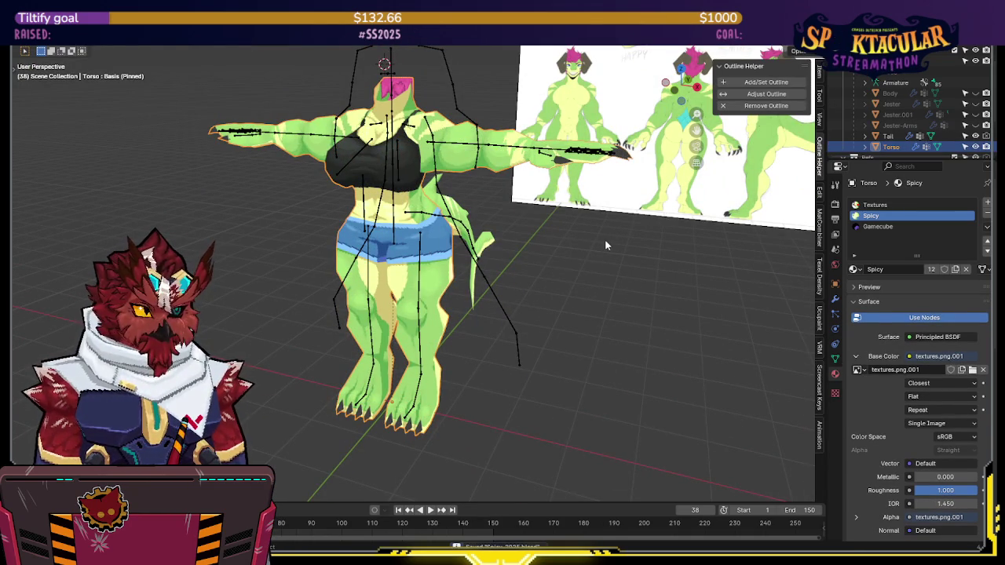
key(shift+d)
right_click(602, 240)
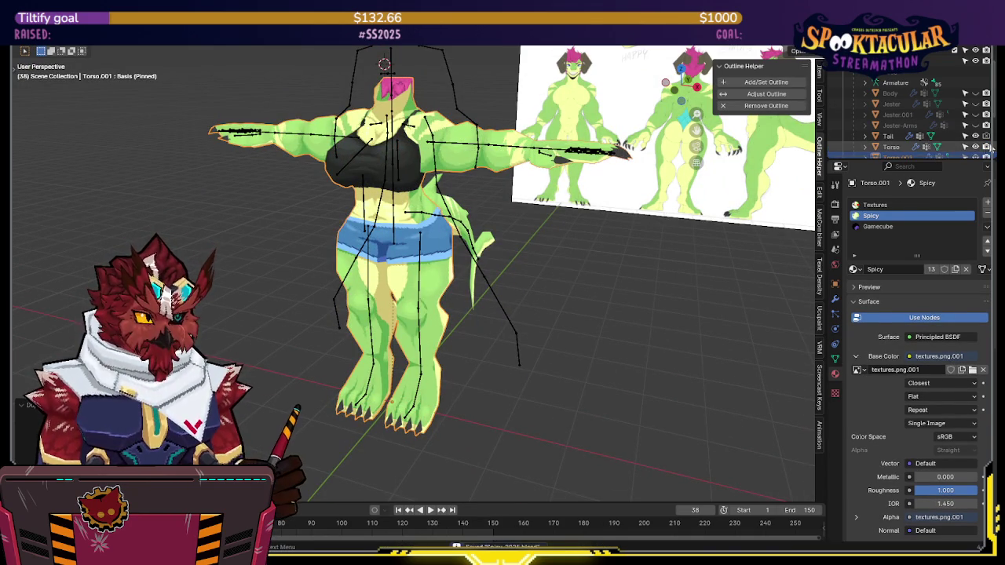
Remove Torso.001's Gamecube and Spicy material slots, keeping Textures, and enter Edit Mode
click(870, 227)
click(986, 213)
click(877, 208)
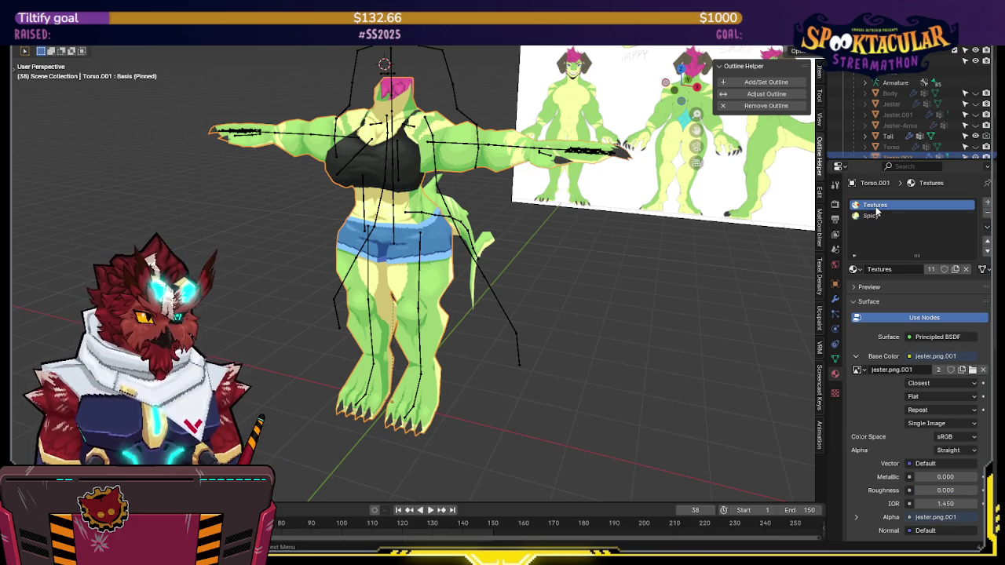
click(855, 269)
key(Escape)
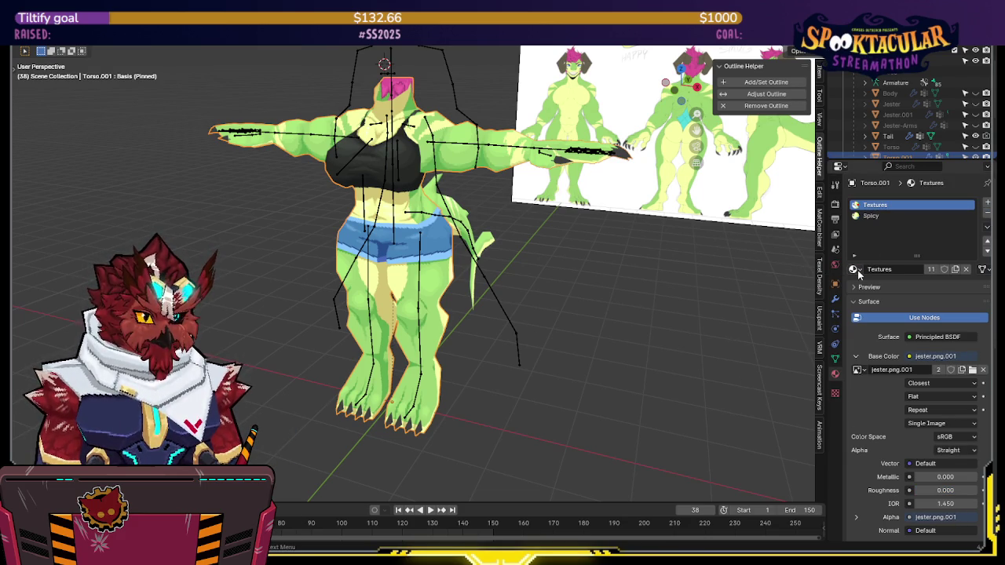
click(871, 215)
click(986, 213)
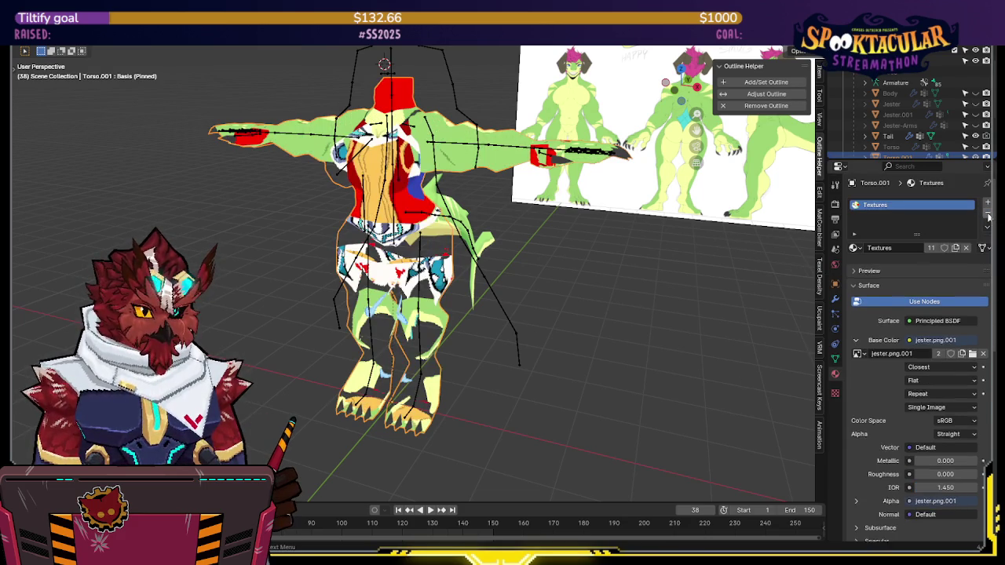
key(Tab)
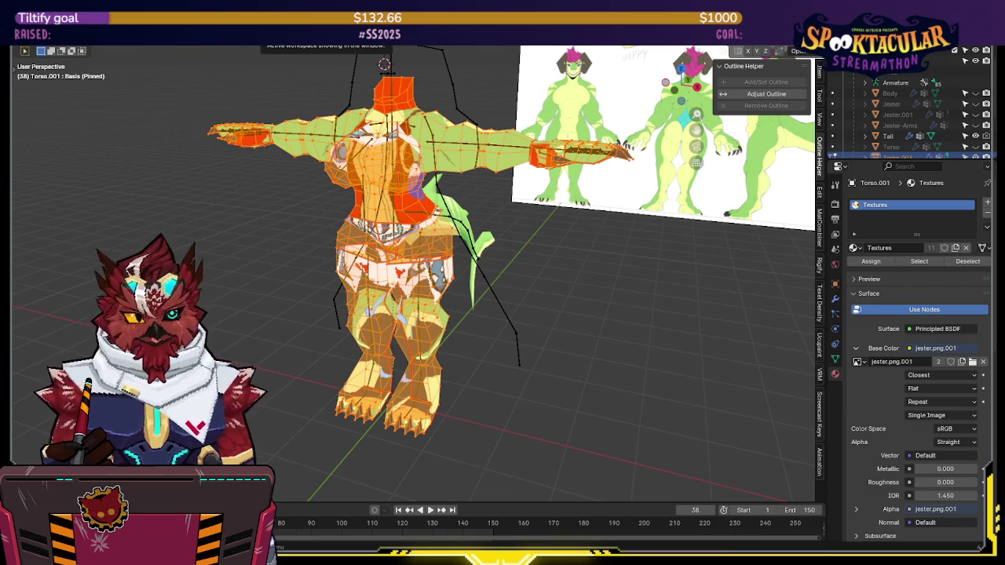
Switch to the UV Editing workspace and isolate both connected leg meshes in the view
click(274, 36)
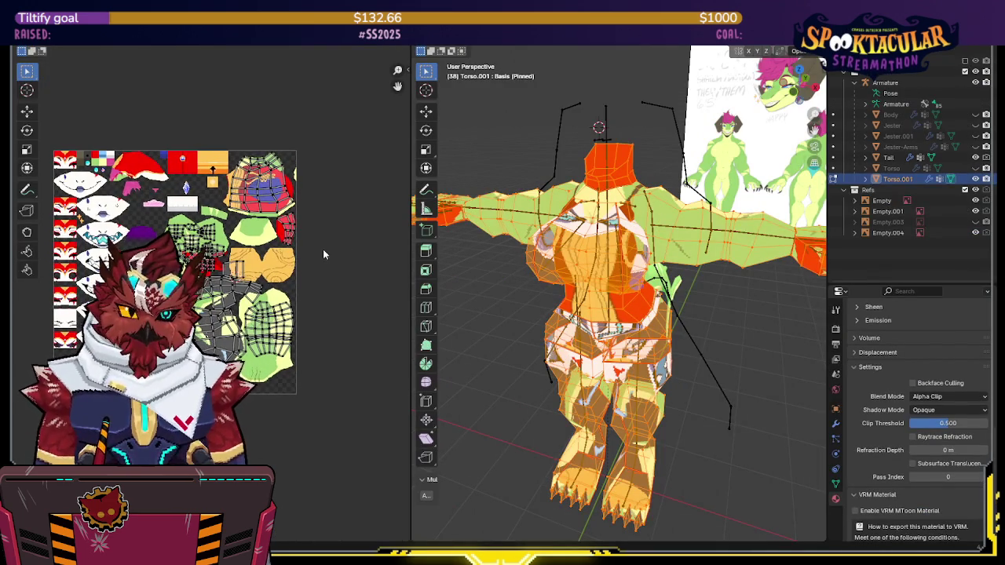
scroll(321, 246, up, 1)
scroll(321, 247, up, 1)
scroll(321, 247, down, 4)
scroll(321, 247, up, 3)
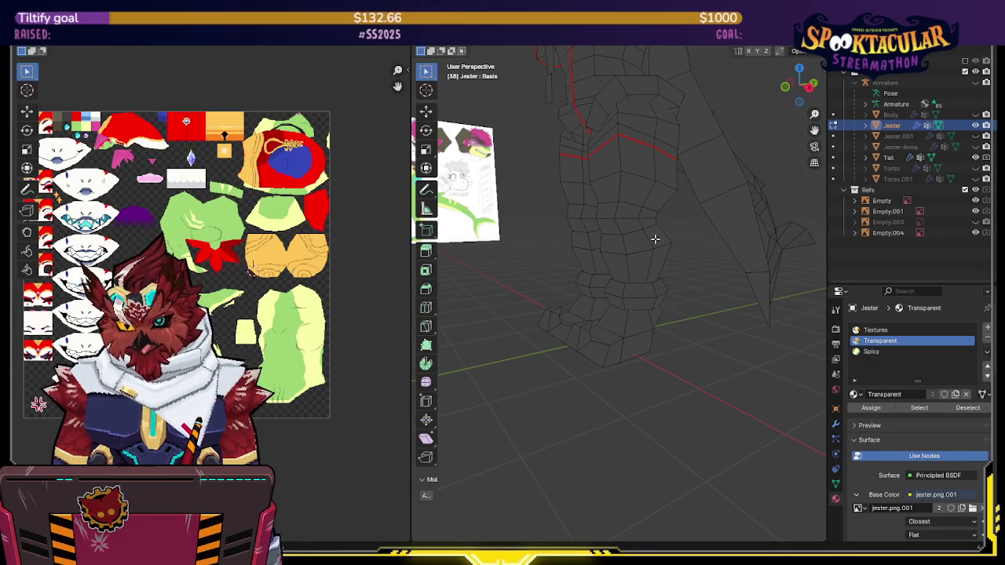
key(l)
middle_drag(619, 167, 594, 207)
key(l)
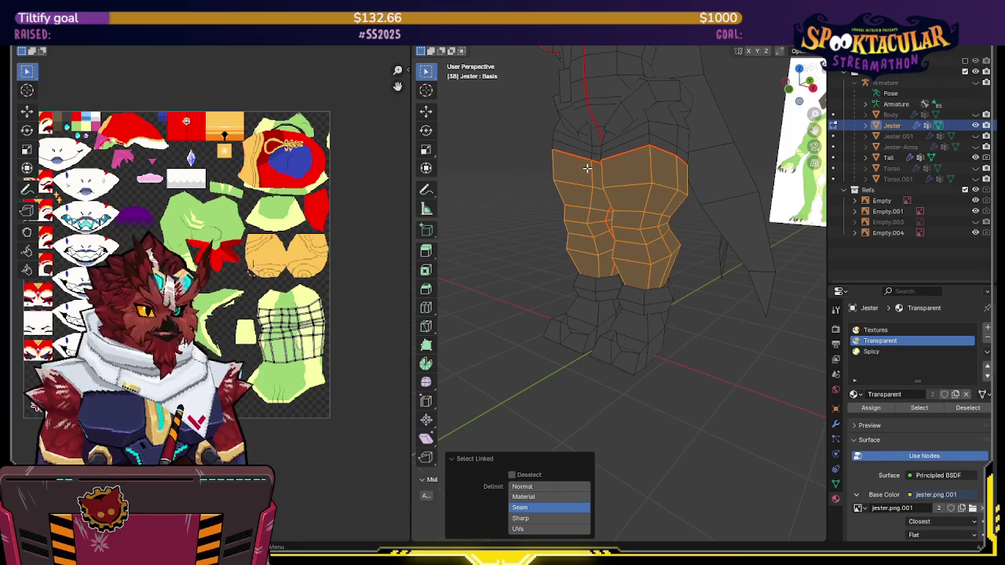
key(KP_Divide)
key(KP_Divide)
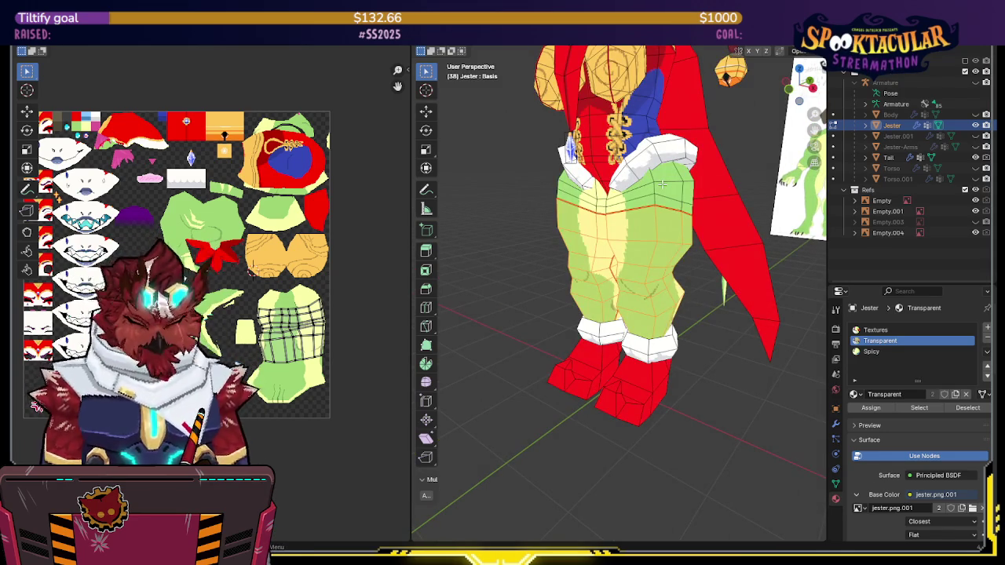
Delete the green leg geometry from the Jester costume
key(l)
middle_drag(594, 198, 565, 199)
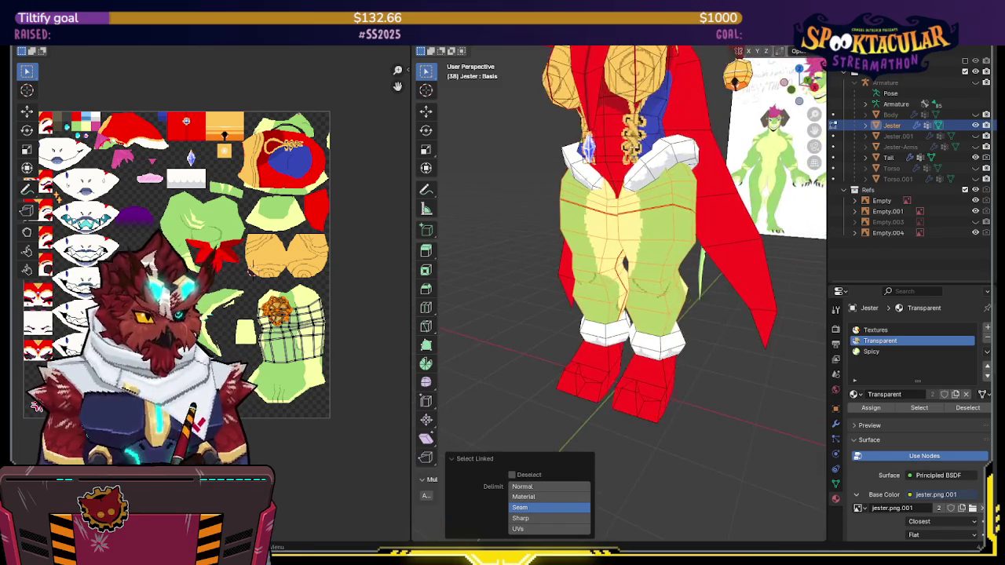
mouse_move(640, 116)
middle_down()
mouse_move(565, 117)
mouse_move(613, 118)
mouse_move(659, 270)
mouse_move(622, 225)
mouse_move(581, 283)
mouse_move(590, 205)
middle_up()
key(x)
click(629, 288)
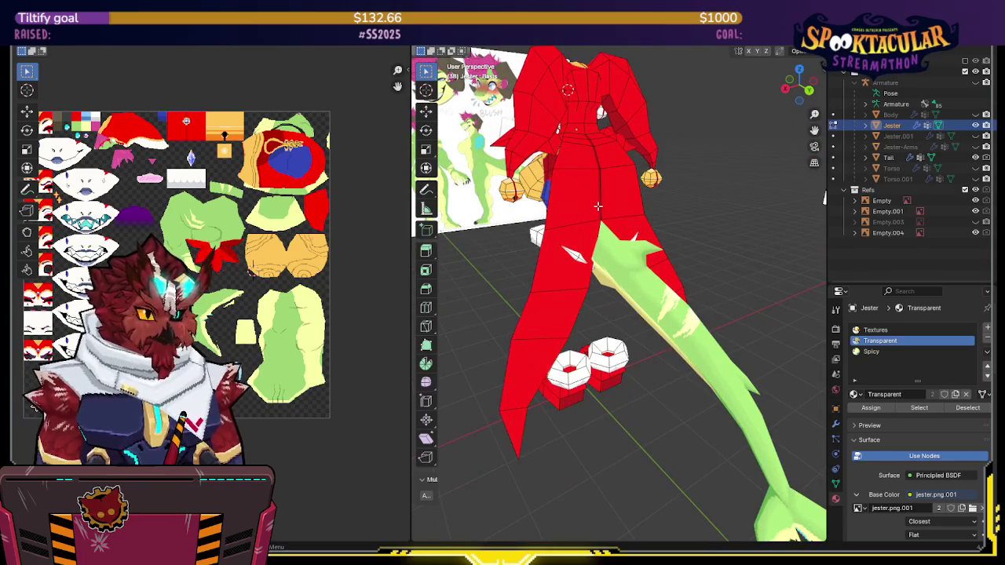
Select the jester's red leg pieces, save the file, and return to Object Mode
key(l)
middle_drag(213, 237, 243, 245)
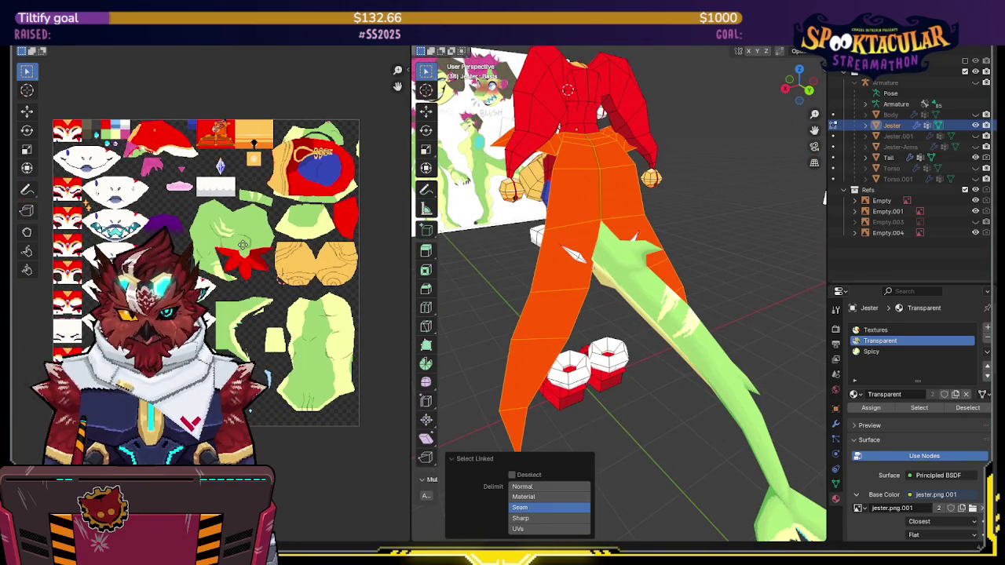
mouse_move(666, 158)
middle_down()
mouse_move(684, 180)
mouse_move(637, 172)
mouse_move(712, 140)
mouse_move(668, 166)
mouse_move(665, 143)
mouse_move(645, 173)
mouse_move(702, 190)
mouse_move(663, 147)
middle_up()
key(ctrl+s)
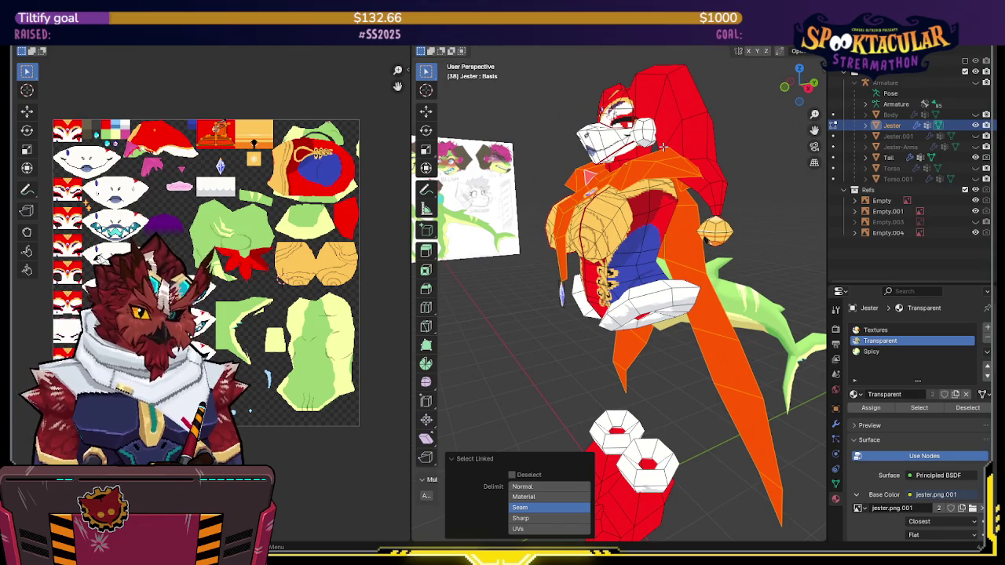
mouse_move(662, 146)
middle_down()
mouse_move(628, 151)
mouse_move(650, 157)
mouse_move(657, 122)
mouse_move(791, 136)
mouse_move(655, 172)
mouse_move(718, 173)
middle_up()
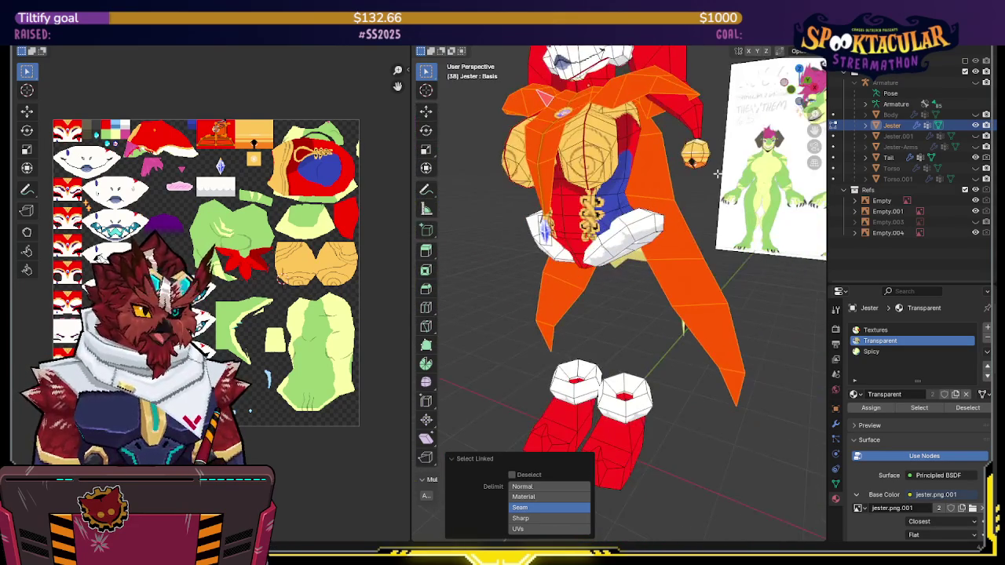
key(Tab)
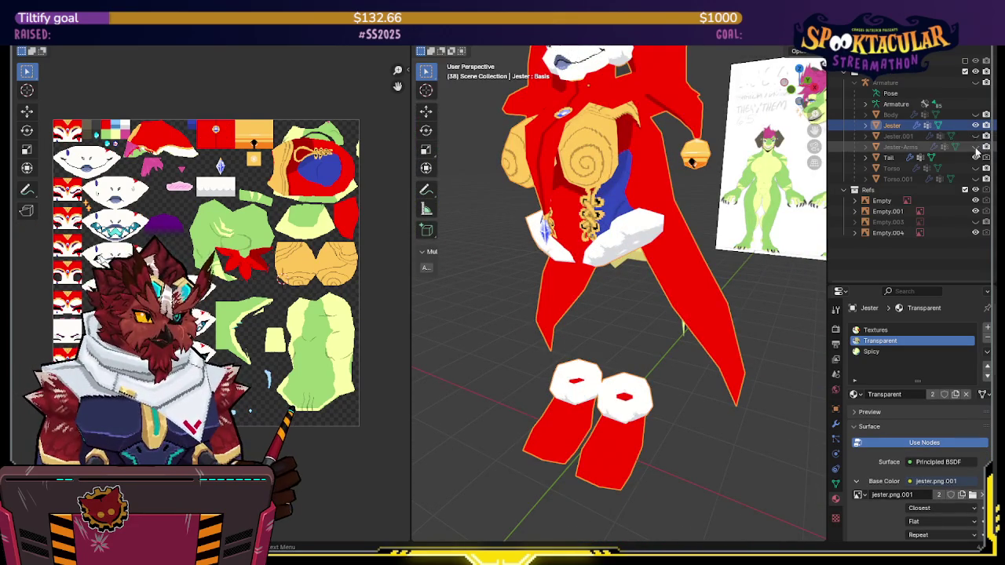
Unhide Jester-Arms and re-unwrap the UVs of its blue sleeve piece
click(976, 146)
click(645, 160)
middle_drag(644, 160, 659, 188)
key(Tab)
scroll(690, 208, up, 3)
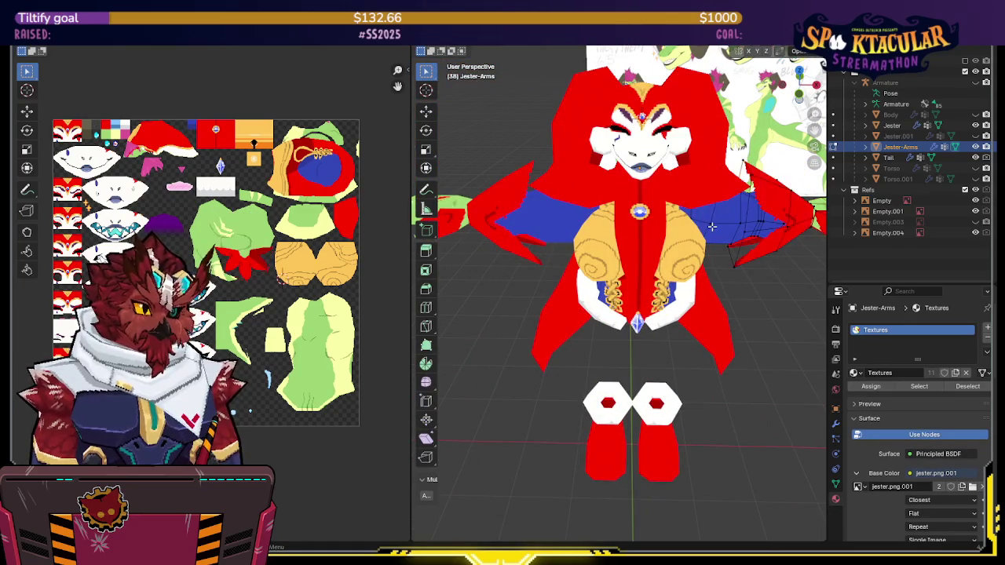
key(l)
key(shift+z)
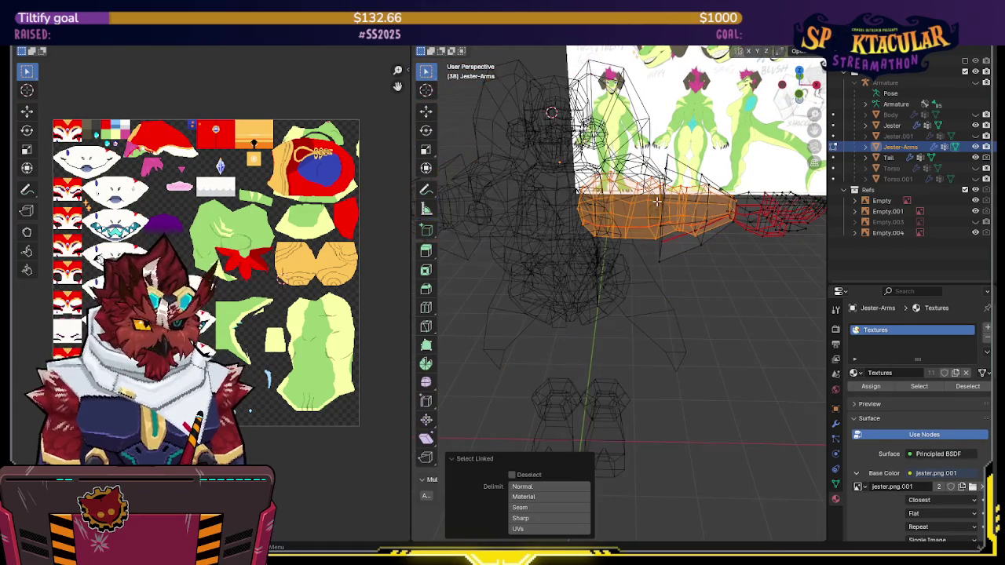
key(u)
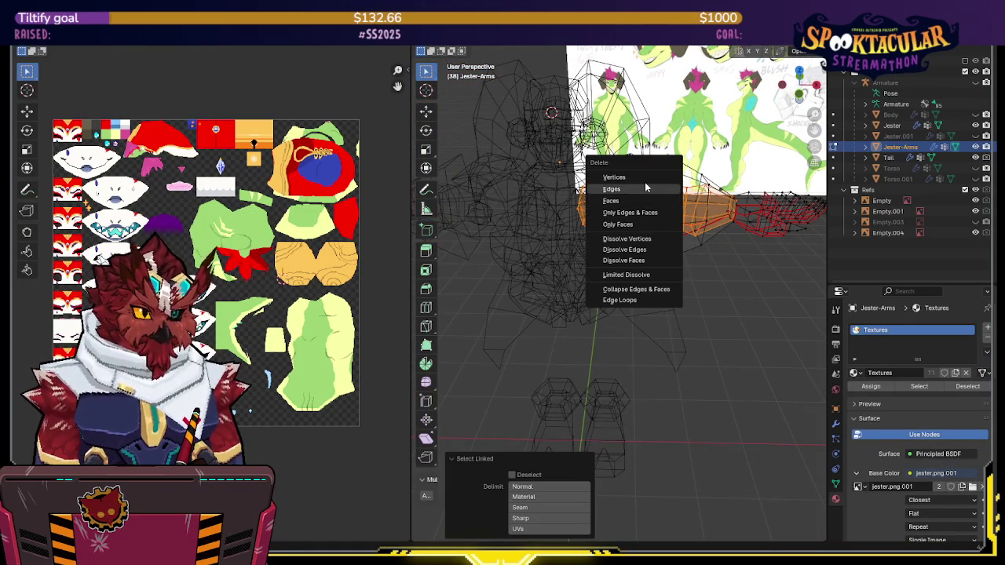
click(644, 182)
key(shift+z)
middle_drag(693, 225, 673, 212)
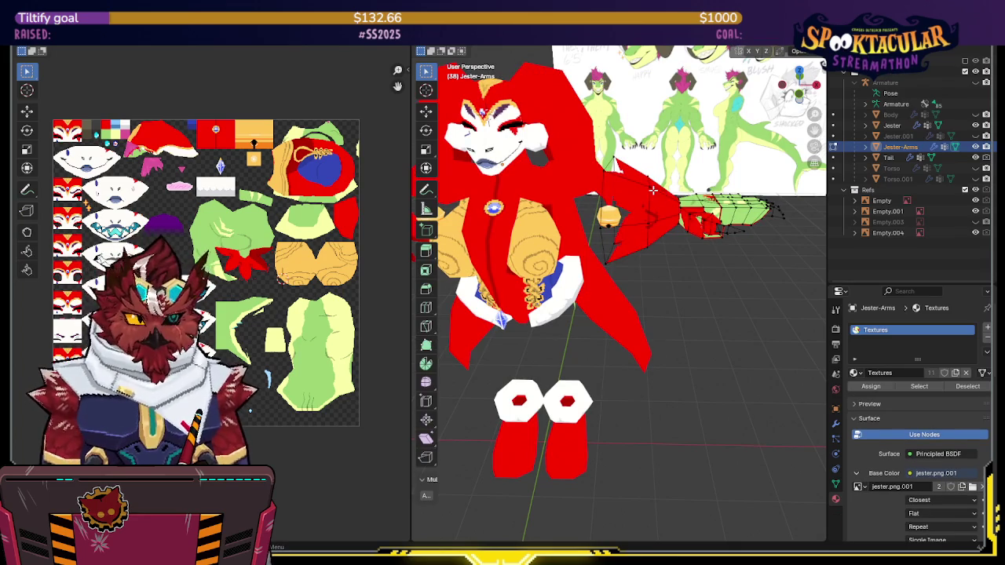
Separate the sleeve cuff piece into Jester-Arms.001 and return to Object Mode
key(l)
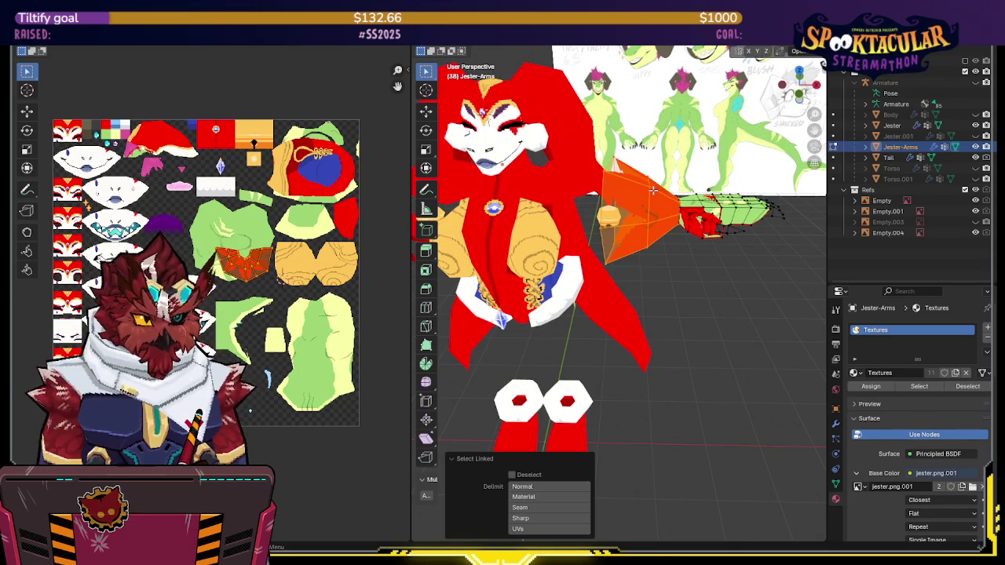
key(p)
click(653, 190)
key(Tab)
middle_drag(652, 205, 721, 217)
click(721, 217)
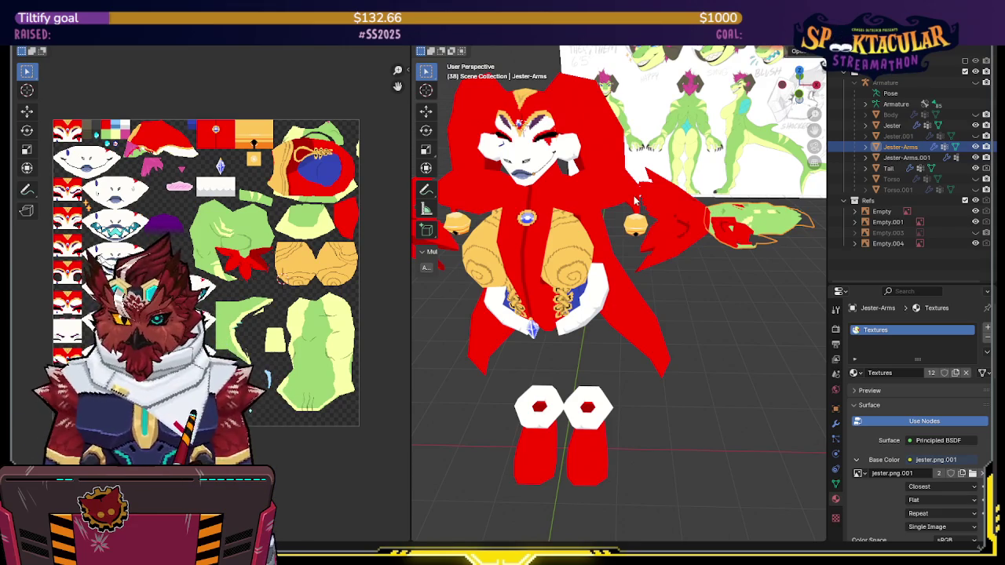
mouse_move(674, 208)
middle_down()
mouse_move(683, 251)
mouse_move(696, 261)
mouse_move(676, 254)
middle_up()
Hide Jester-Arms, then show Torso.001 and make it the active object
mouse_move(651, 223)
middle_down()
mouse_move(660, 215)
mouse_move(659, 223)
middle_up()
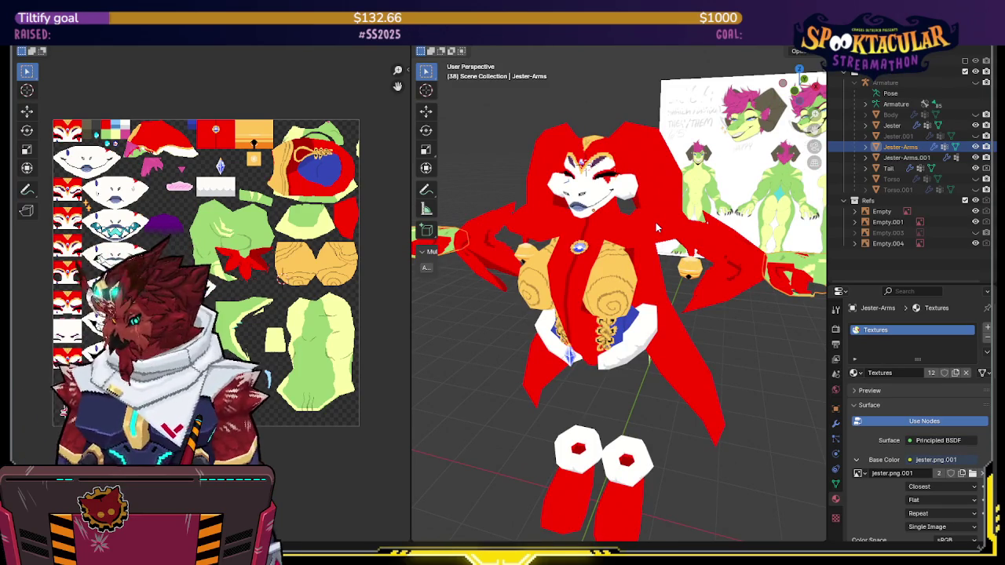
mouse_move(714, 259)
middle_down()
mouse_move(713, 273)
mouse_move(744, 285)
middle_up()
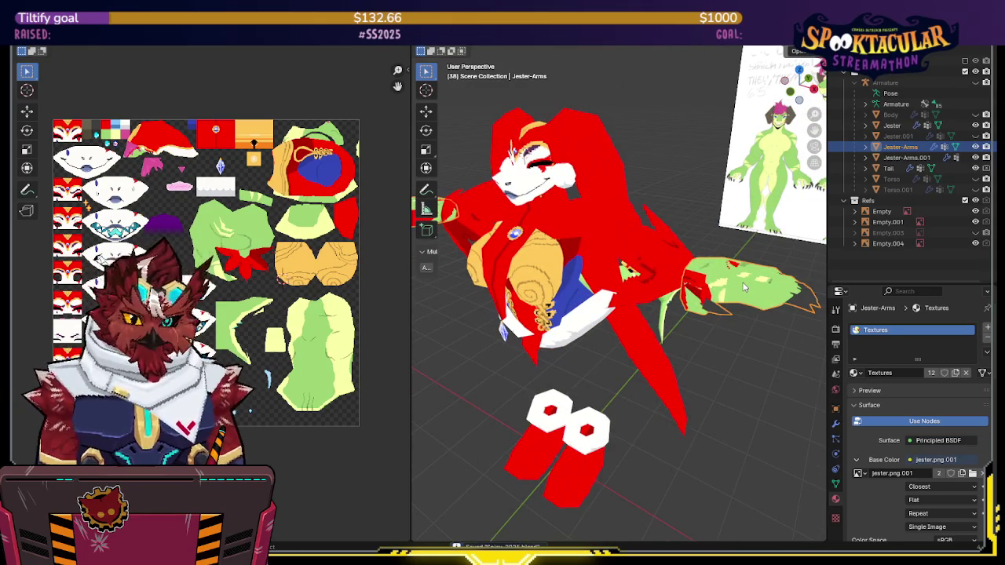
middle_drag(744, 287, 746, 287)
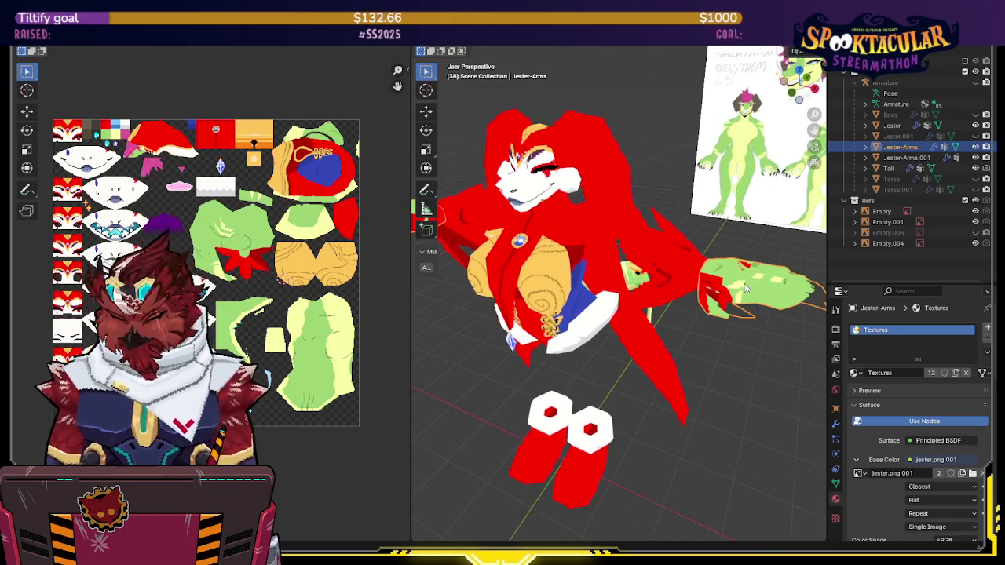
click(976, 146)
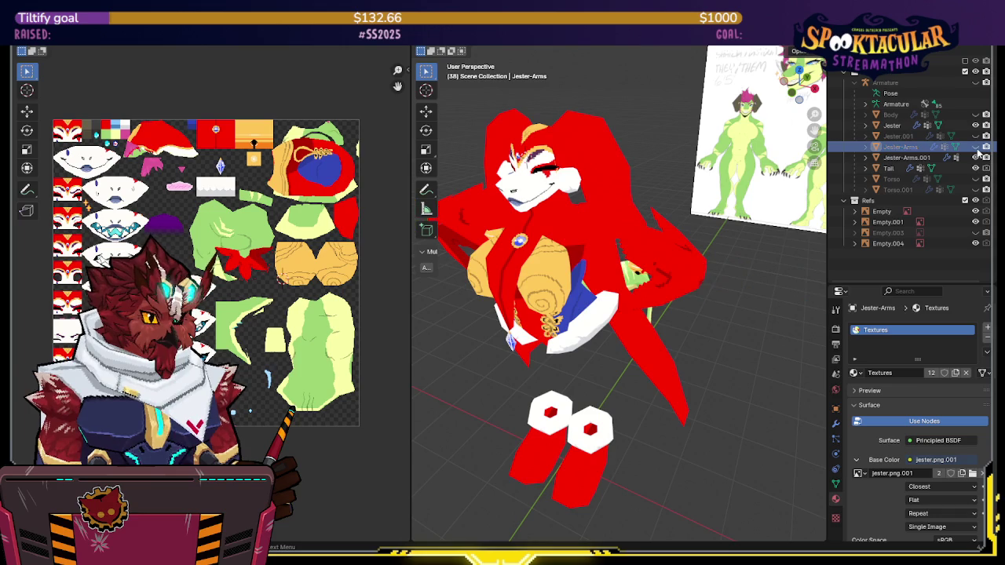
click(687, 300)
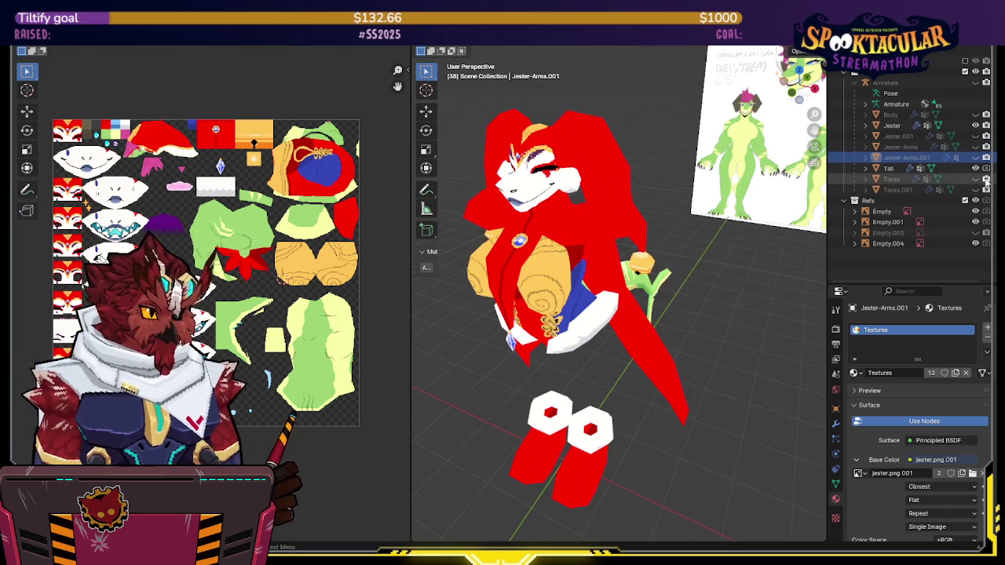
click(976, 190)
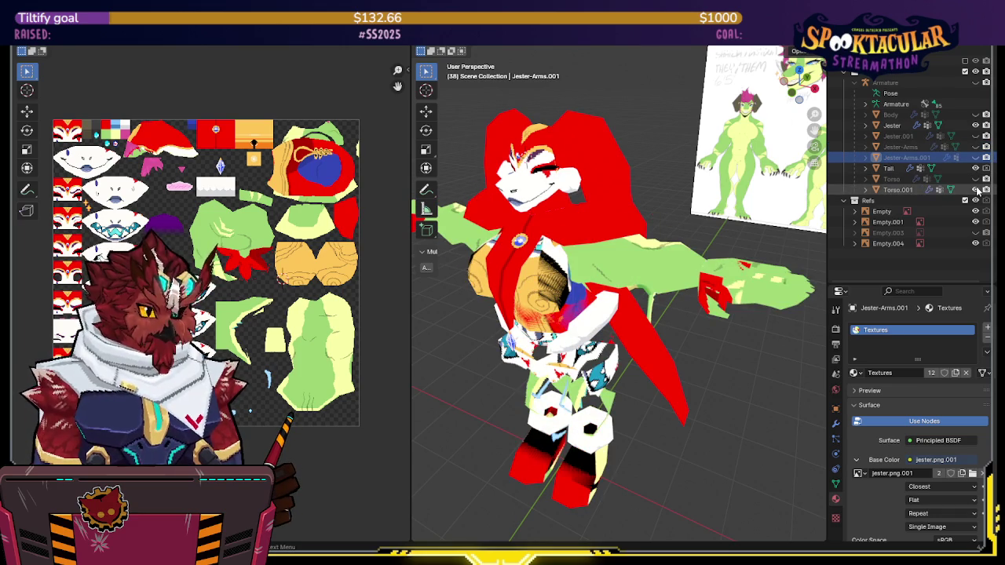
click(684, 276)
middle_drag(753, 276, 705, 272)
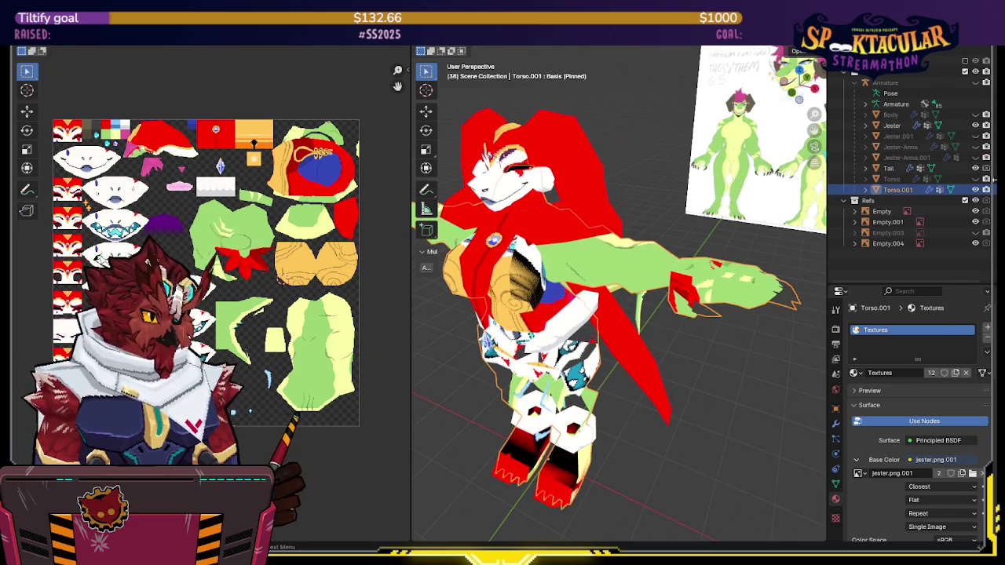
Isolate Torso.001 in Edit Mode and delete its linked torso faces
key(Tab)
key(alt+a)
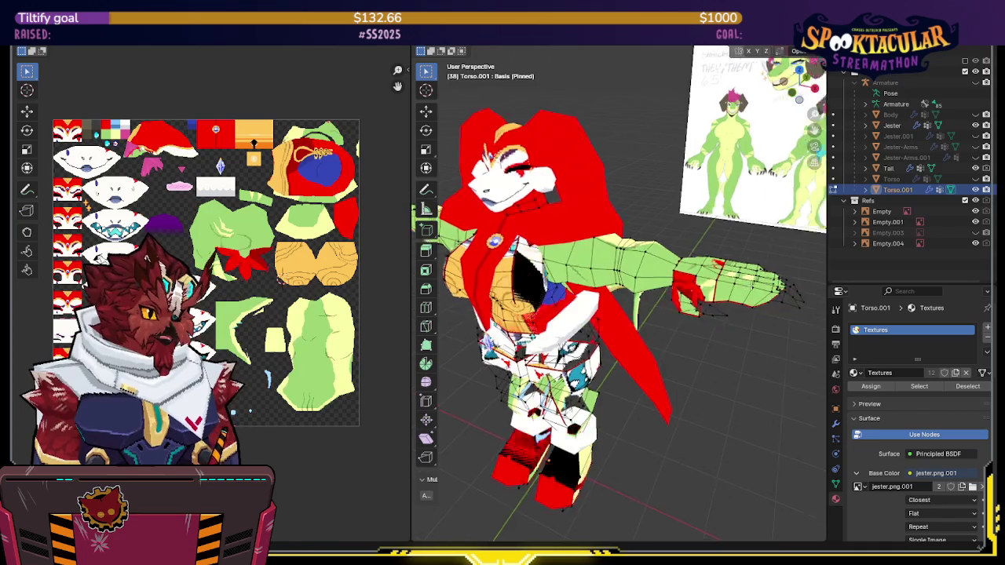
key(KP_Divide)
middle_drag(696, 244, 701, 224)
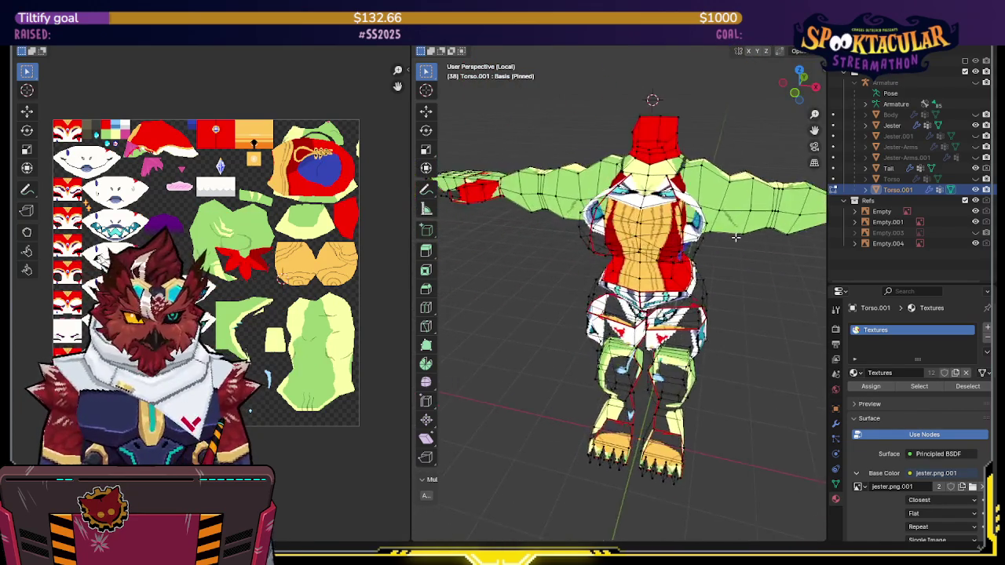
key(l)
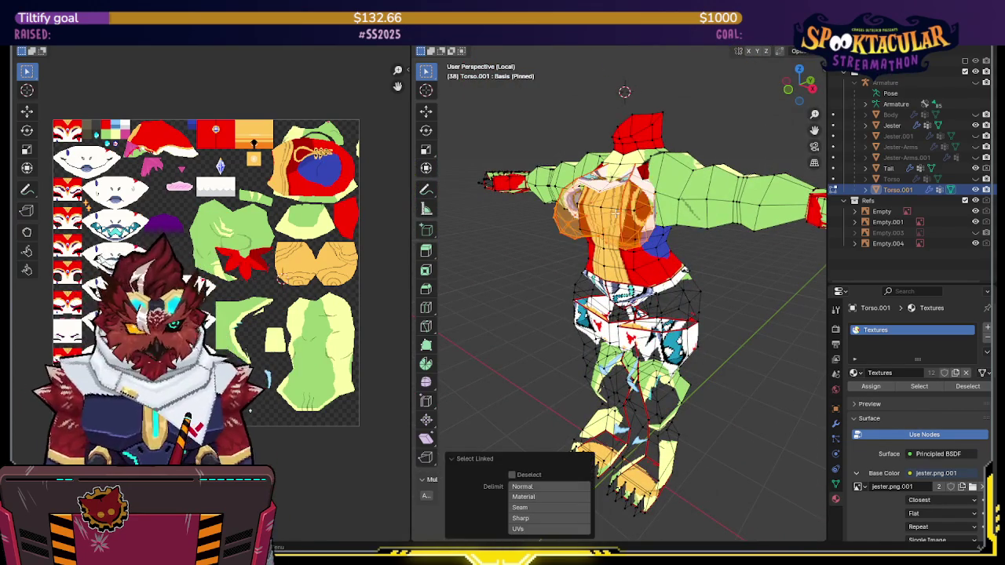
right_click(631, 216)
click(630, 216)
middle_drag(630, 216, 672, 222)
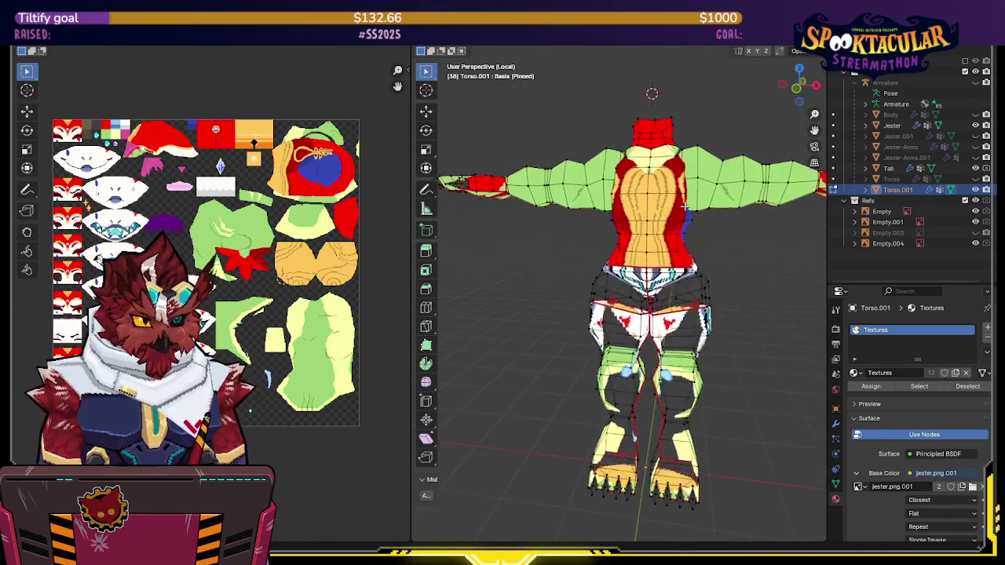
key(l)
key(x)
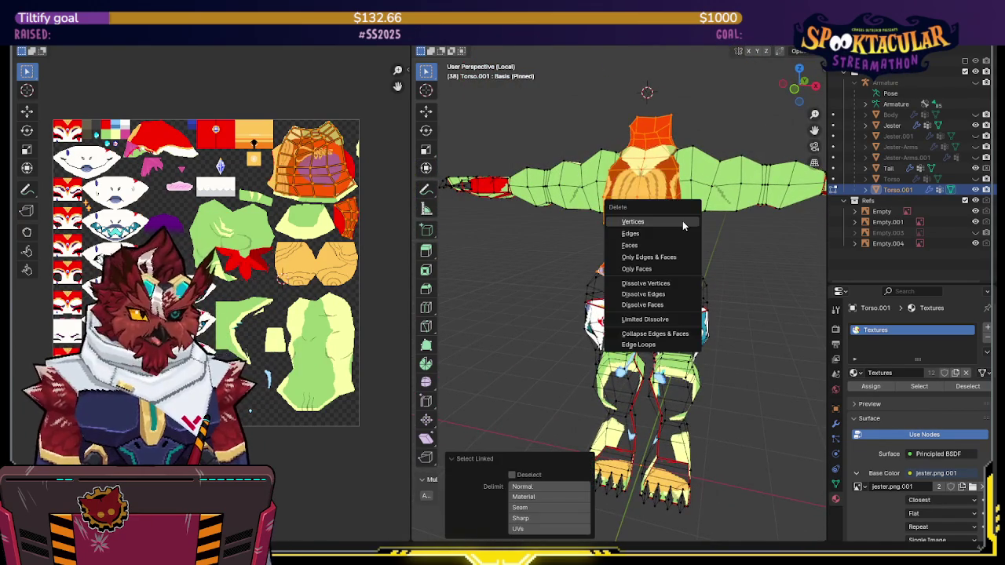
click(682, 222)
From a side view, box-select and delete the feet faces
mouse_move(682, 226)
middle_down()
mouse_move(720, 280)
mouse_move(676, 299)
middle_up()
key(KP_3)
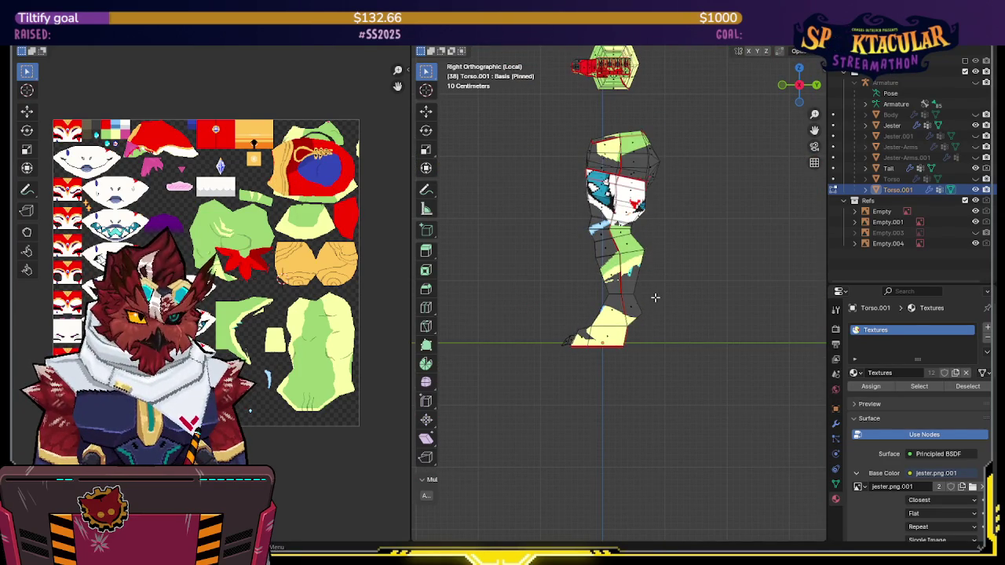
drag(655, 298, 503, 385)
mouse_move(502, 385)
middle_down()
mouse_move(710, 321)
mouse_move(720, 330)
middle_up()
key(x)
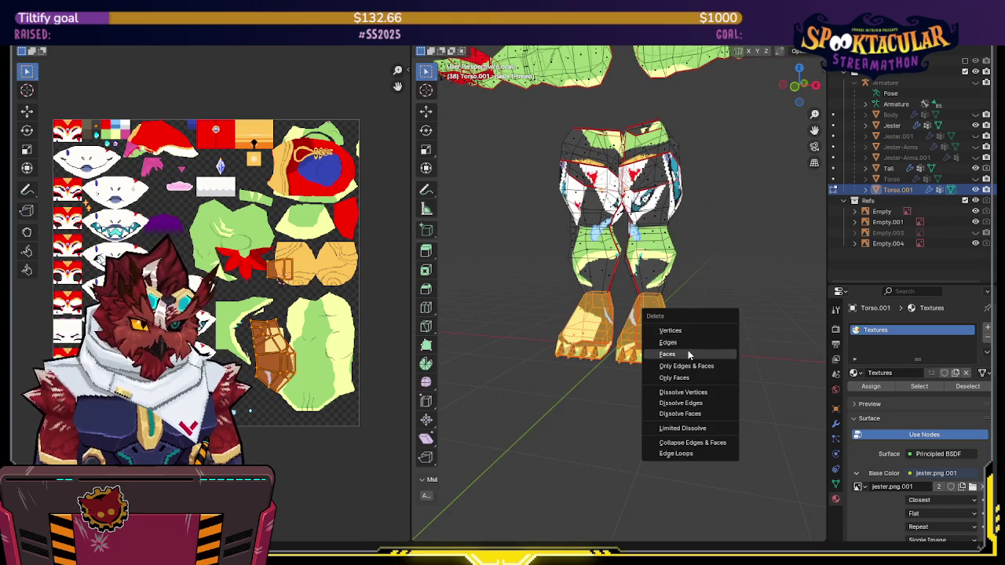
click(688, 354)
In X-ray front and back views, select both linked arm tips and delete them
mouse_move(716, 276)
middle_down()
mouse_move(659, 303)
mouse_move(642, 297)
middle_up()
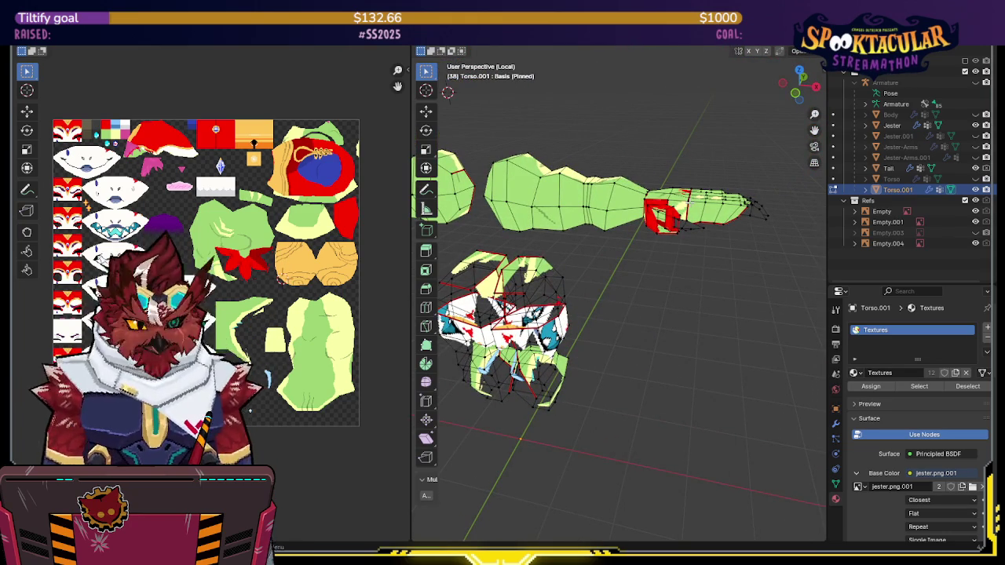
key(KP_1)
key(alt+z)
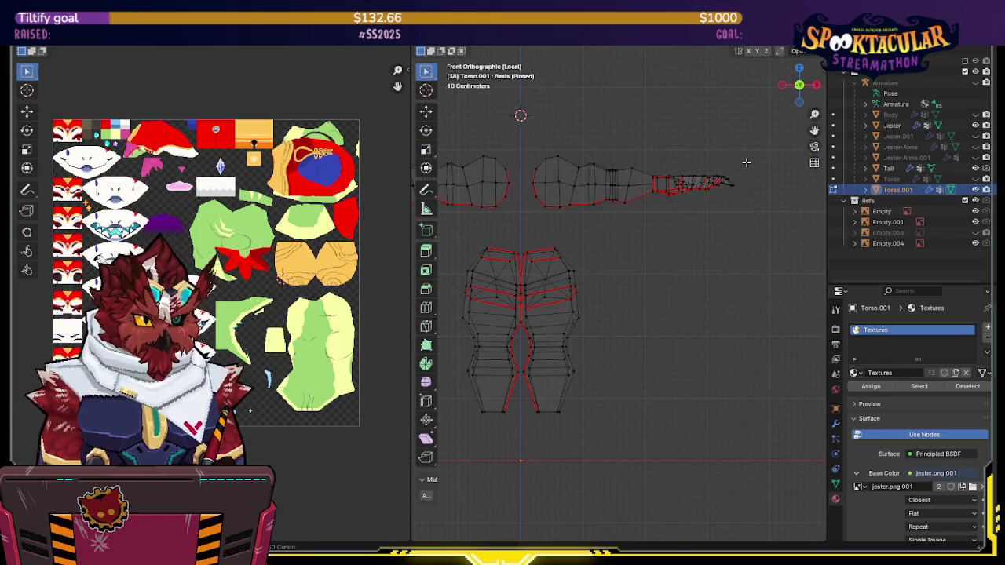
drag(754, 122, 661, 237)
key(ctrl+KP_1)
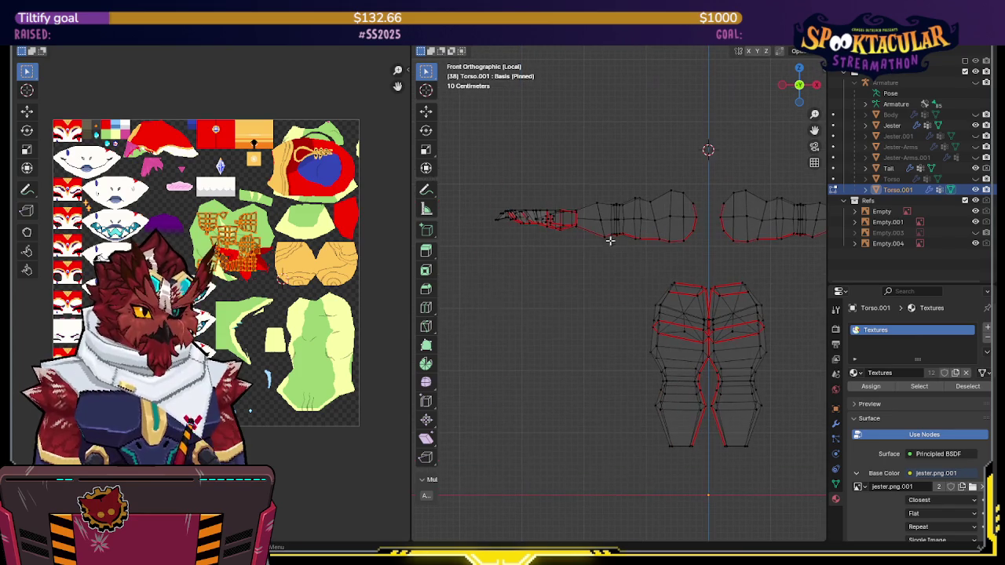
drag(566, 196, 519, 253)
shift+middle_drag(670, 258, 646, 260)
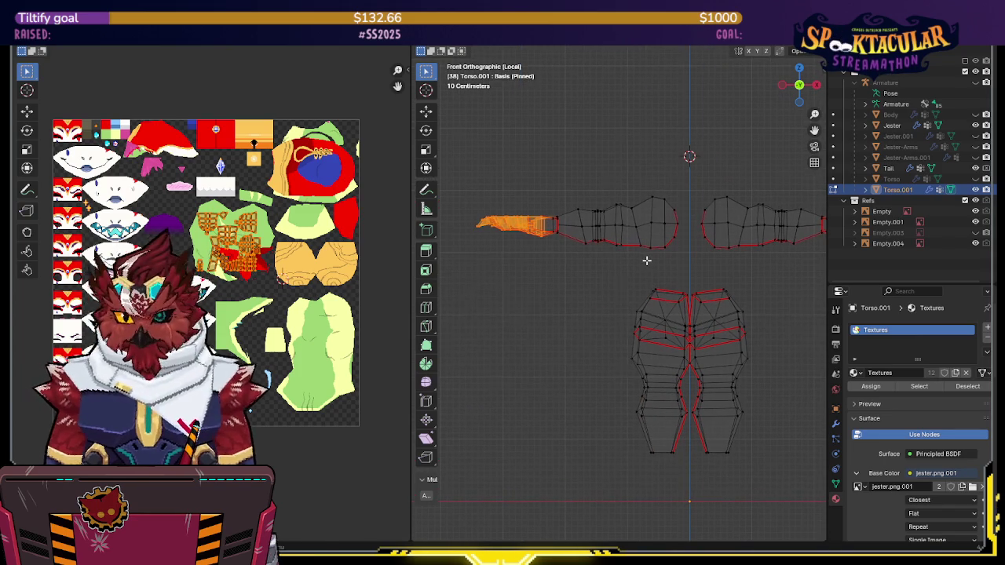
key(ctrl+l)
key(x)
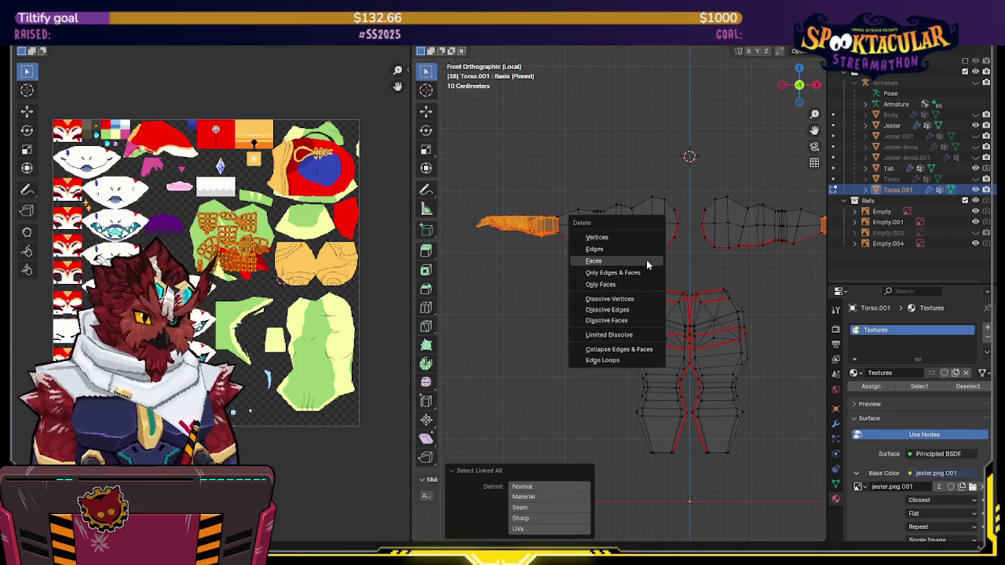
click(638, 245)
Turn off X-ray, return to Object Mode, and exit local view
key(alt+z)
middle_drag(637, 245, 653, 270)
key(ctrl+Tab)
key(4)
key(KP_Divide)
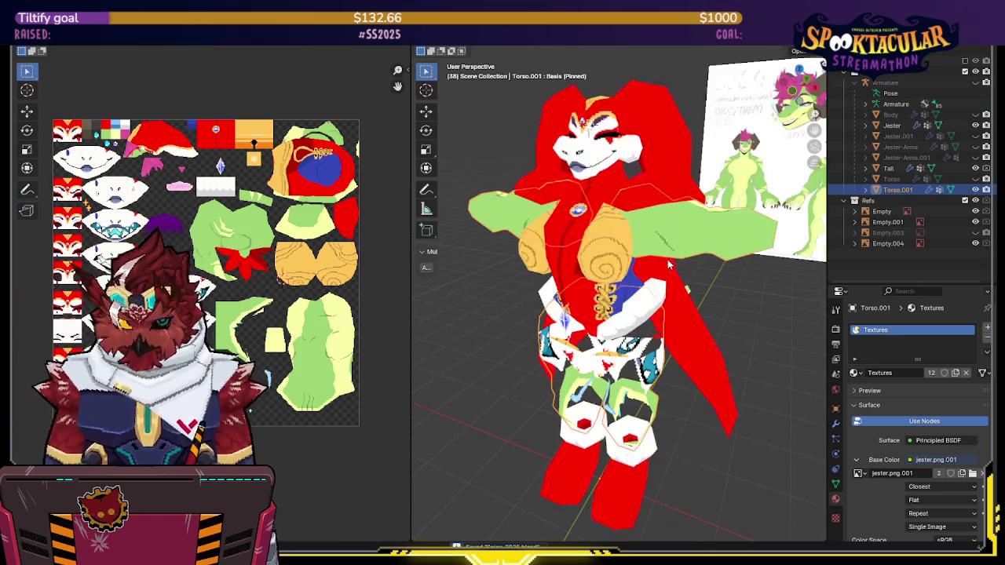
Check Torso.001's UVs in Edit Mode, then make the Jester object active
mouse_move(656, 268)
middle_down()
mouse_move(631, 242)
mouse_move(653, 243)
mouse_move(699, 280)
middle_up()
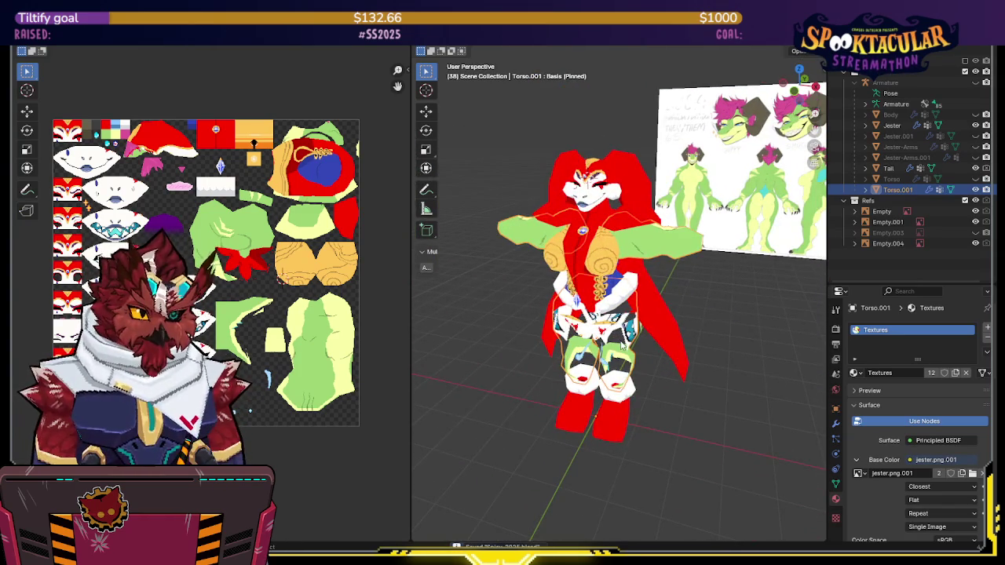
key(Tab)
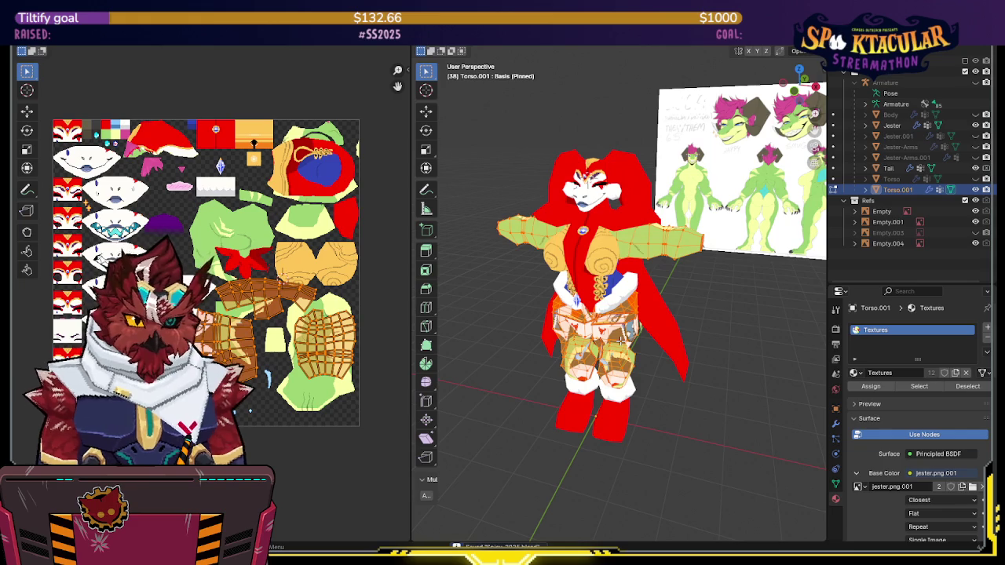
middle_drag(310, 351, 306, 332)
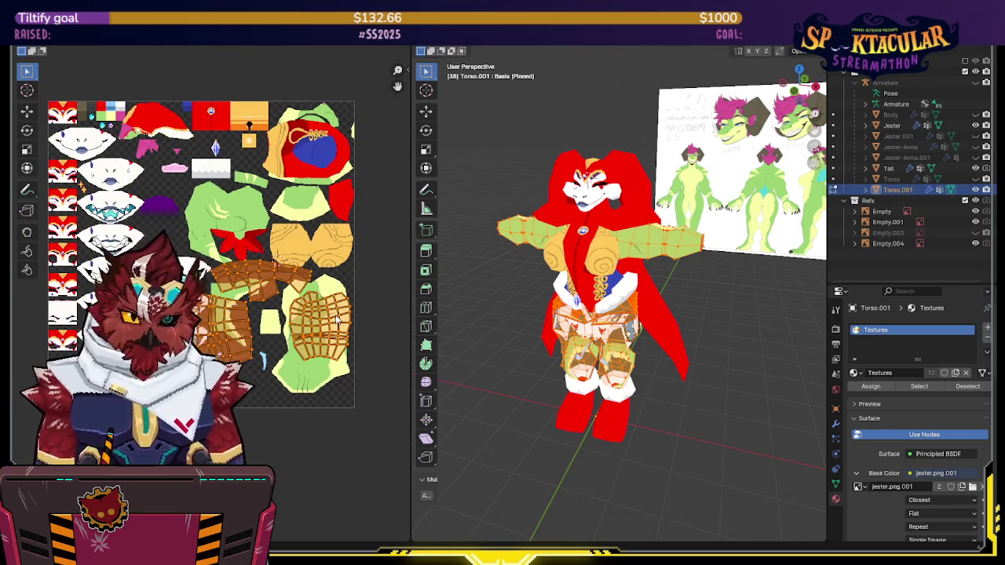
key(Tab)
mouse_move(495, 311)
middle_down()
mouse_move(626, 274)
mouse_move(611, 268)
middle_up()
click(591, 442)
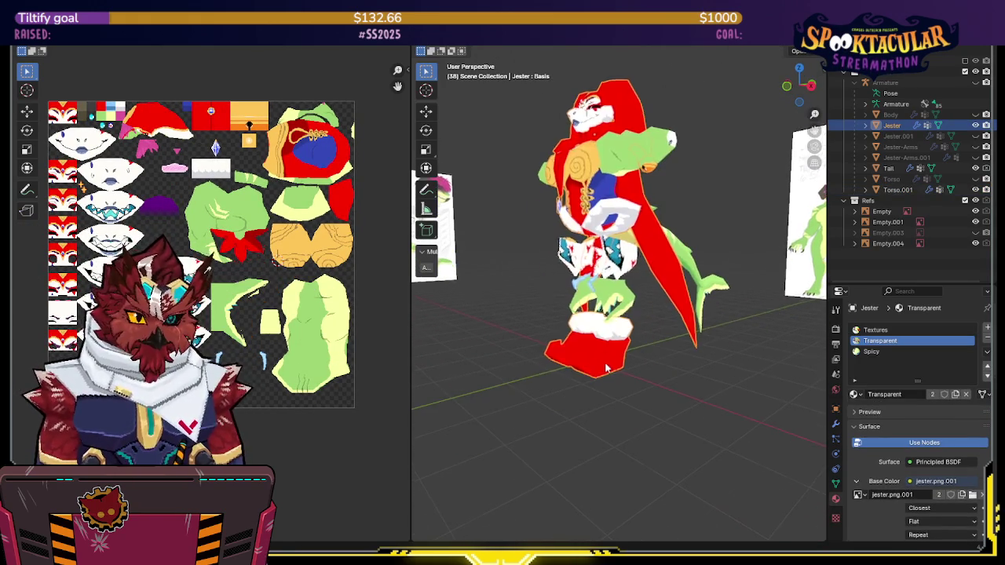
middle_drag(592, 442, 694, 265)
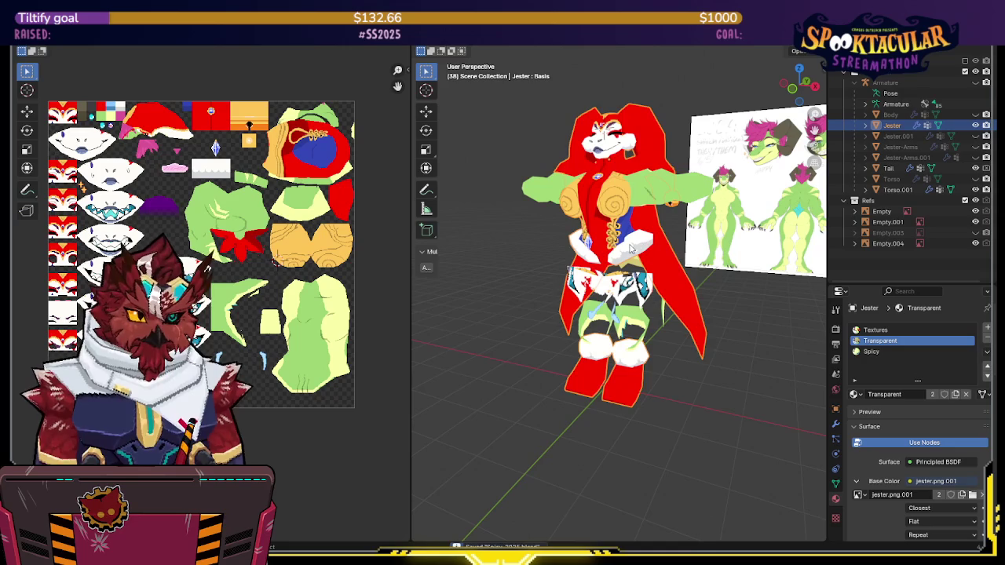
Inspect a linked piece of the Jester mesh from the front in Edit Mode
key(Tab)
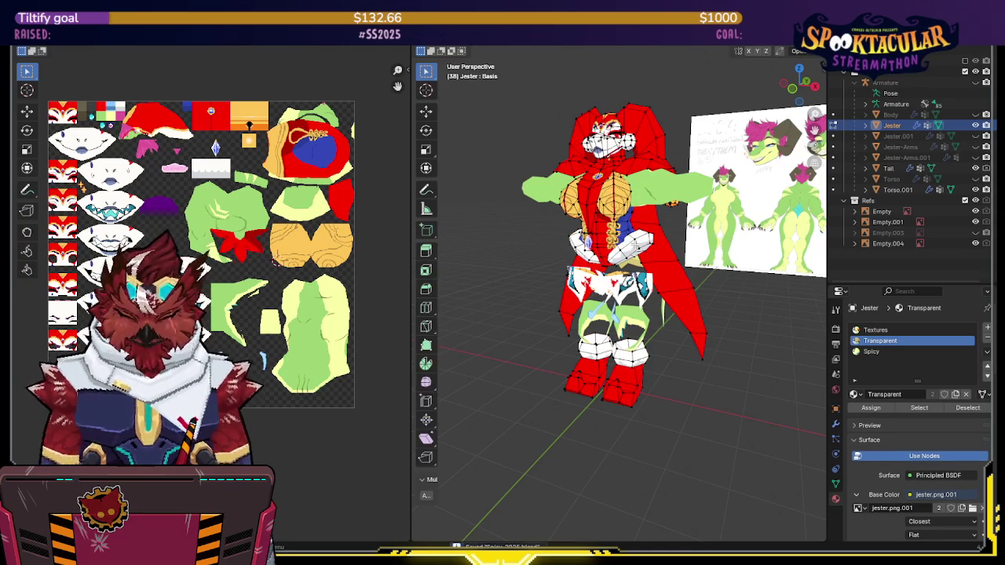
key(l)
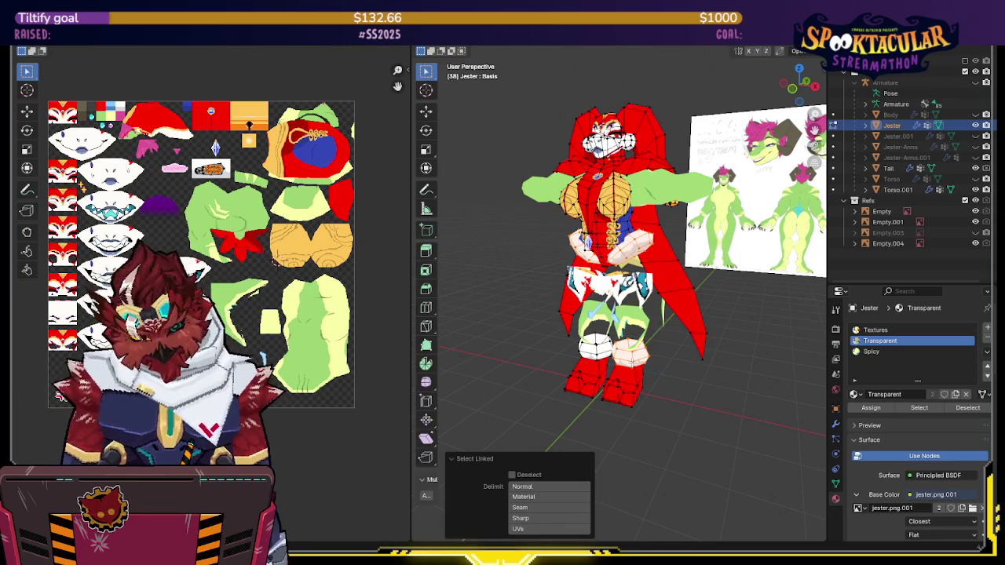
middle_drag(620, 361, 642, 361)
key(KP_1)
scroll(643, 345, up, 2)
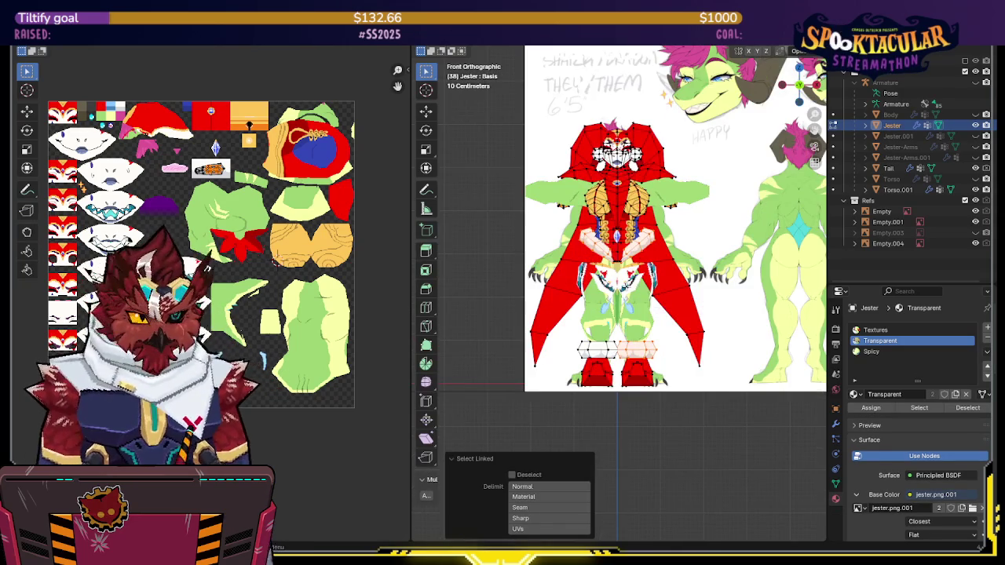
scroll(640, 314, up, 2)
key(Tab)
middle_drag(664, 269, 621, 261)
Isolate Jester, select the linked cape and collar, and separate them into Jester.002
key(KP_Divide)
key(Tab)
scroll(621, 195, up, 2)
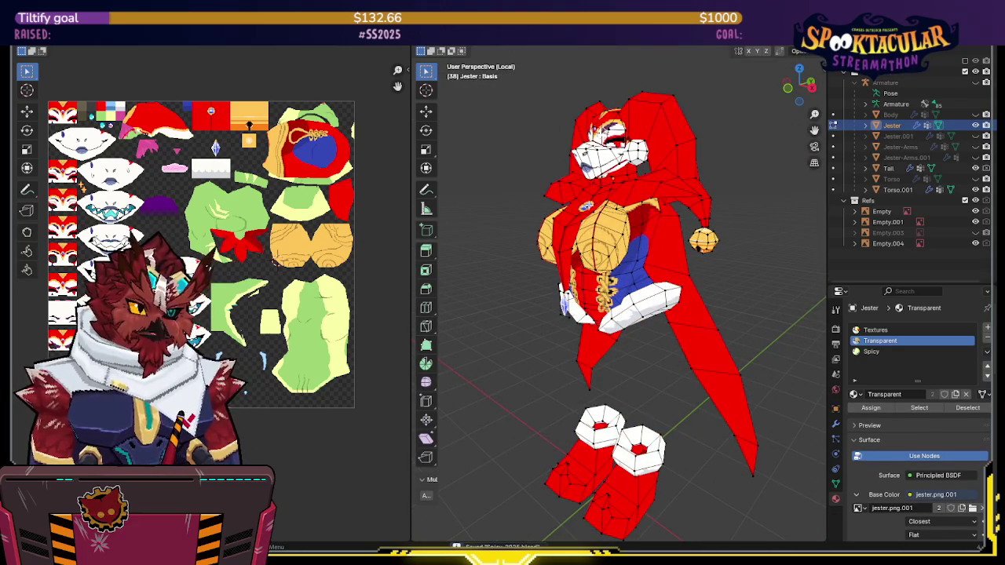
key(l)
mouse_move(621, 202)
middle_down()
mouse_move(597, 201)
mouse_move(654, 200)
mouse_move(717, 217)
mouse_move(481, 293)
mouse_move(749, 280)
middle_up()
key(p)
click(731, 280)
key(Tab)
click(673, 220)
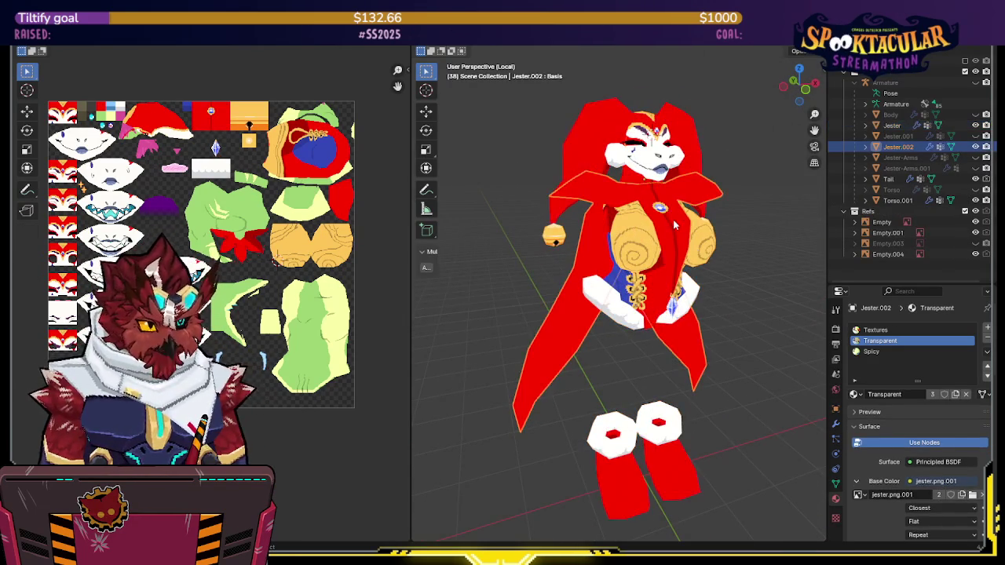
Rename the cape object to Jester-Cape and hide it
key(F2)
text(Jester-Cape)
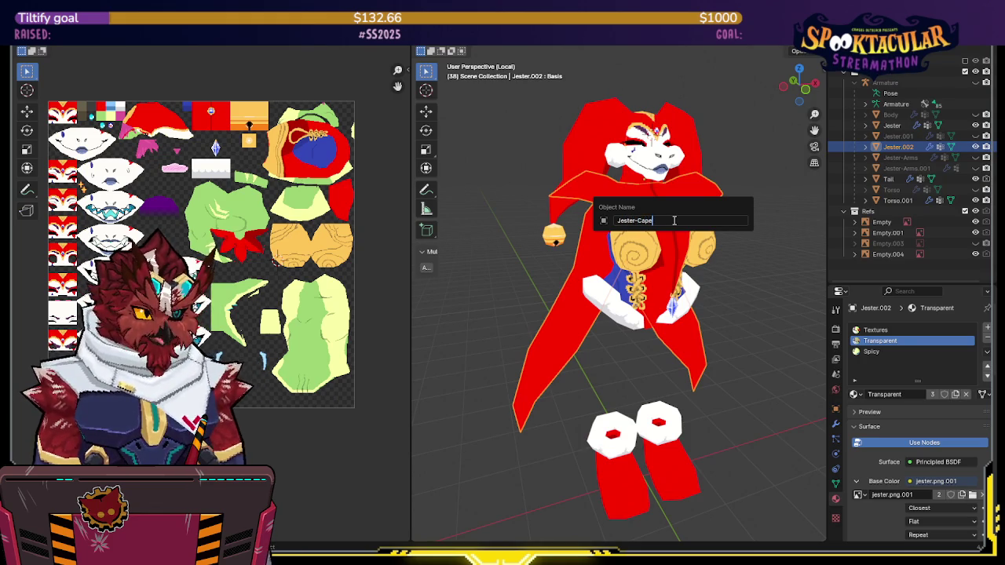
key(Return)
click(976, 168)
mouse_move(621, 271)
middle_down()
mouse_move(670, 267)
mouse_move(649, 256)
middle_up()
Select the linked jester body in Edit Mode and separate it into Jester.002
click(644, 230)
key(Tab)
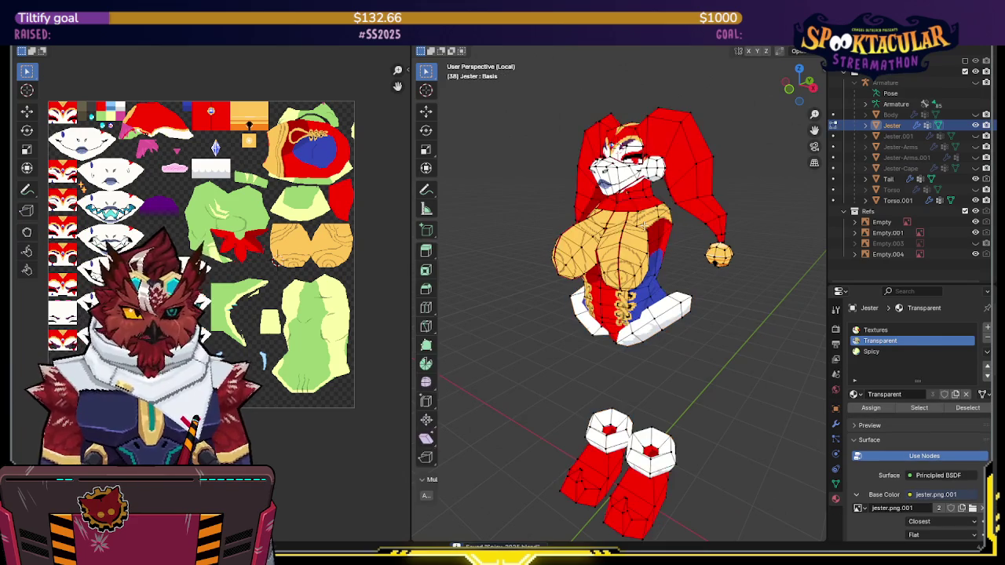
key(ctrl+l)
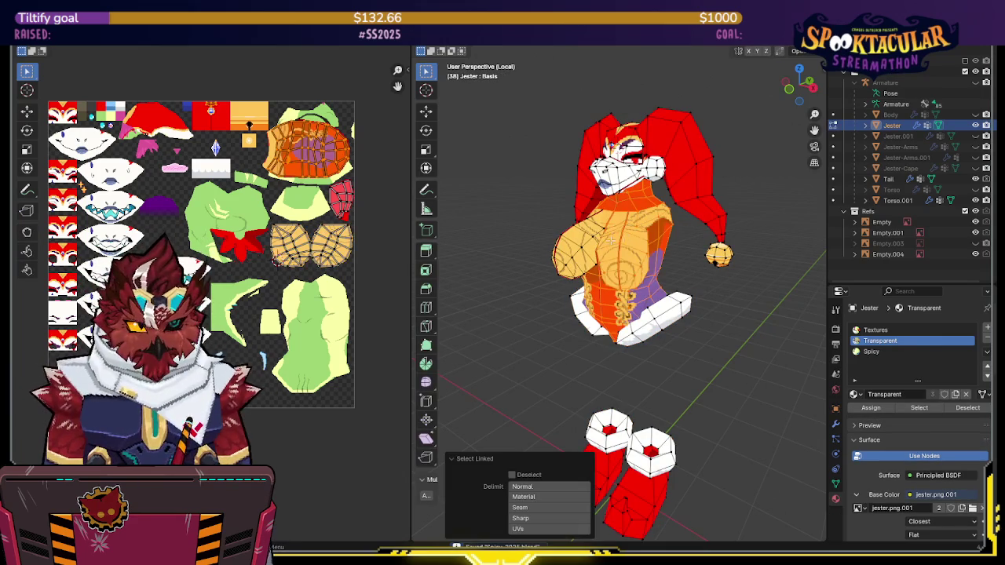
mouse_move(657, 335)
middle_down()
mouse_move(624, 293)
mouse_move(764, 288)
middle_up()
mouse_move(700, 387)
middle_down()
mouse_move(731, 299)
mouse_move(722, 165)
mouse_move(721, 207)
mouse_move(554, 238)
mouse_move(591, 263)
middle_up()
key(p)
click(729, 297)
Separate the linked jester hat into Jester.003 and return to Object Mode
key(l)
key(l)
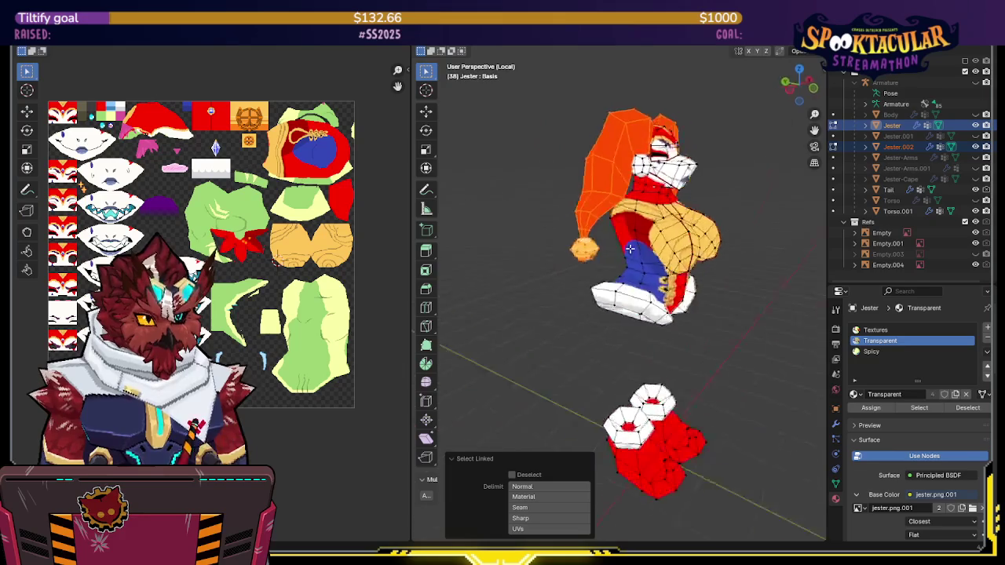
key(p)
click(704, 291)
key(Tab)
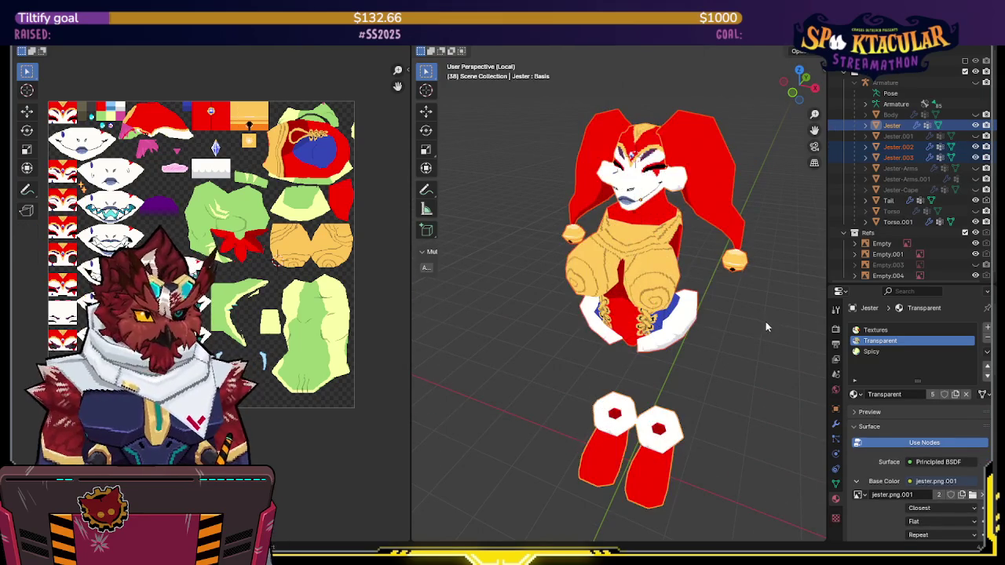
Separate the selected chest of Jester.002 into a new object
click(730, 223)
mouse_move(729, 223)
middle_down()
mouse_move(737, 233)
mouse_move(728, 213)
middle_up()
mouse_move(713, 267)
middle_down()
mouse_move(683, 221)
mouse_move(663, 282)
middle_up()
click(657, 293)
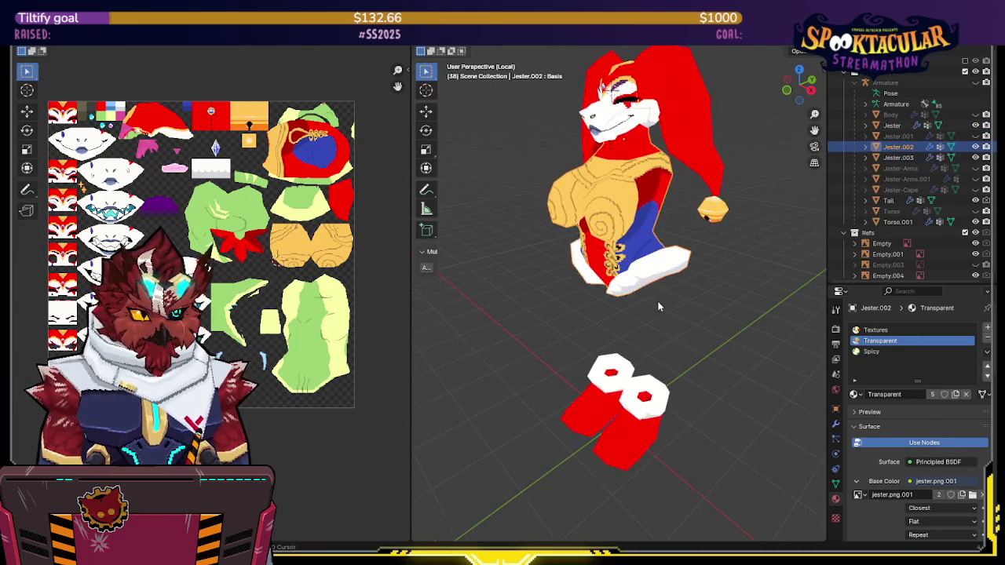
key(Tab)
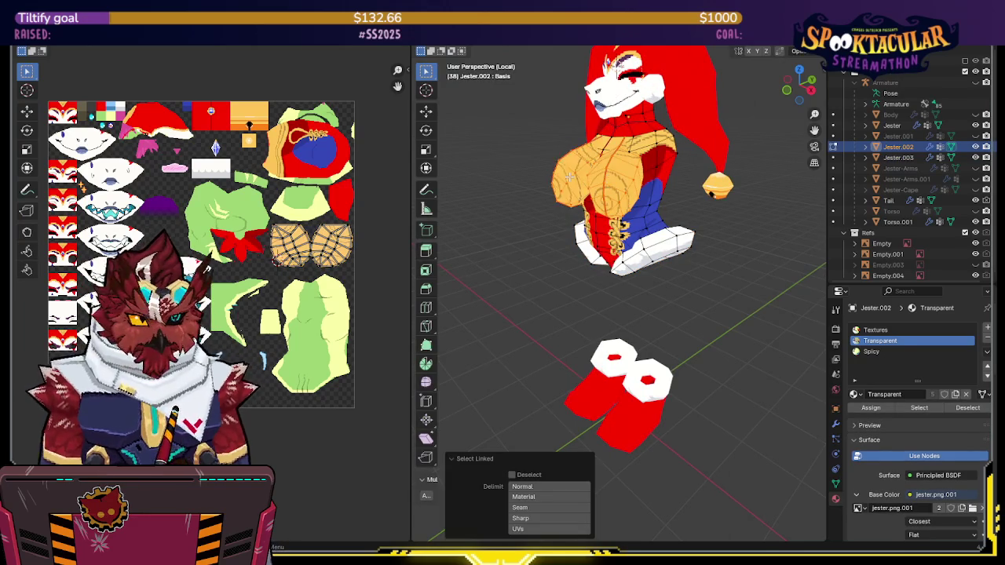
middle_drag(596, 204, 625, 197)
key(p)
click(626, 198)
key(Tab)
Save the file and rename Jester.004 to JesterBoobs and Jester.002 to JesterTorso
click(711, 239)
key(ctrl+s)
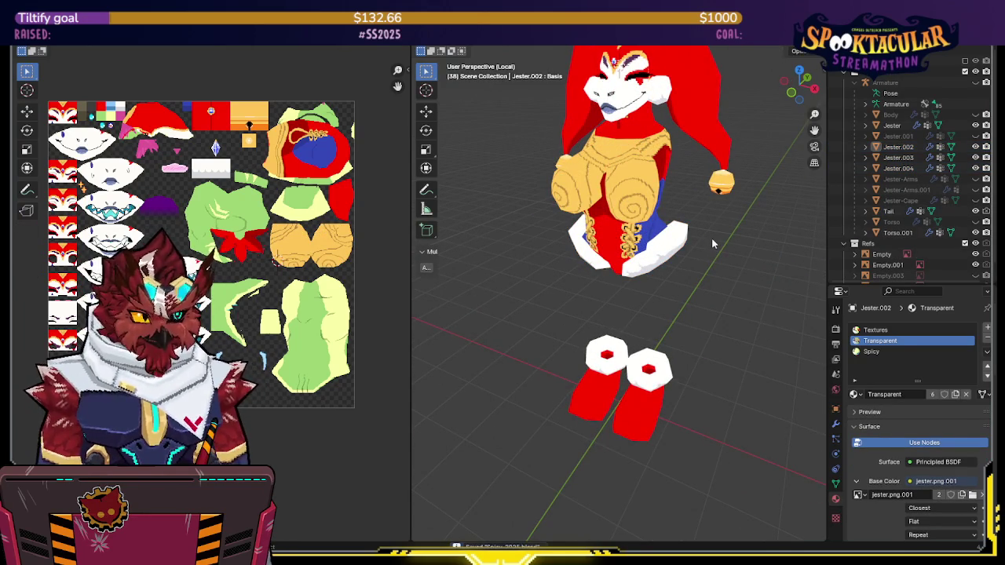
click(634, 200)
key(F2)
text(JesterBoobs)
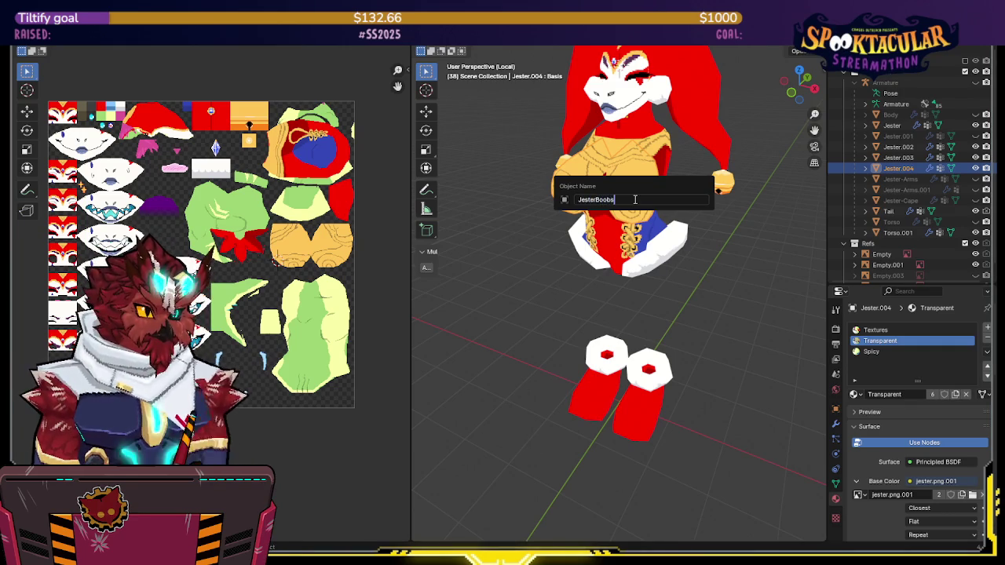
key(Return)
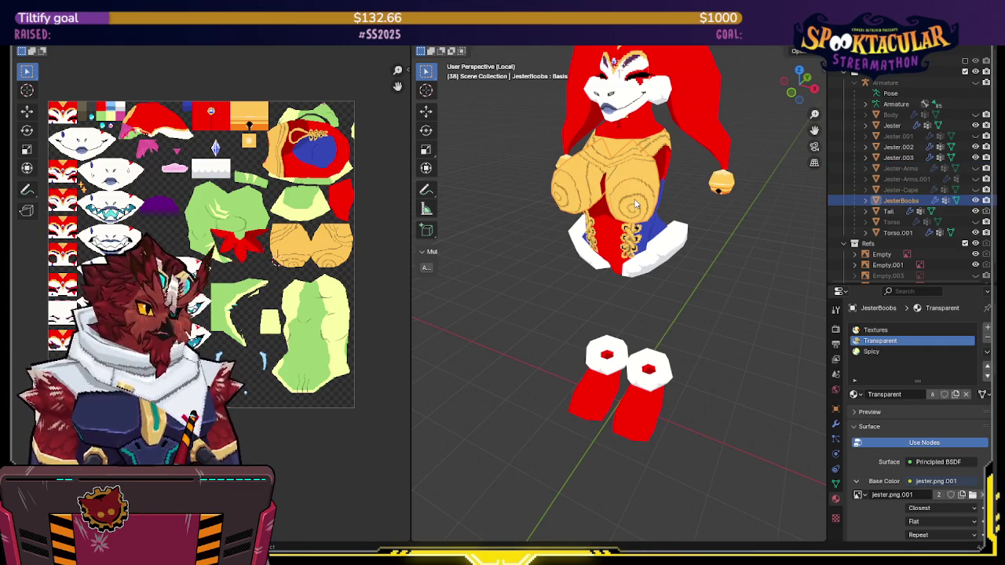
click(613, 242)
key(F2)
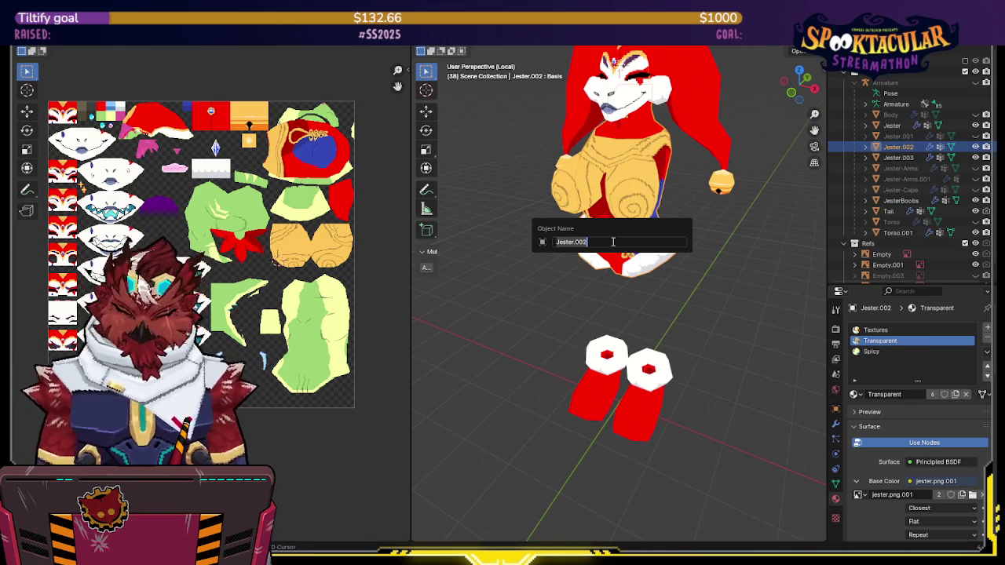
key(Return)
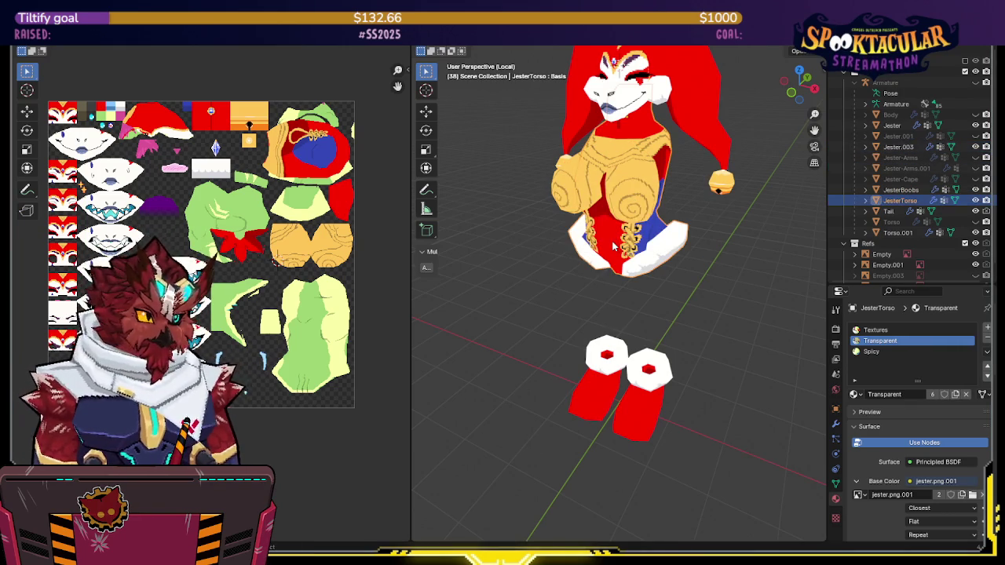
Edit the boots mesh in wireframe and box-select both boots' vertices
click(647, 408)
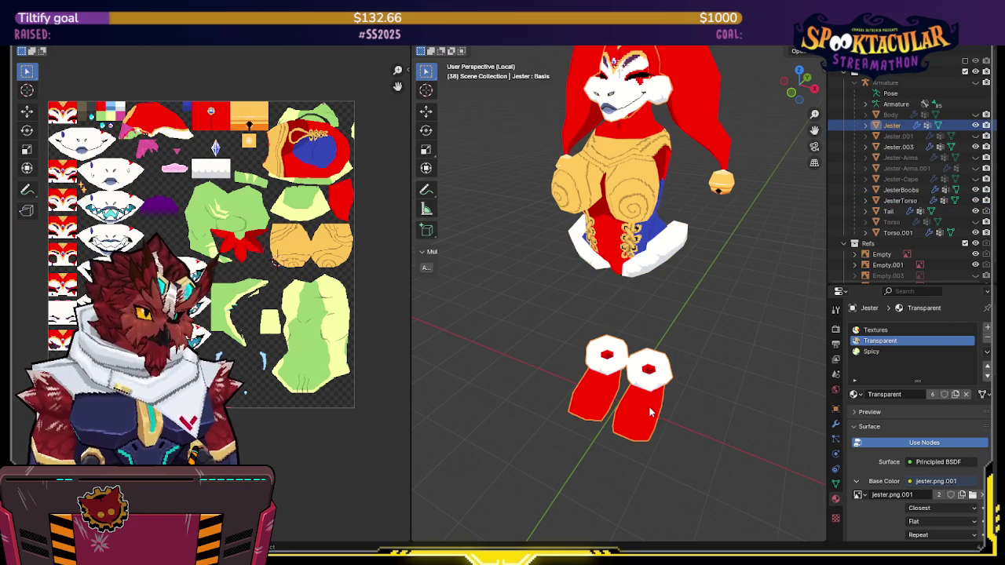
key(Tab)
key(shift+z)
drag(744, 315, 493, 526)
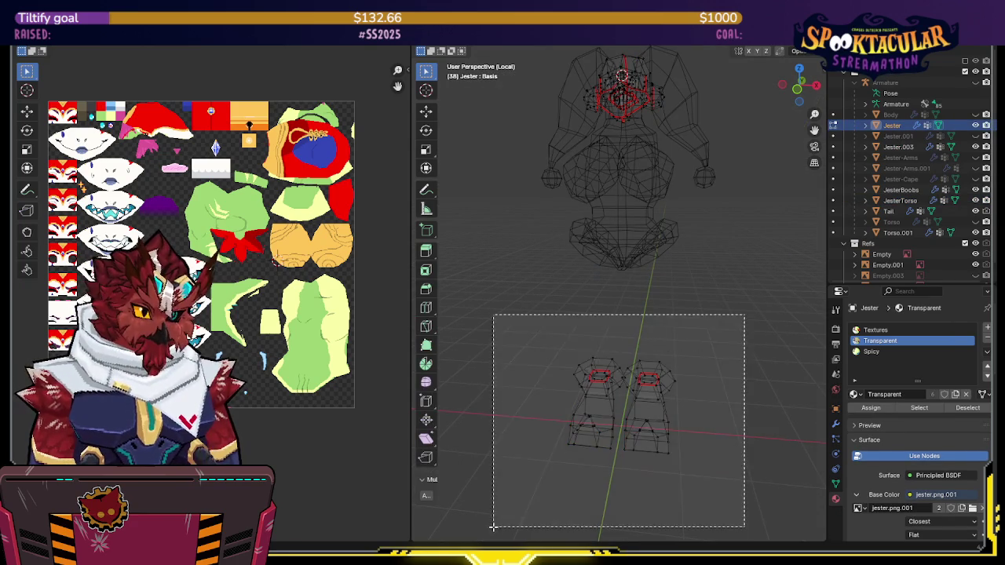
Separate the boots into their own object and name it Jester-Feet
key(p)
click(730, 396)
key(shift+z)
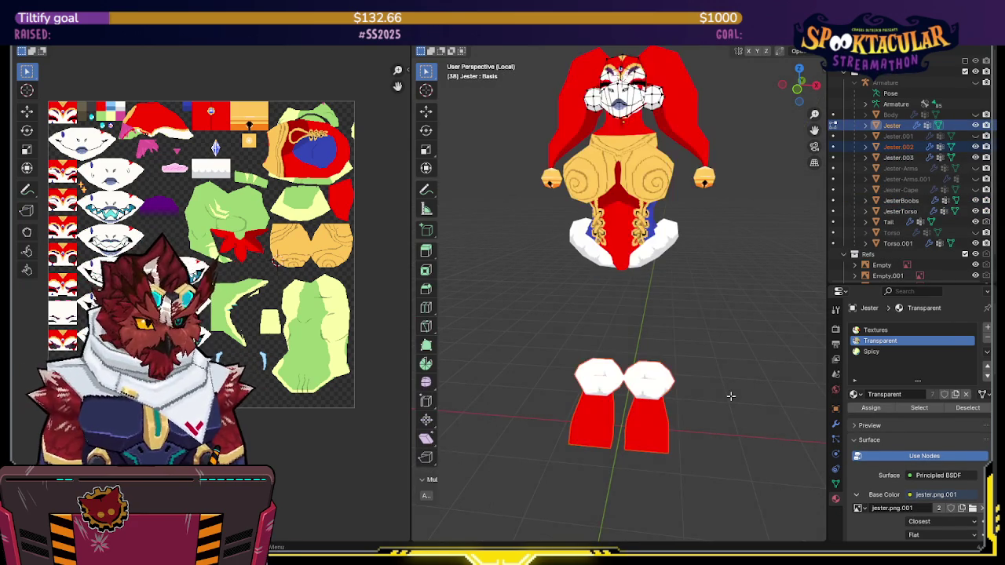
key(Tab)
middle_drag(697, 391, 679, 142)
click(670, 406)
key(F2)
text(Jester-Feet)
key(Return)
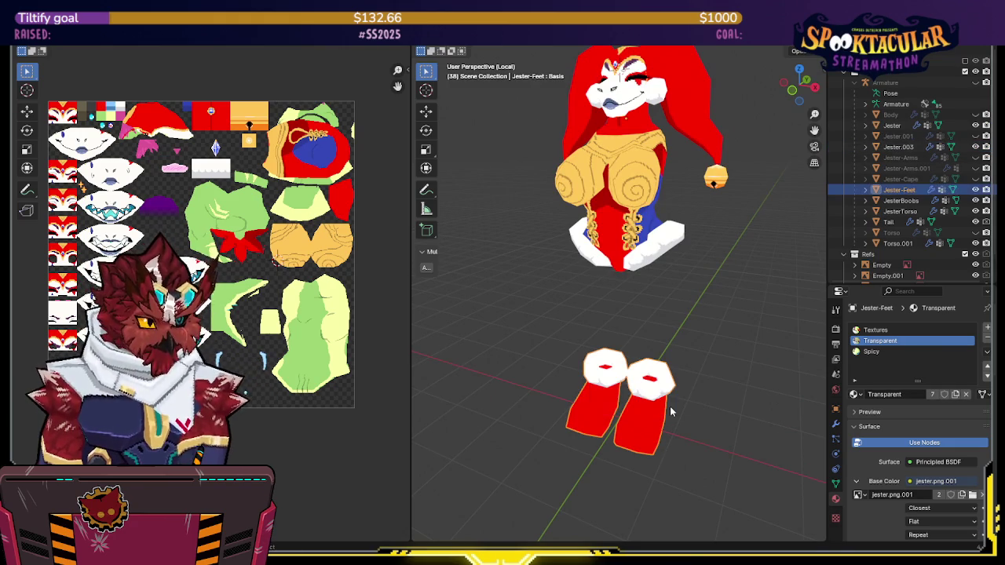
Delete the left boot from Jester-Feet, leaving a single boot
key(KP_1)
key(Tab)
key(shift+z)
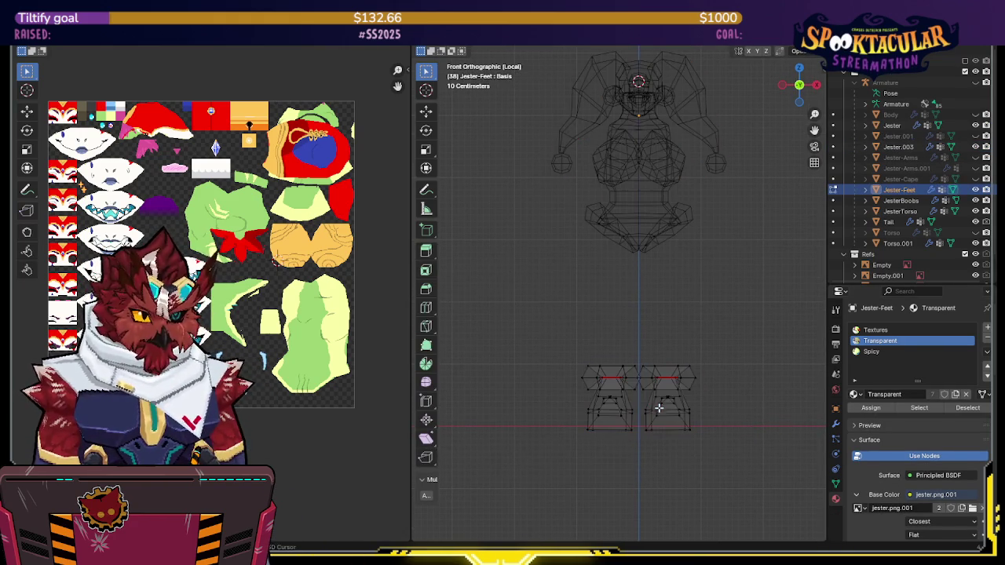
key(l)
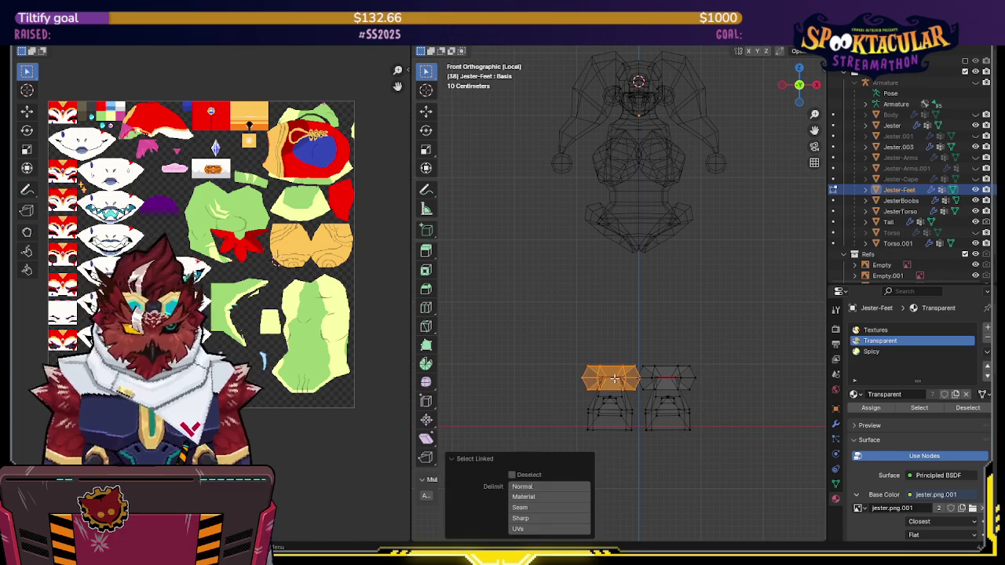
key(Tab)
click(760, 325)
key(shift+z)
key(Tab)
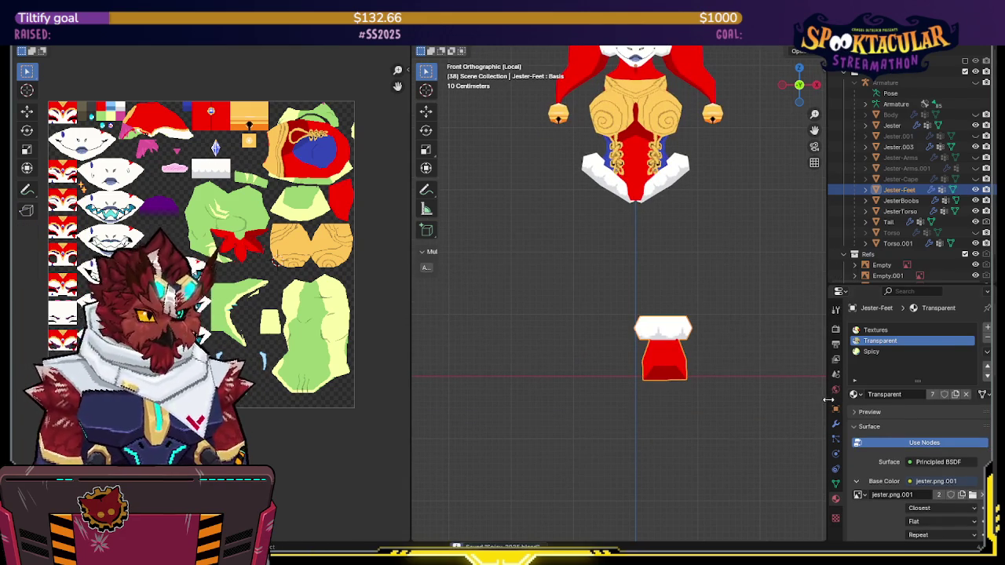
Add a Mirror modifier to Jester-Feet so both boots show again
click(835, 424)
key(Tab)
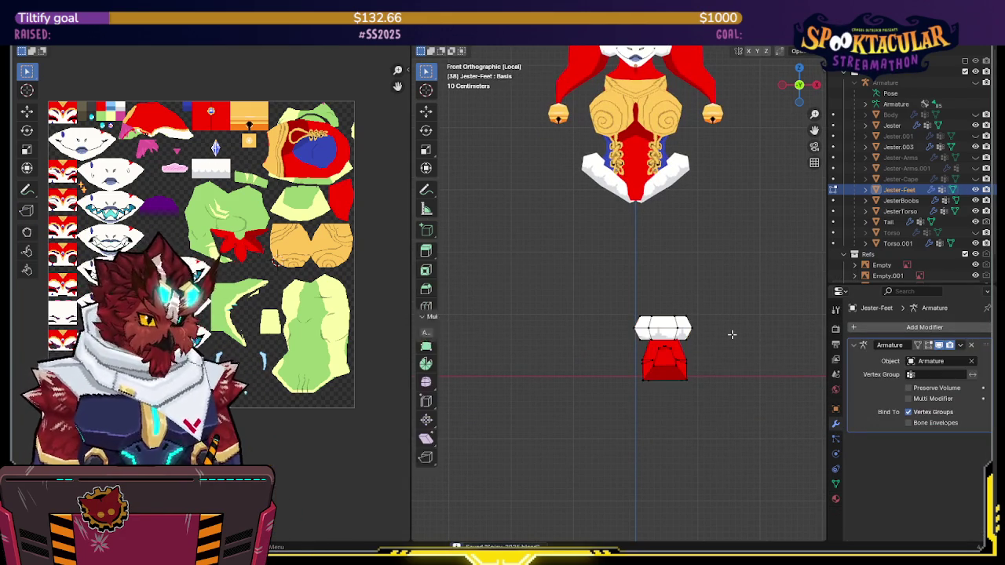
key(a)
key(q)
click(680, 334)
key(Tab)
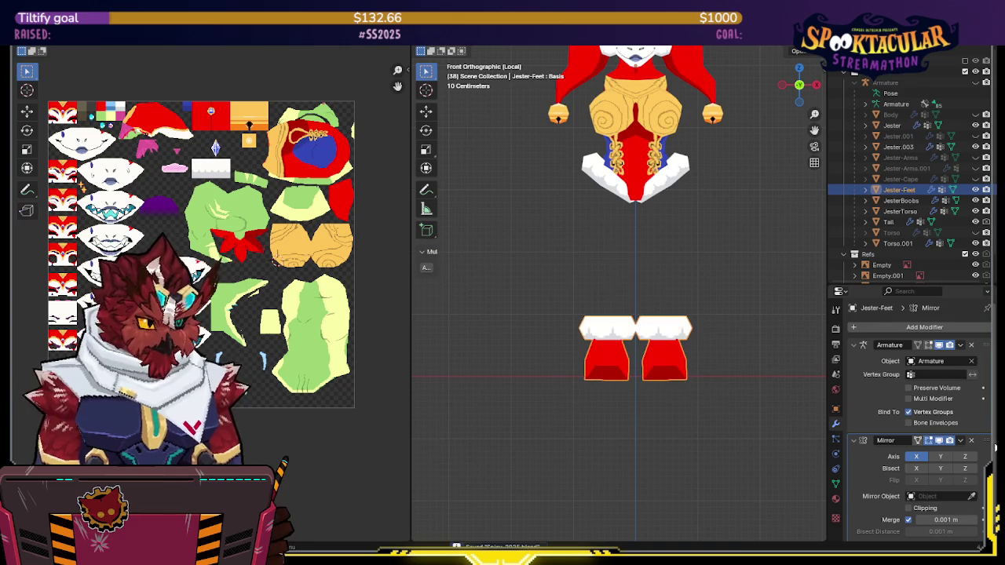
Select the JesterTorso object and enter its Edit Mode
shift+middle_drag(692, 332, 684, 333)
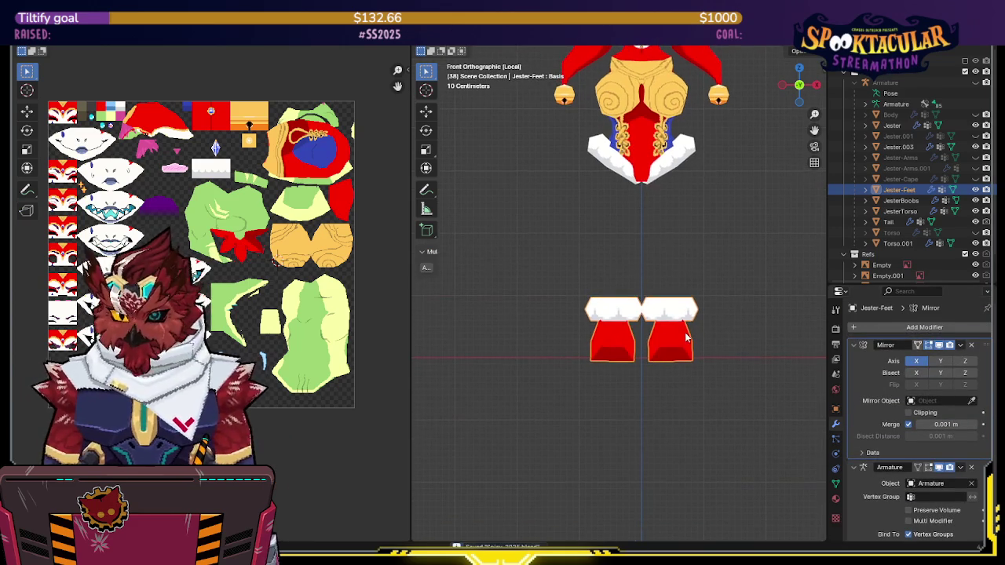
shift+middle_drag(684, 282, 690, 279)
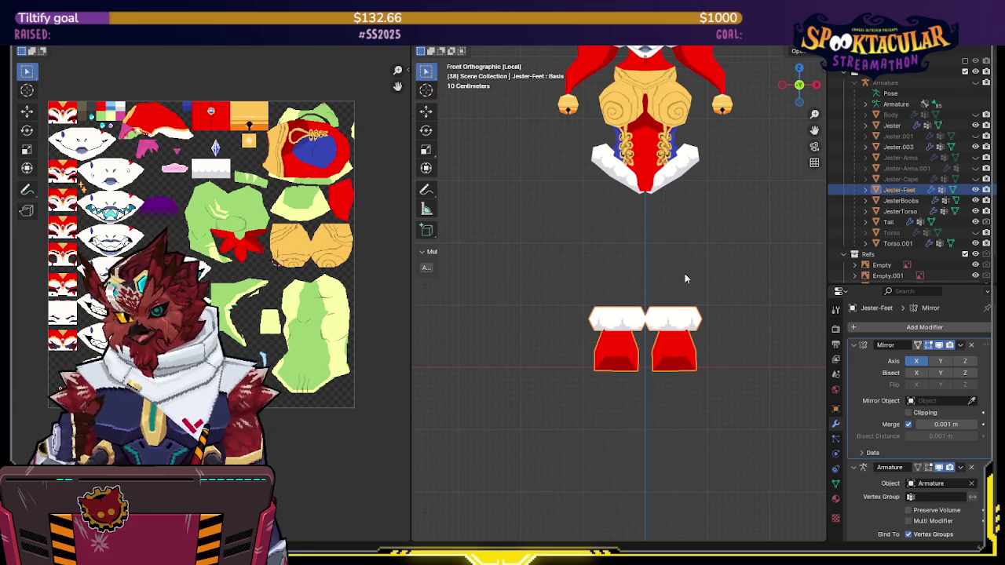
mouse_move(683, 263)
middle_down()
mouse_move(694, 217)
mouse_move(665, 242)
mouse_move(688, 211)
mouse_move(737, 186)
mouse_move(711, 189)
middle_up()
click(694, 218)
click(675, 214)
key(Tab)
key(Tab)
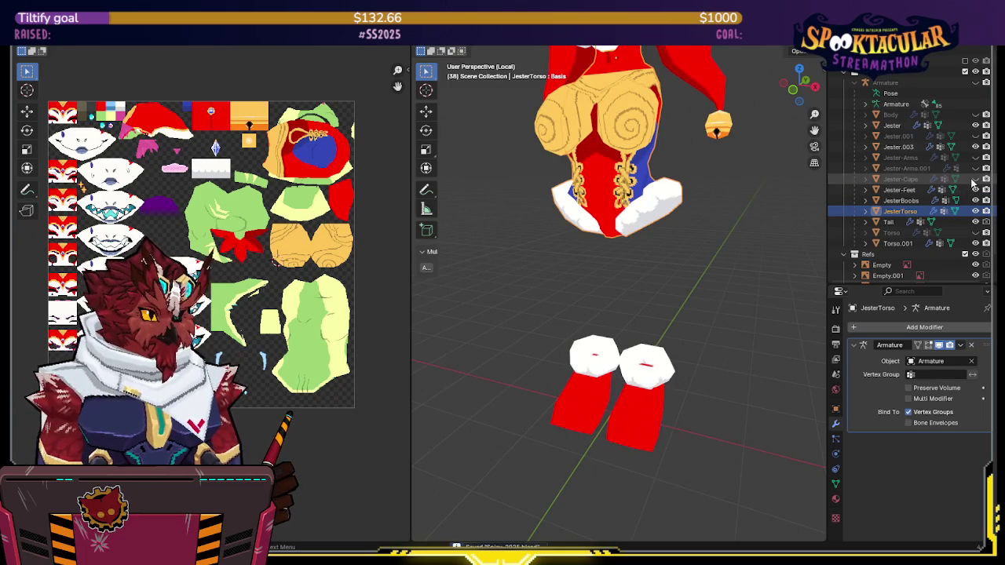
Exit local view and edit Torso.001 in a front orthographic view
key(KP_Divide)
click(631, 296)
middle_drag(800, 86, 809, 110)
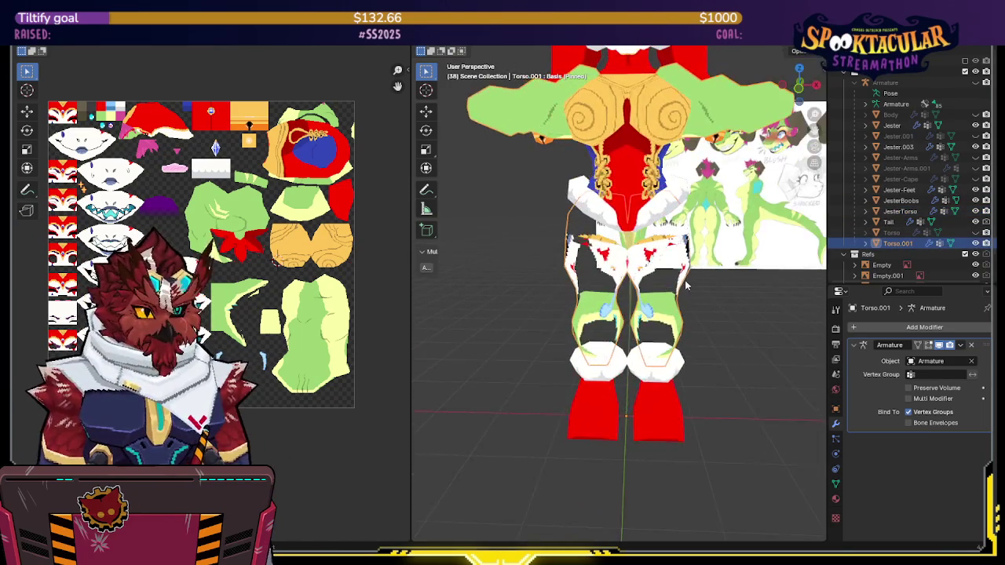
key(Tab)
scroll(815, 128, up, 2)
key(KP_1)
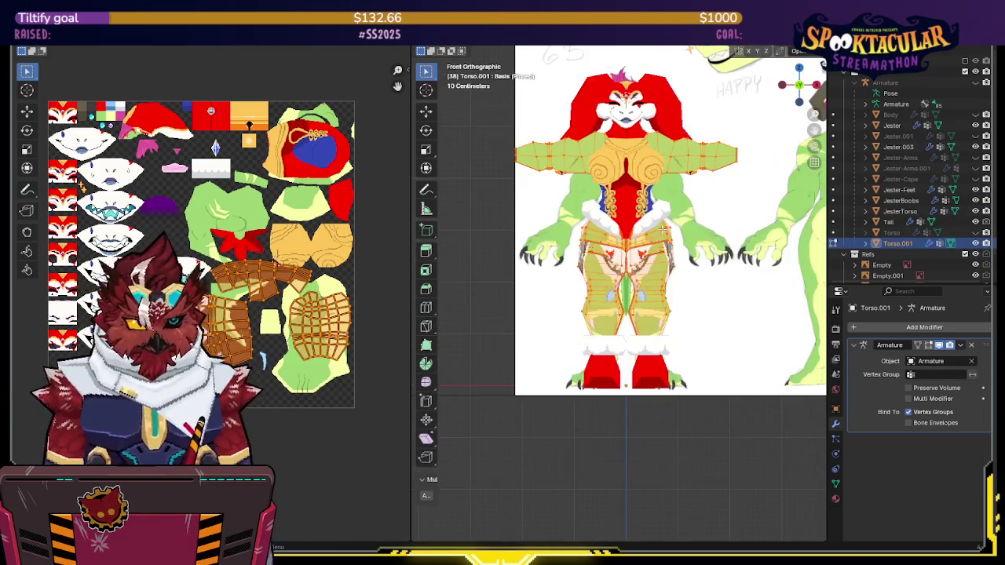
Mirror the linked leg and arm mesh, then check the mirrored legs in solid view
key(Tab)
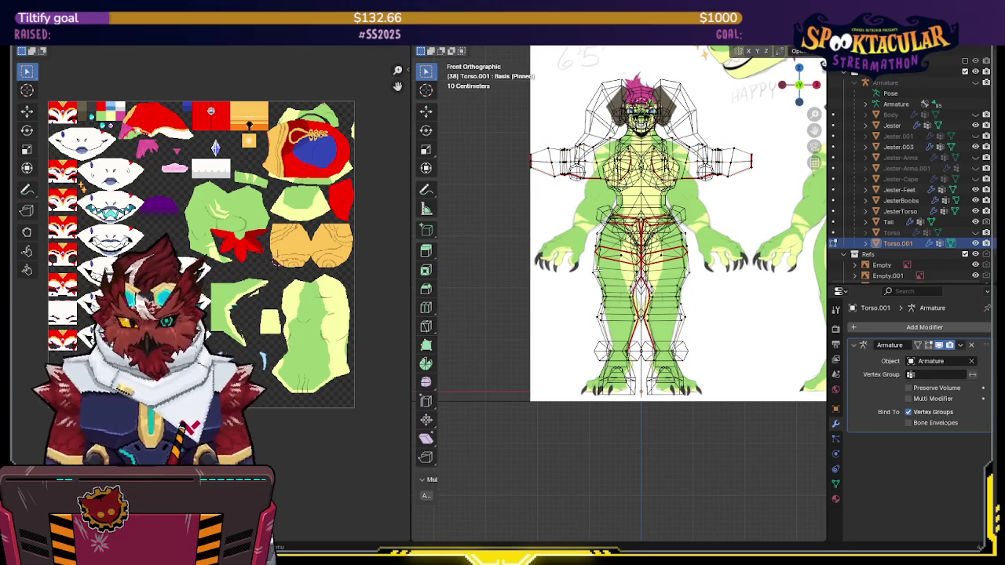
key(l)
key(l)
key(q)
click(668, 347)
shift+middle_drag(691, 241, 689, 265)
key(q)
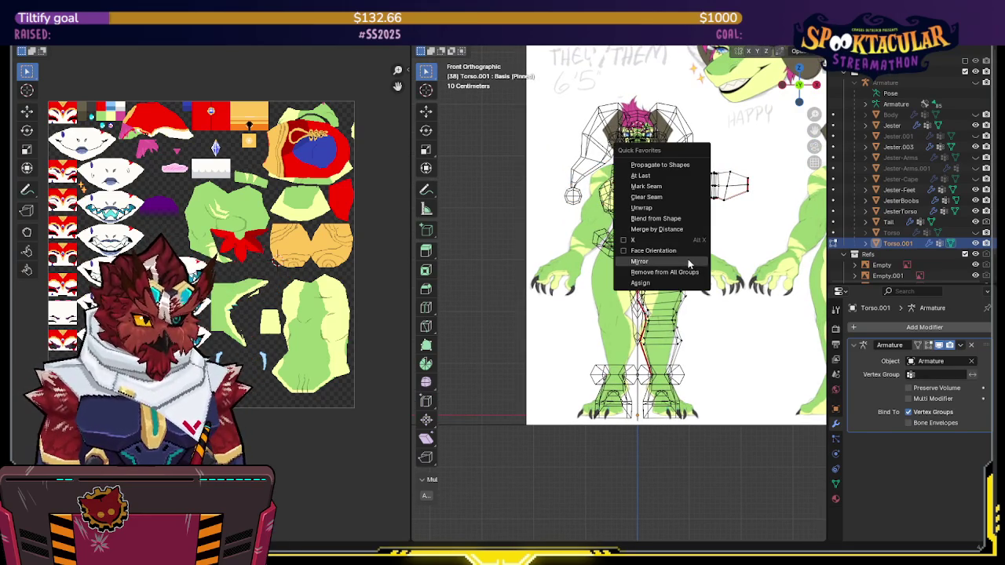
click(690, 261)
key(Tab)
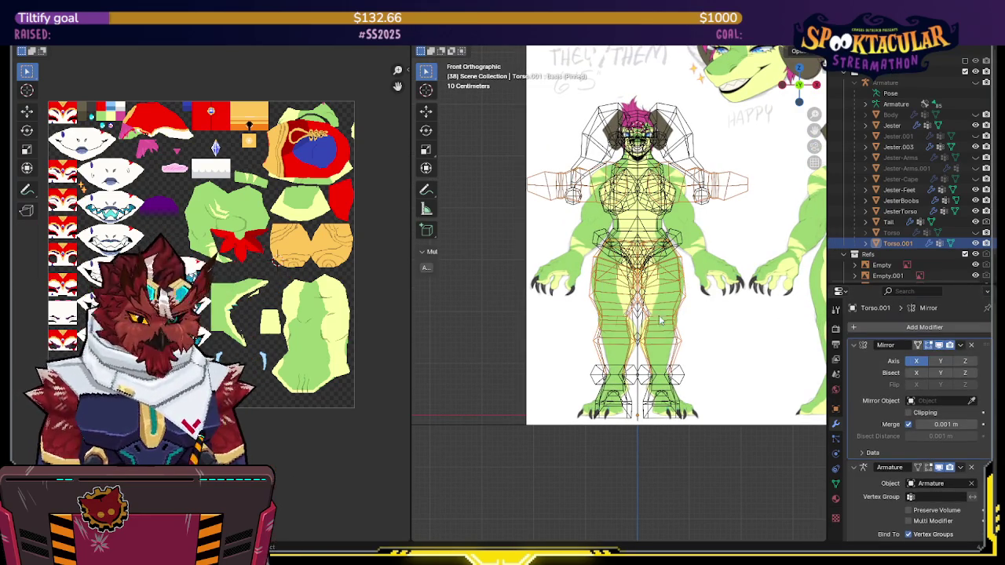
key(alt+z)
middle_drag(594, 245, 577, 245)
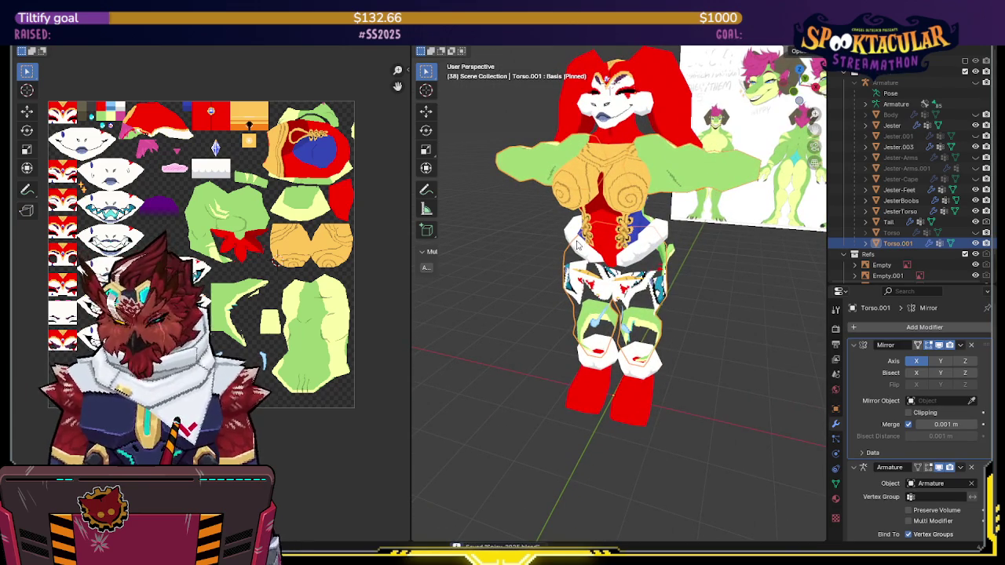
mouse_move(689, 268)
middle_down()
mouse_move(699, 263)
mouse_move(692, 257)
middle_up()
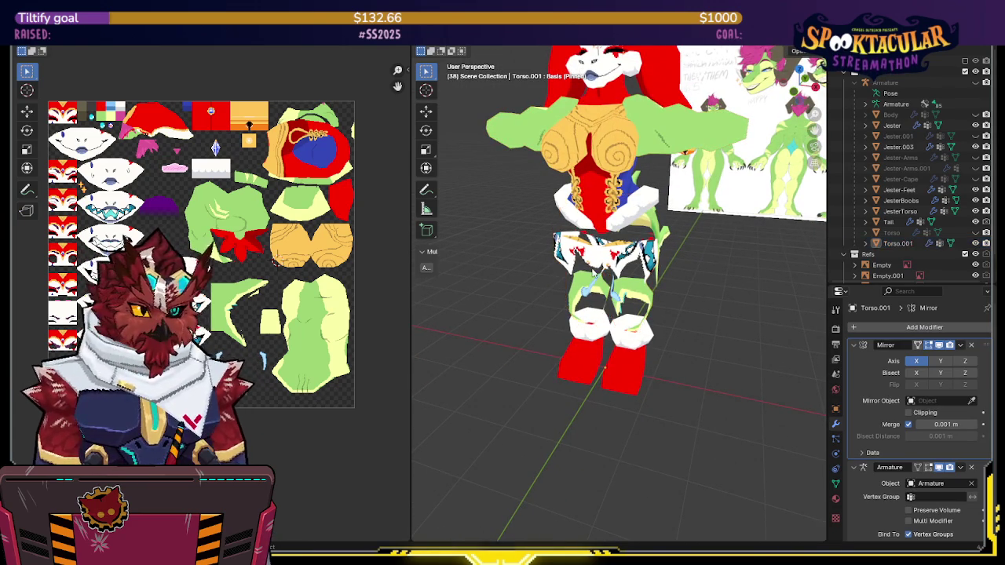
Rename the mirrored leg object Torso.001 to Jester-Legs
key(F2)
text(J)
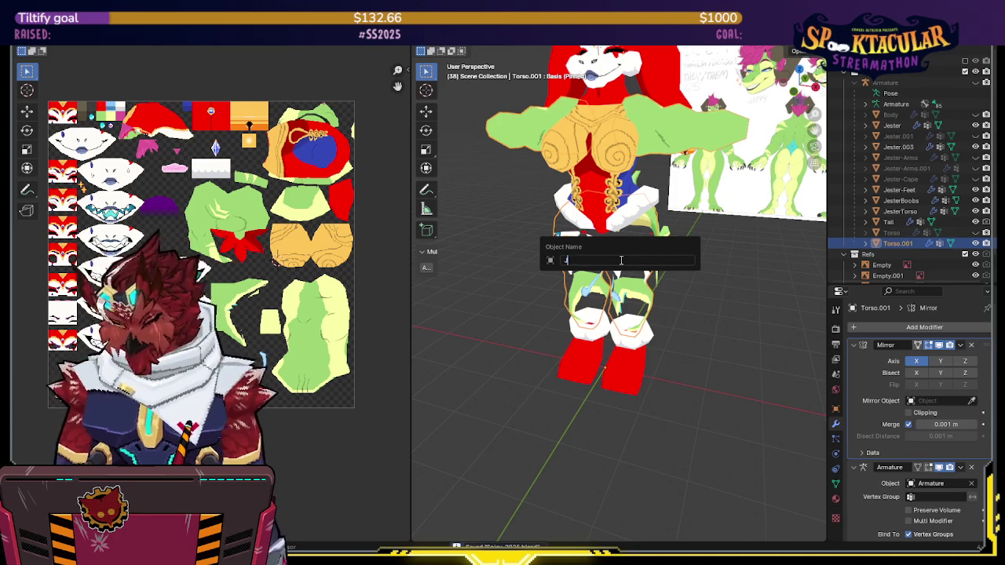
text(ester-Legs)
key(Return)
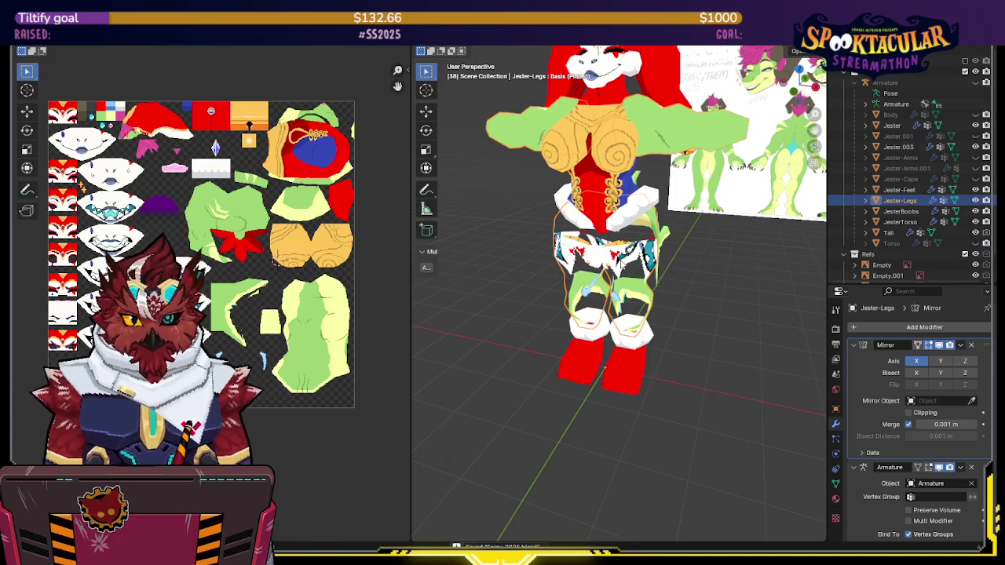
middle_drag(655, 274, 645, 291)
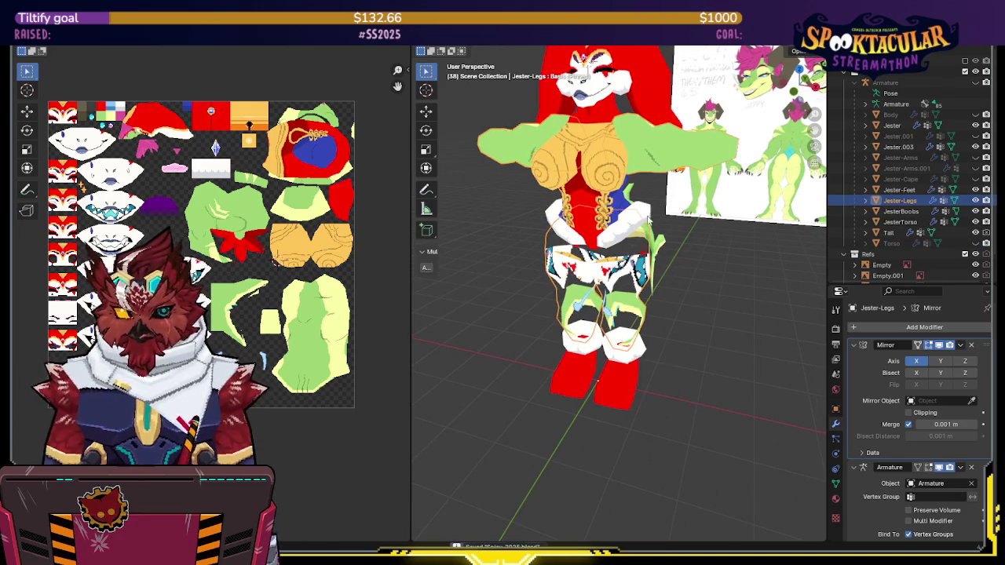
Box-select the arm geometry from the front and separate it into its own object
key(Tab)
middle_drag(659, 171, 718, 128)
drag(752, 79, 524, 193)
key(p)
click(707, 205)
key(Tab)
Rename the split-off arm piece to Jester-Arms.002
click(686, 146)
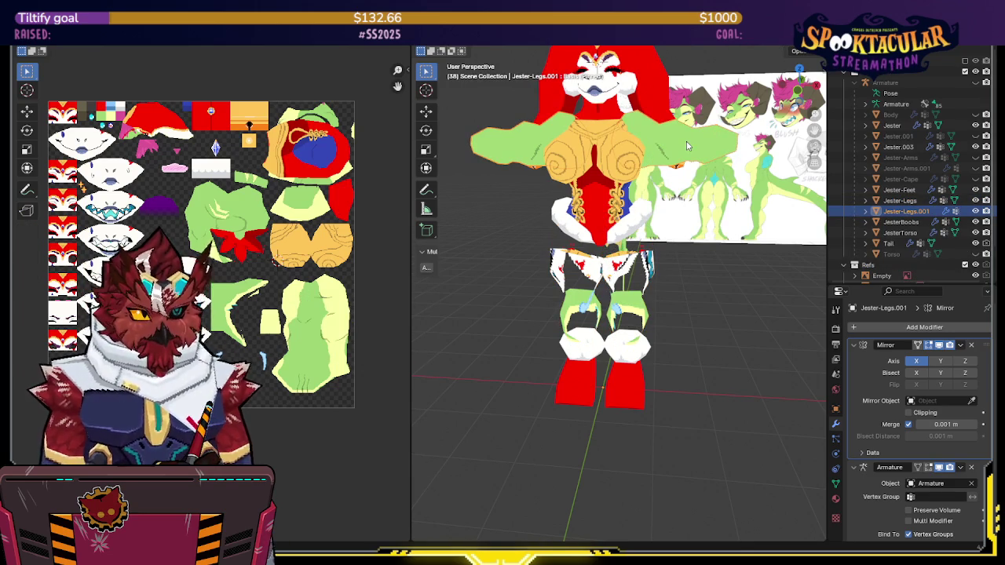
key(F2)
text(Jester-Ar)
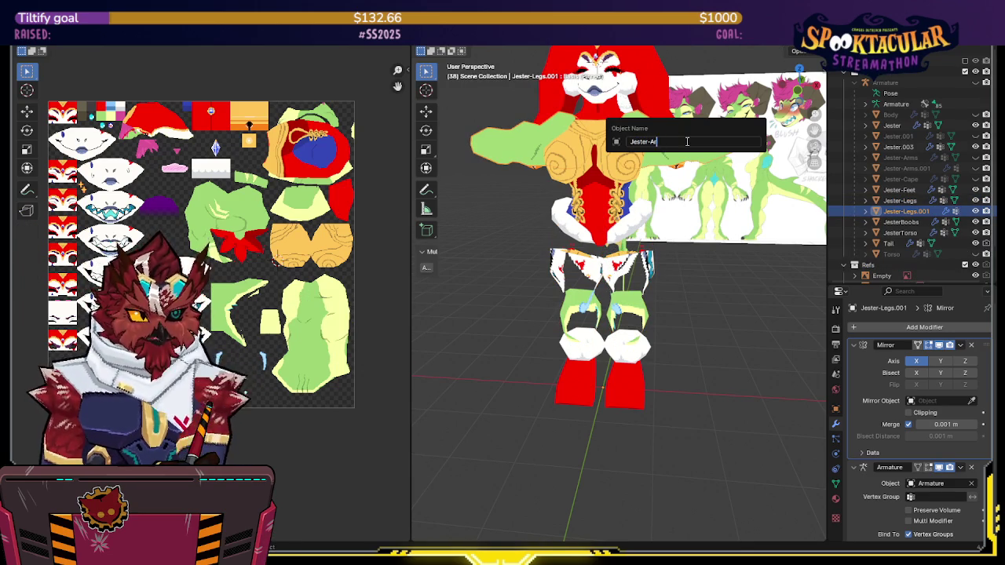
text(ms)
key(Return)
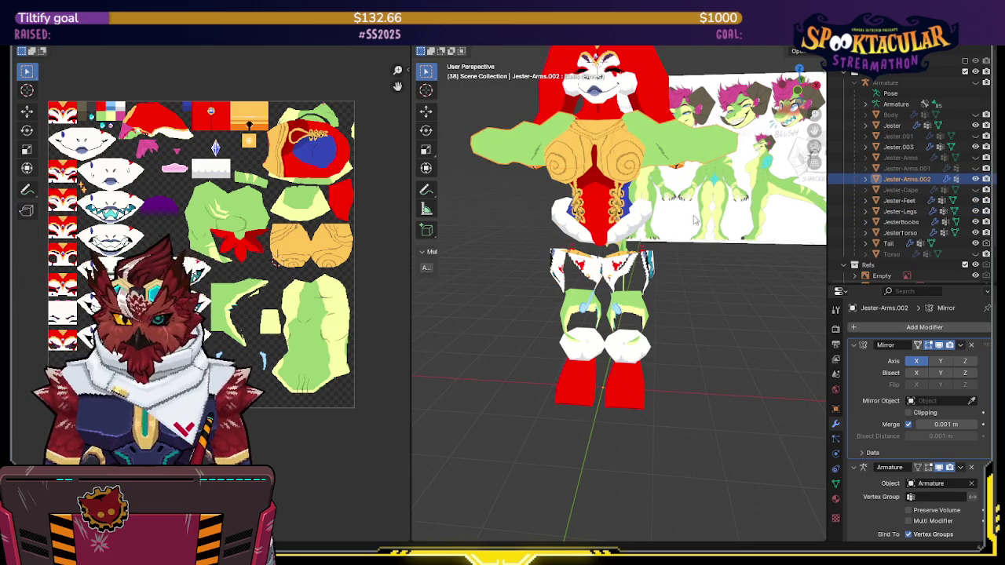
Inspect Jester-Legs, Jester-Feet and Jester-Arms.002, then enter Edit Mode on JesterTorso
middle_drag(736, 270, 668, 304)
click(668, 304)
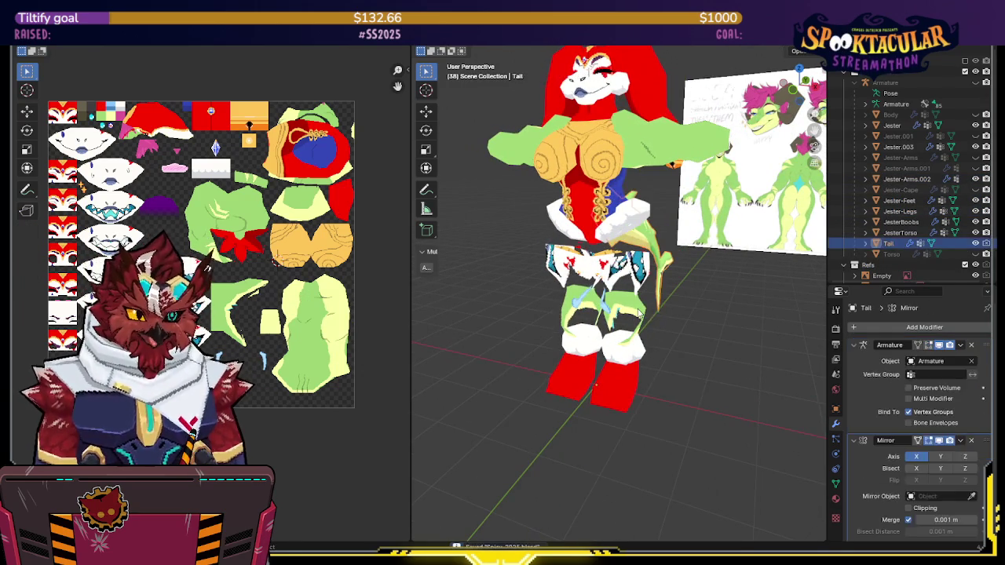
mouse_move(702, 274)
middle_down()
mouse_move(688, 314)
mouse_move(667, 315)
mouse_move(701, 313)
mouse_move(696, 284)
mouse_move(658, 281)
mouse_move(719, 281)
mouse_move(665, 260)
middle_up()
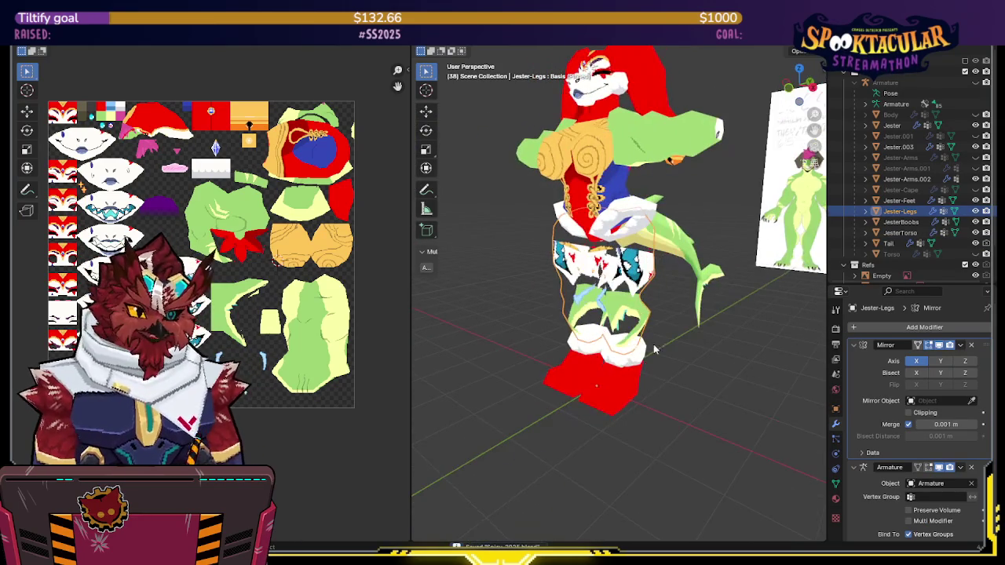
click(645, 367)
mouse_move(645, 367)
middle_down()
mouse_move(645, 259)
mouse_move(683, 230)
mouse_move(676, 208)
middle_up()
click(646, 236)
click(628, 331)
mouse_move(627, 331)
middle_down()
mouse_move(636, 260)
mouse_move(621, 249)
middle_up()
click(607, 257)
key(Tab)
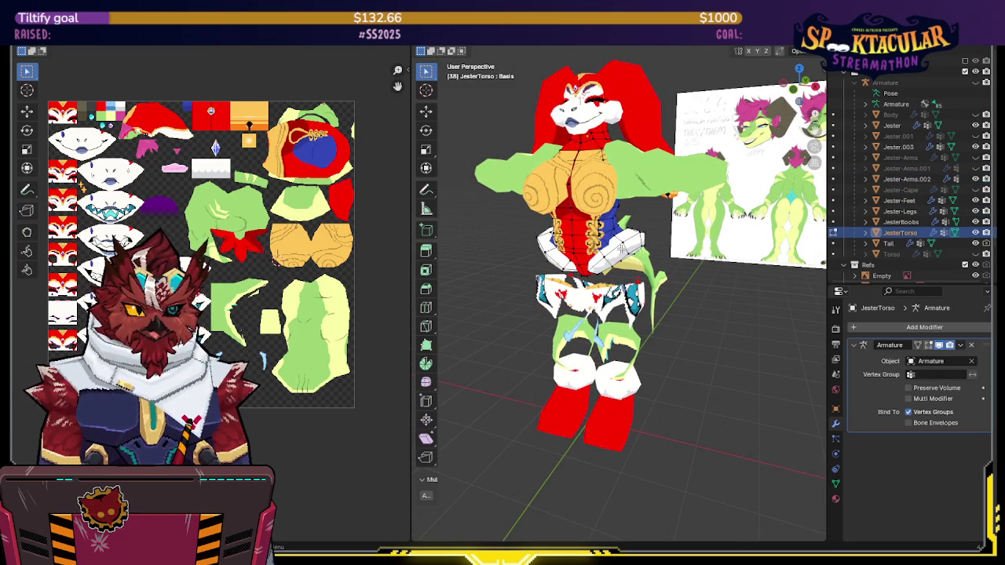
Separate the linked waist section of the torso into its own object, JesterTorso.001
click(595, 138)
key(l)
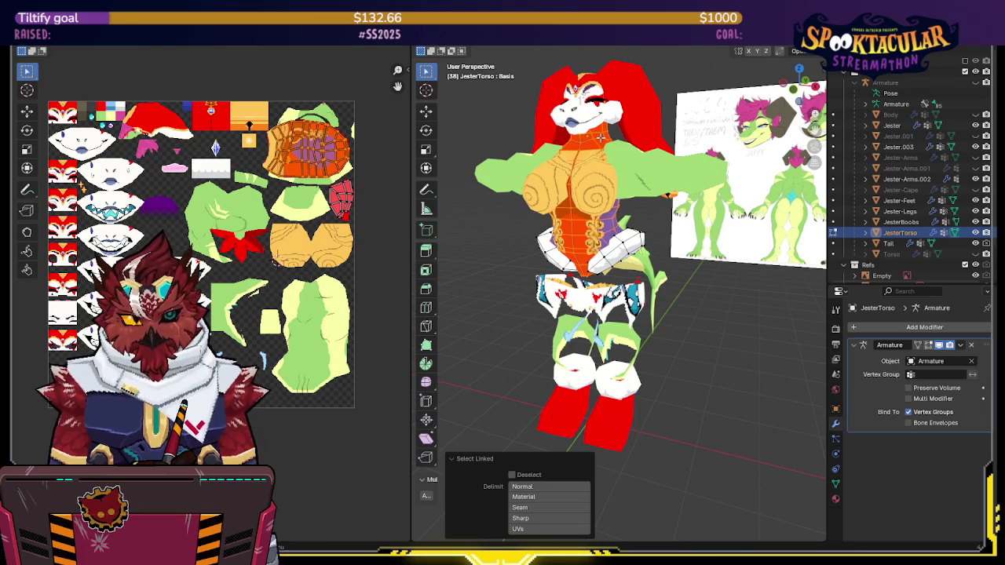
mouse_move(600, 138)
middle_down()
mouse_move(629, 145)
mouse_move(640, 204)
mouse_move(657, 228)
middle_up()
click(645, 232)
key(l)
key(p)
click(696, 238)
key(Tab)
click(576, 240)
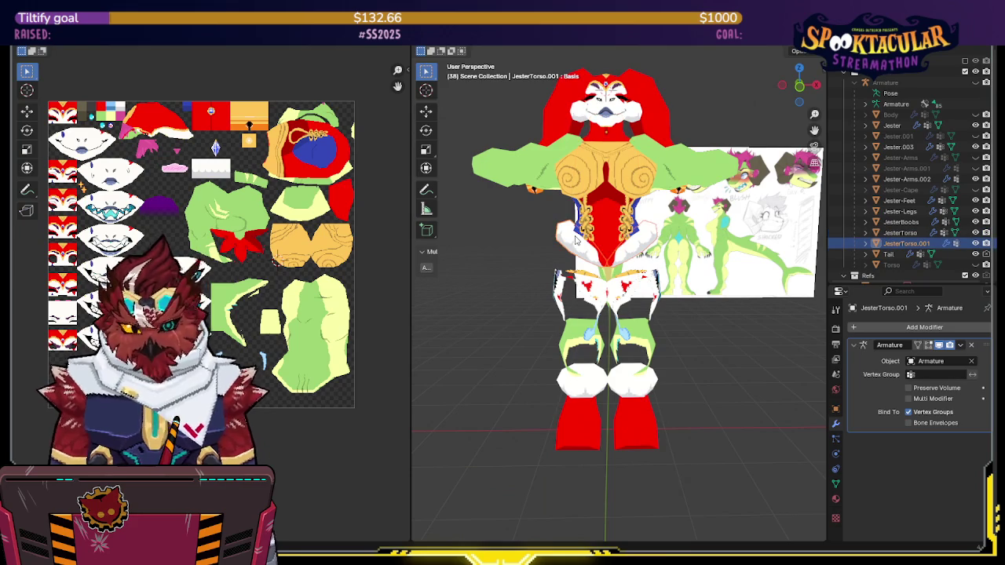
In front view, select the linked waist geometry of JesterTorso.001 and delete its vertices
key(KP_1)
key(Tab)
scroll(576, 239, up, 1)
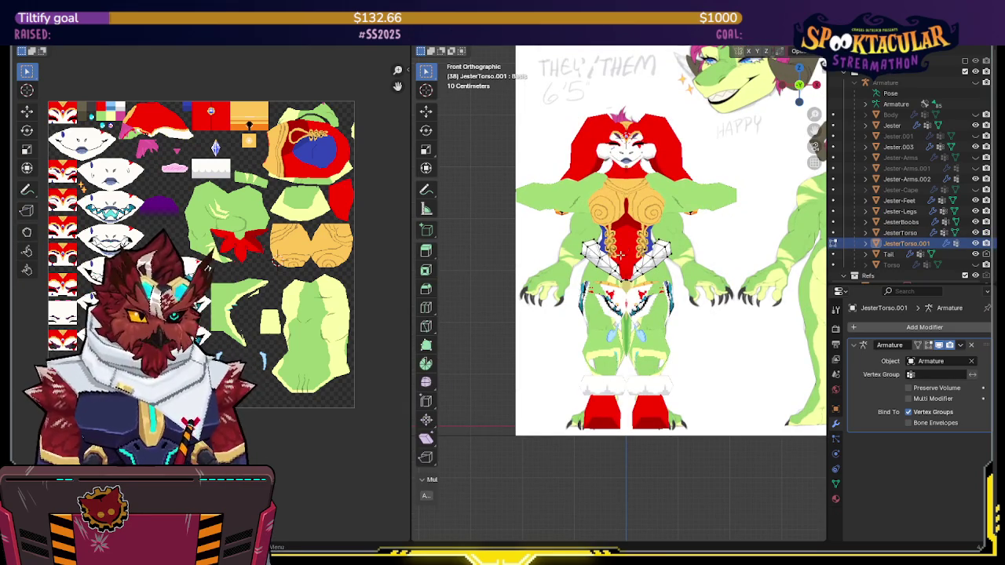
key(ctrl+l)
key(x)
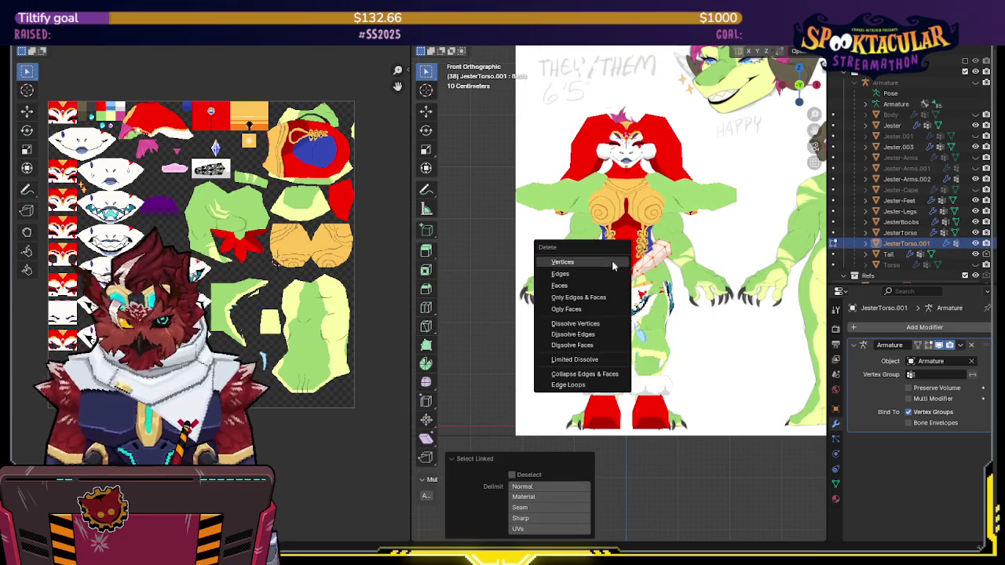
click(619, 263)
Trim the left-hip geometry in X-ray view by deleting only its edges and faces
key(alt+z)
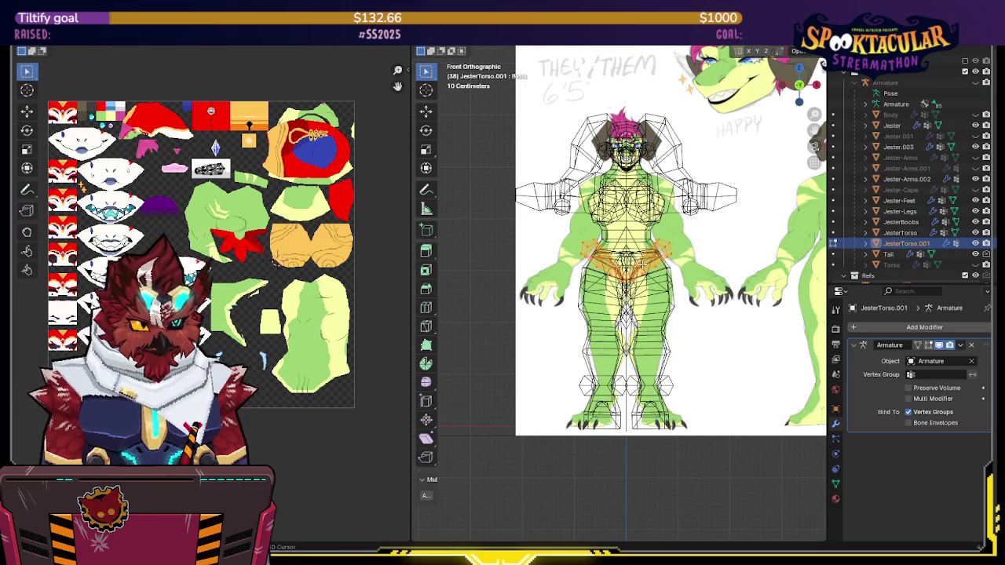
scroll(691, 266, up, 1)
scroll(642, 269, up, 3)
scroll(641, 268, up, 2)
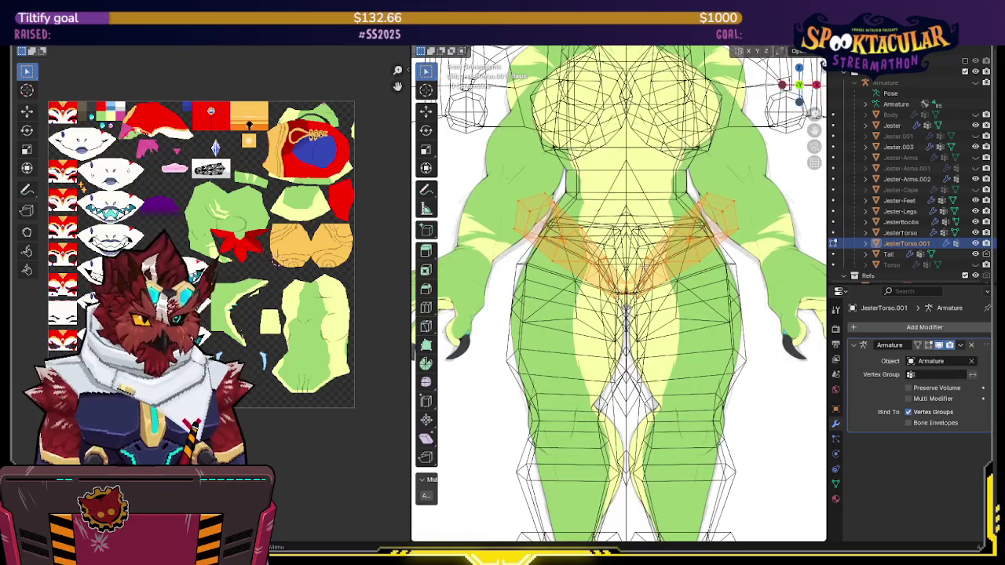
scroll(641, 268, up, 1)
scroll(642, 265, up, 2)
scroll(643, 267, up, 1)
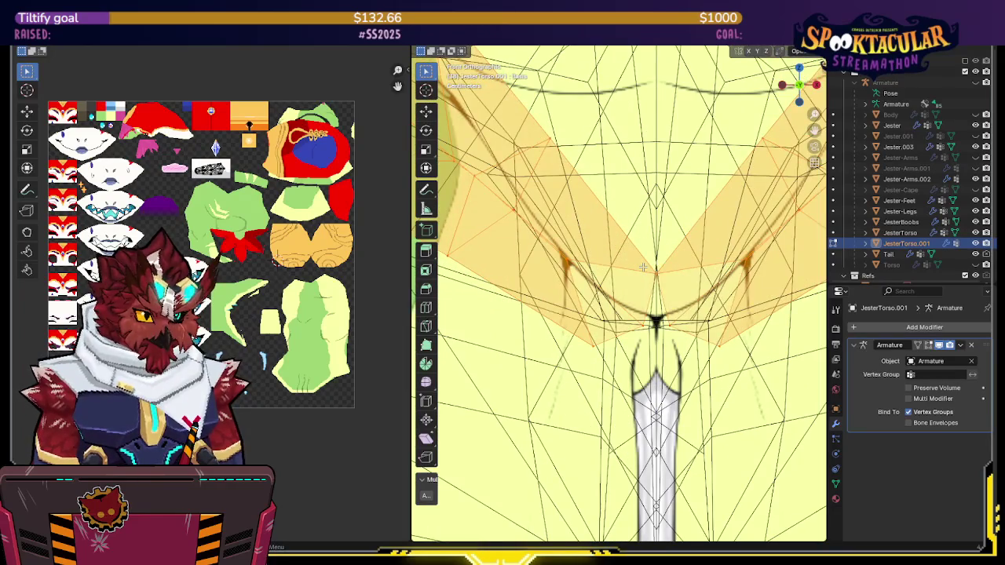
scroll(642, 268, down, 4)
scroll(642, 268, down, 1)
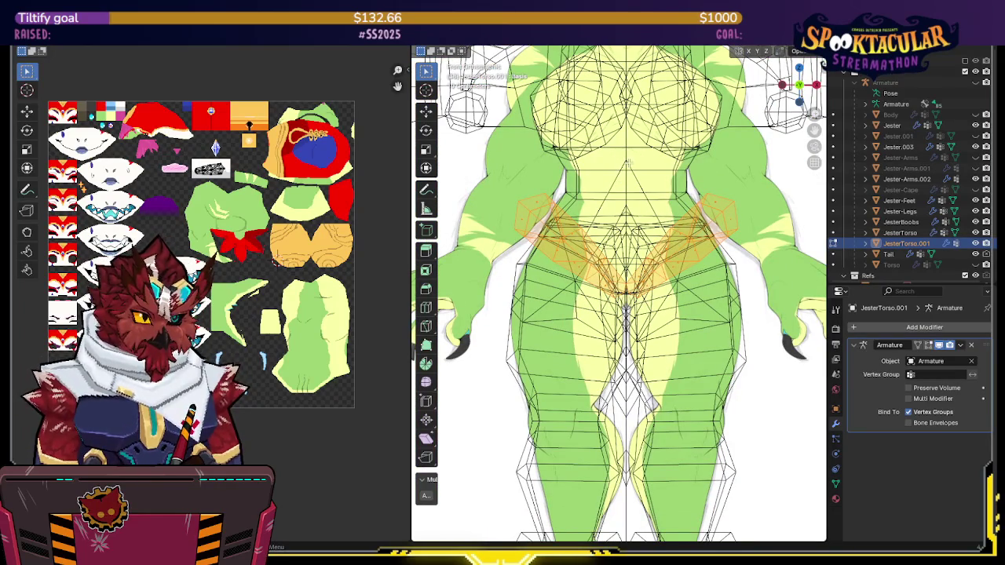
drag(480, 306, 479, 305)
right_click(660, 273)
key(Escape)
right_click(655, 273)
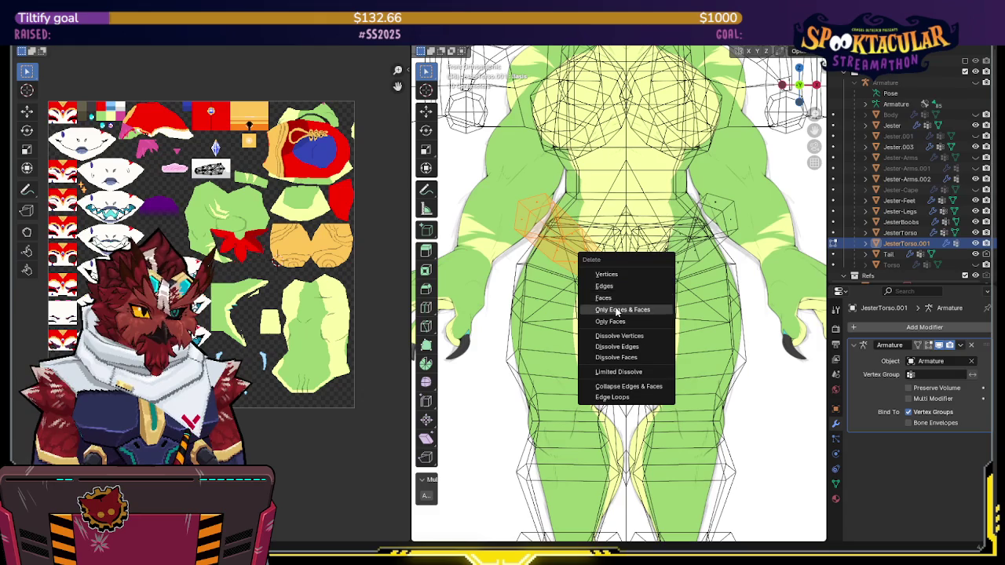
click(656, 306)
key(alt+z)
scroll(697, 264, down, 5)
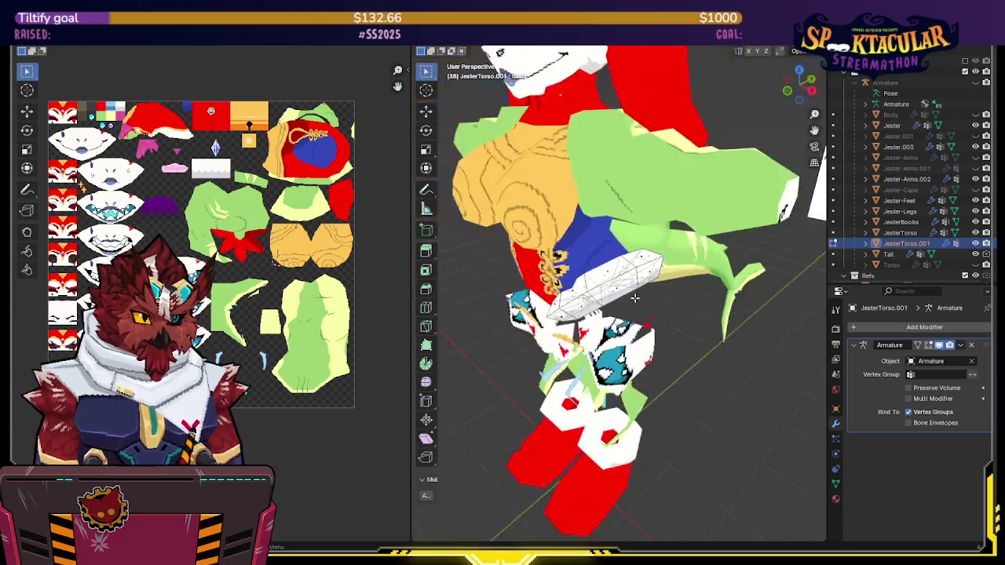
key(Tab)
Add a Mirror modifier to the torso and move it above the Armature modifier
middle_drag(697, 265, 754, 299)
key(q)
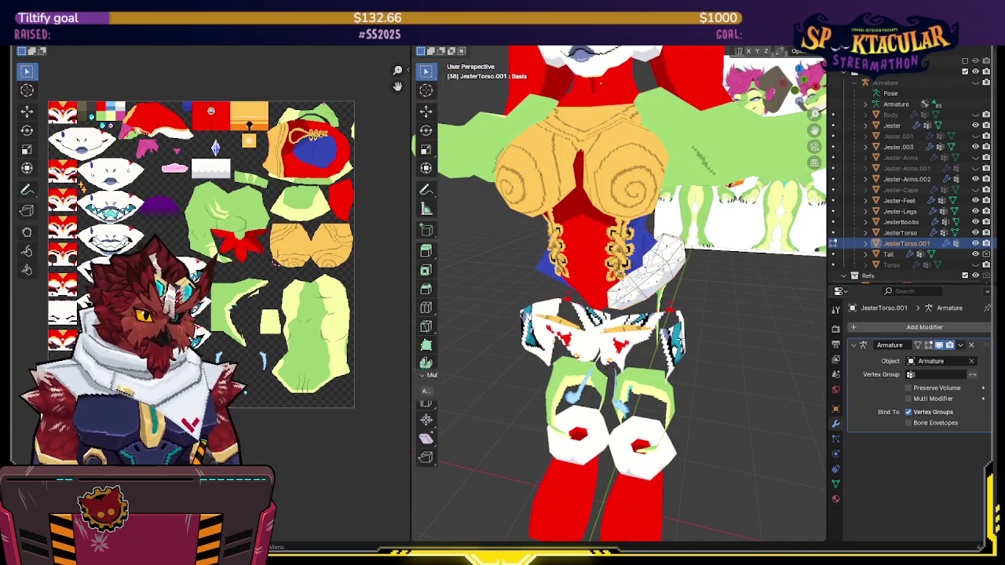
click(667, 338)
middle_drag(707, 338, 743, 339)
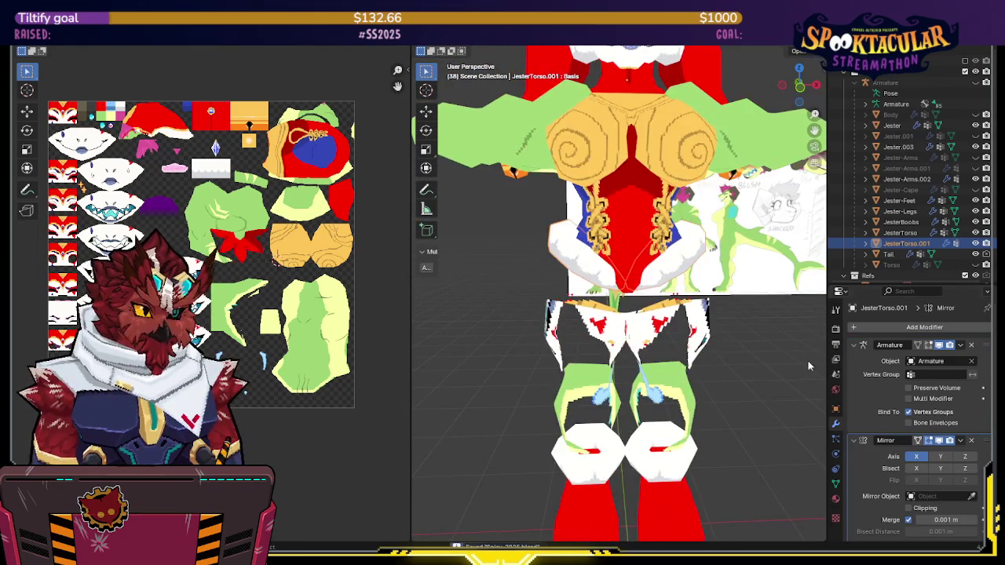
drag(986, 439, 986, 345)
mouse_move(750, 335)
middle_down()
mouse_move(683, 321)
mouse_move(712, 300)
middle_up()
scroll(711, 340, up, 2)
click(702, 328)
scroll(701, 330, down, 3)
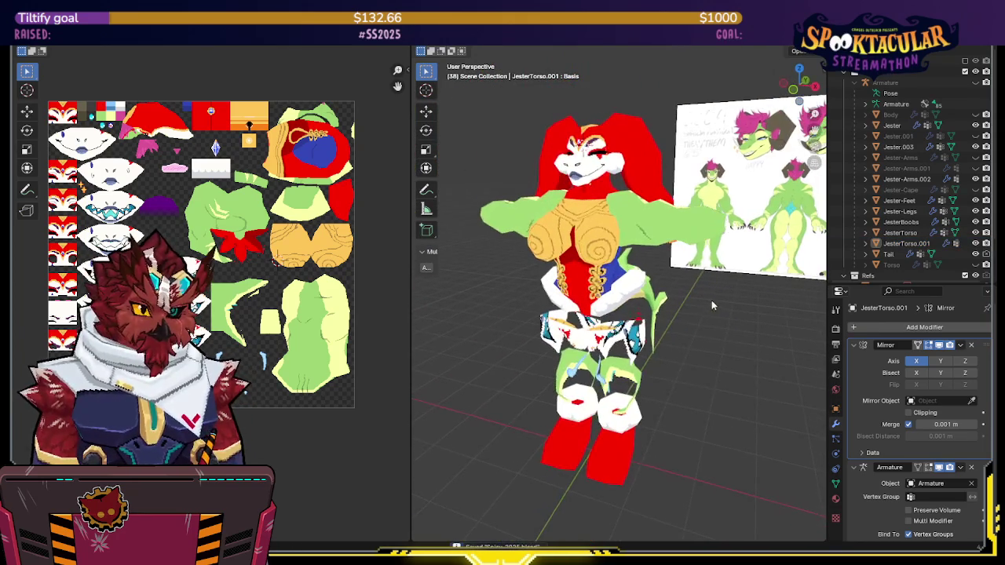
Compare the arm objects' visibility and rename the red-tipped Jester-Arms to Jester-Hands
click(975, 168)
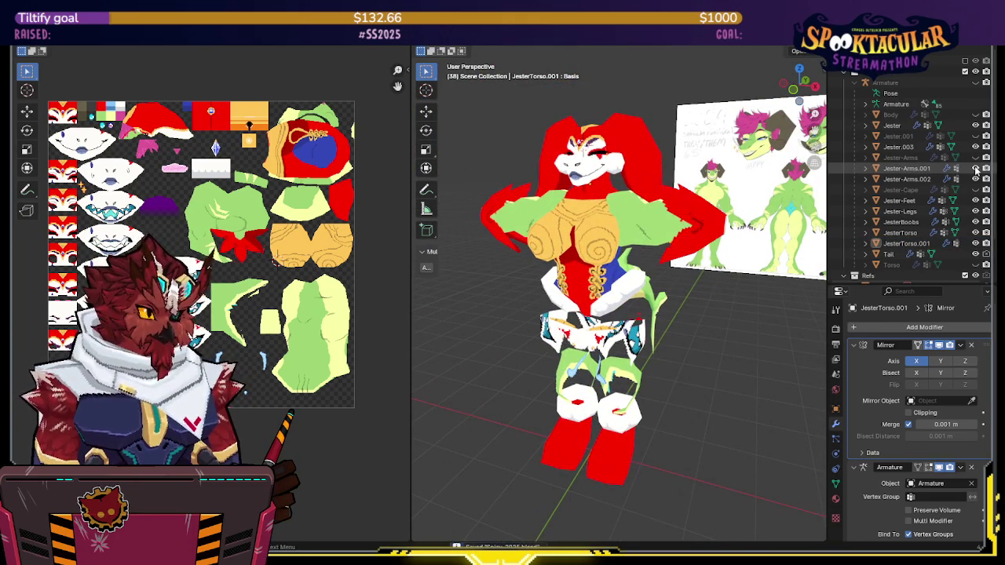
click(976, 168)
click(976, 179)
click(976, 179)
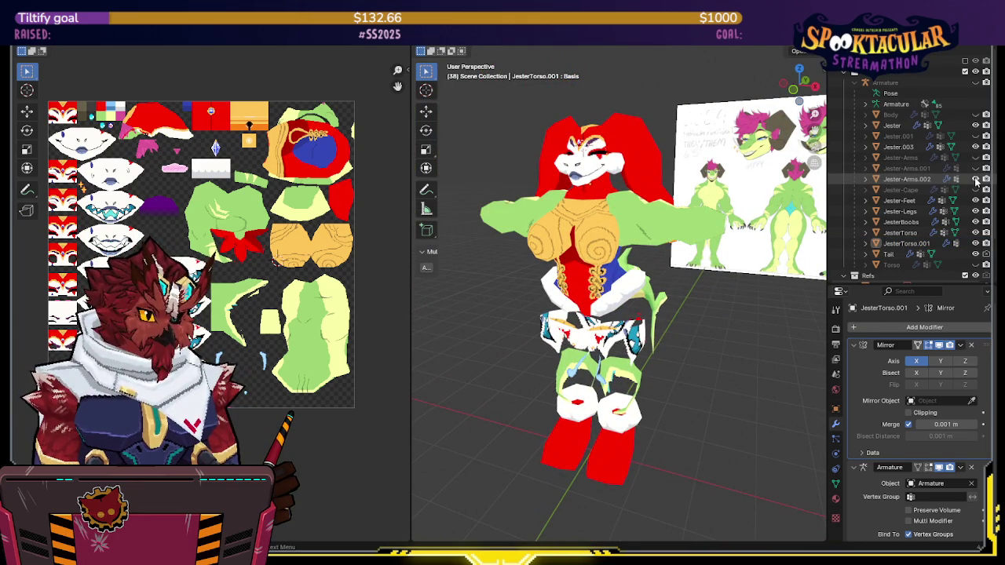
click(976, 158)
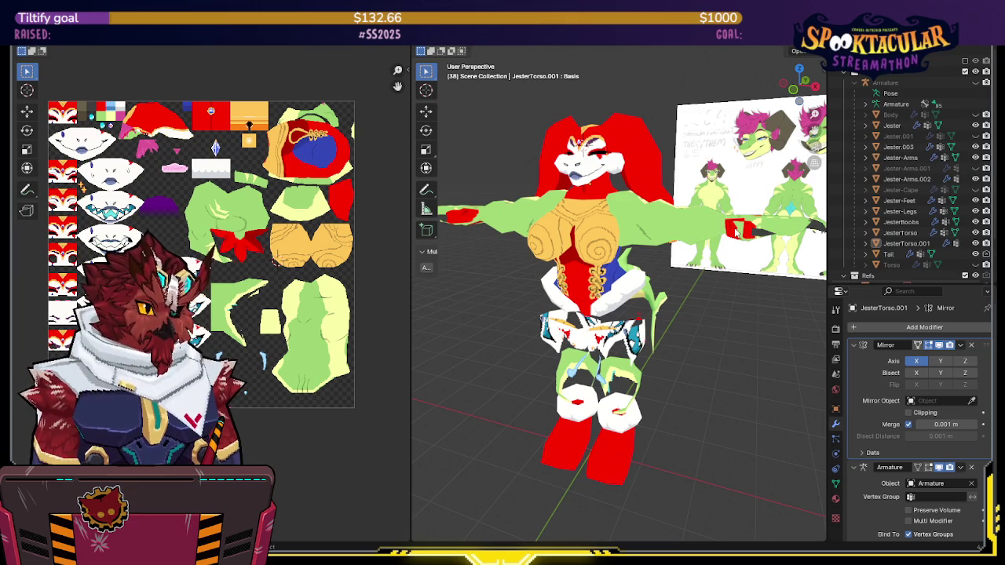
click(735, 231)
key(F2)
text(Jeste)
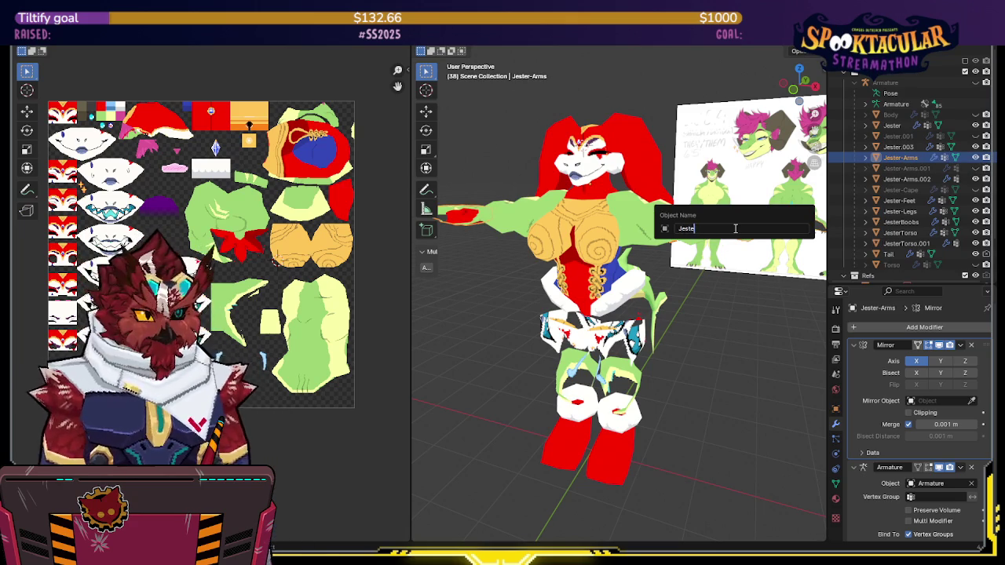
text(r-Hands)
key(Return)
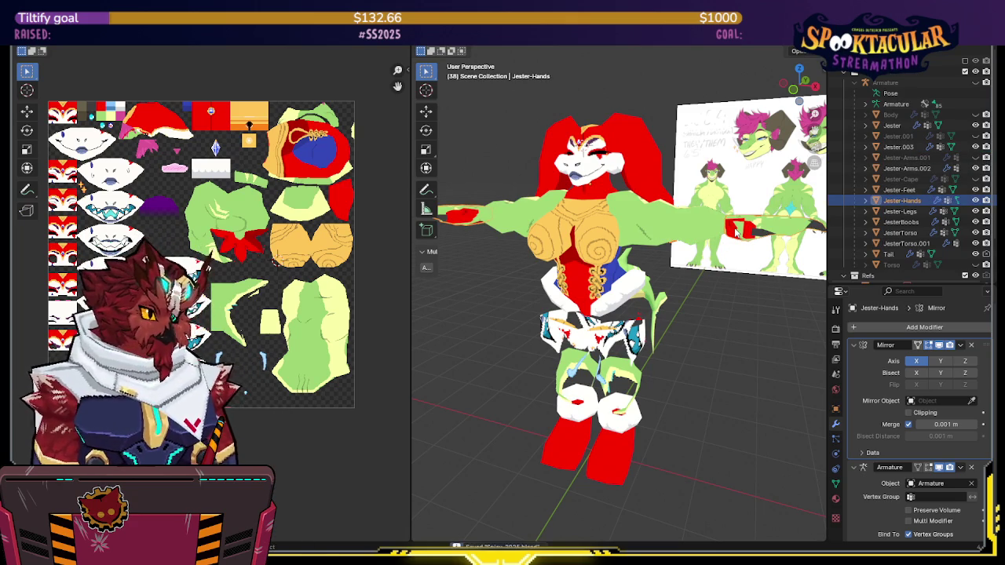
Unhide Jester-Arms.001 and rename the blue Jester.001 mesh to Jester-Pants
click(976, 158)
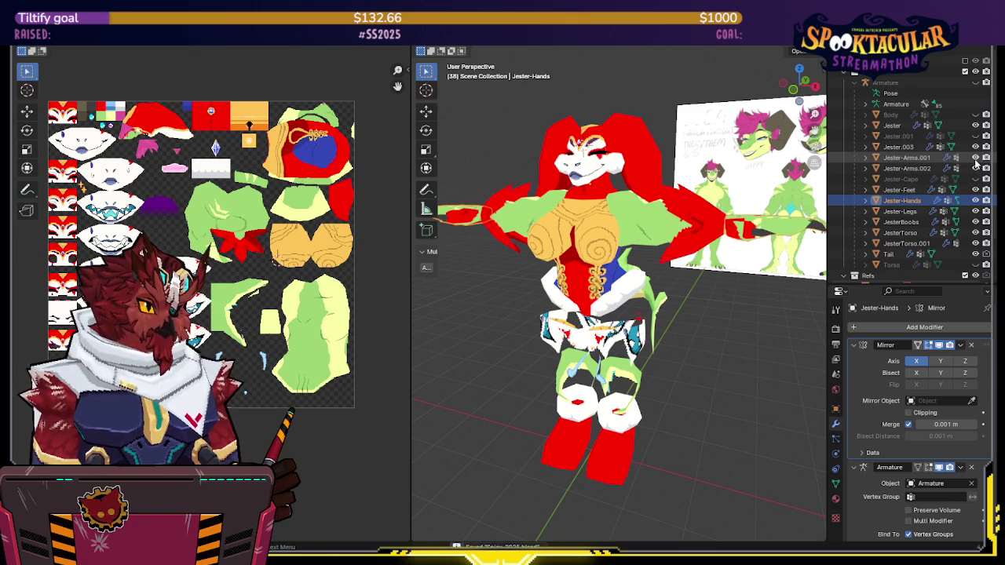
click(975, 137)
click(975, 137)
click(975, 137)
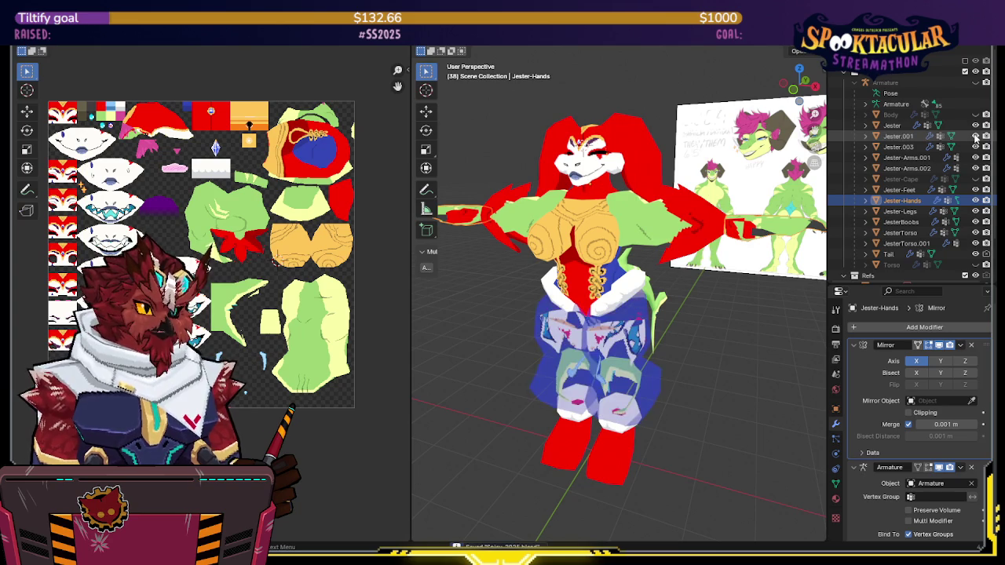
double_click(897, 137)
text(Jester-Pants)
key(Return)
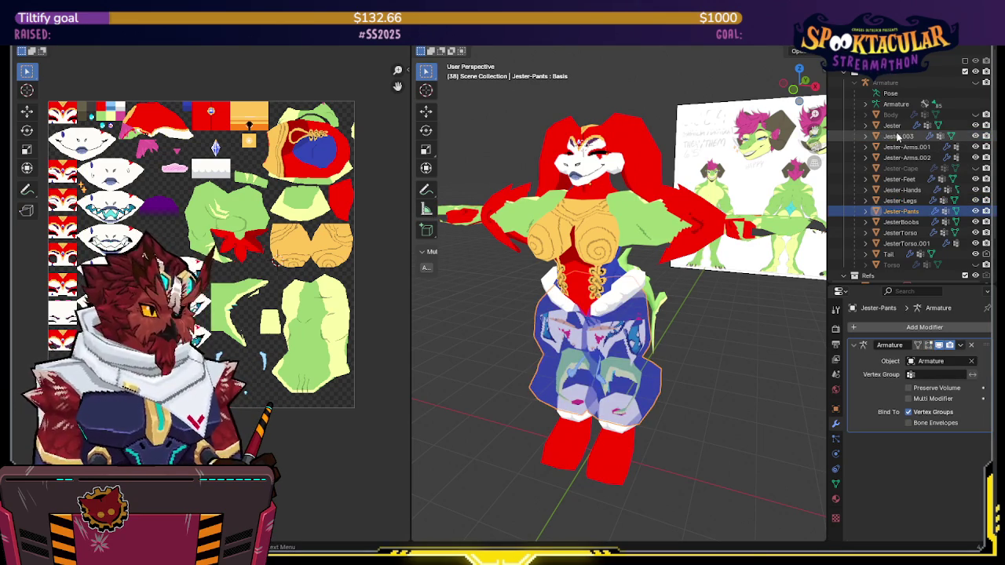
Inspect the Jester-Pants mesh from several angles, toggling its visibility
click(975, 211)
click(975, 211)
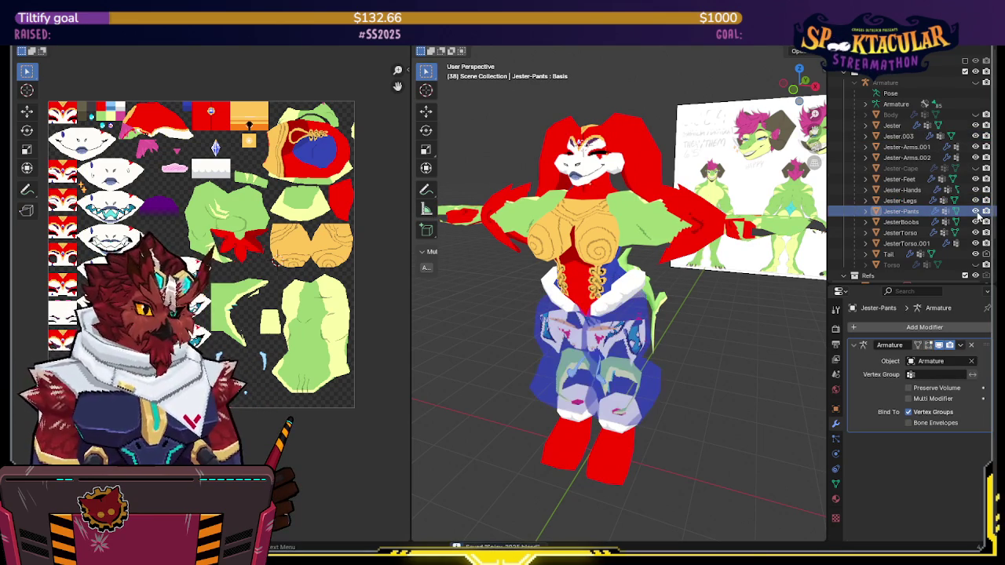
mouse_move(706, 298)
middle_down()
mouse_move(760, 292)
mouse_move(571, 300)
mouse_move(592, 309)
middle_up()
scroll(651, 312, up, 3)
scroll(708, 317, up, 2)
middle_drag(708, 321, 776, 313)
mouse_move(698, 314)
middle_down()
mouse_move(727, 302)
mouse_move(608, 310)
middle_up()
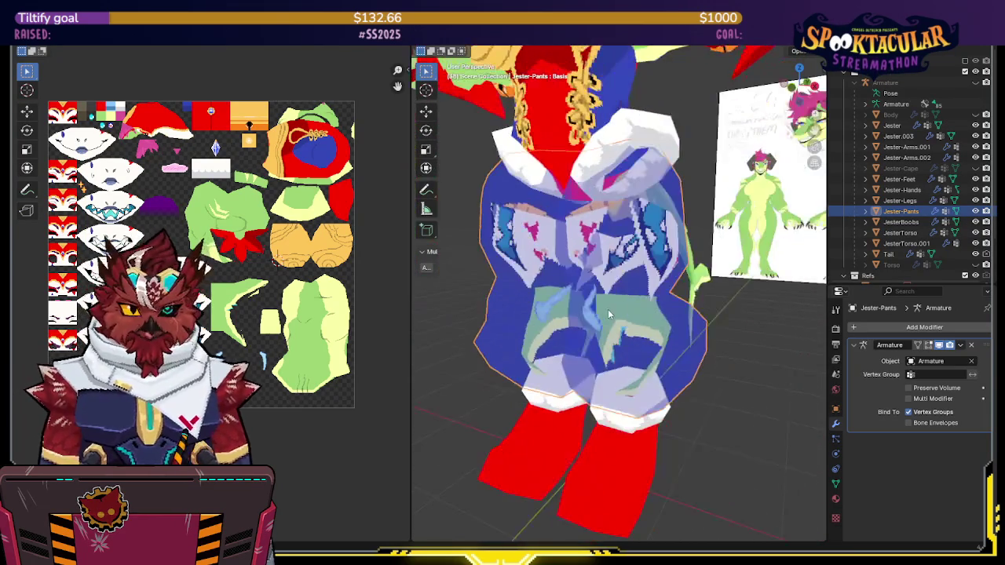
mouse_move(651, 265)
middle_down()
mouse_move(574, 215)
mouse_move(772, 231)
mouse_move(760, 240)
mouse_move(578, 229)
mouse_move(754, 228)
mouse_move(620, 228)
middle_up()
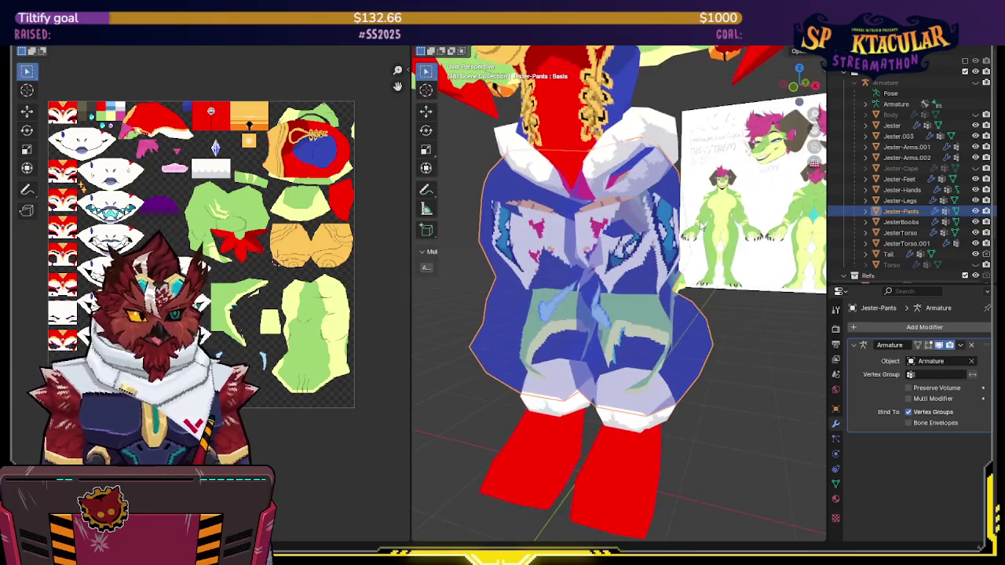
click(975, 212)
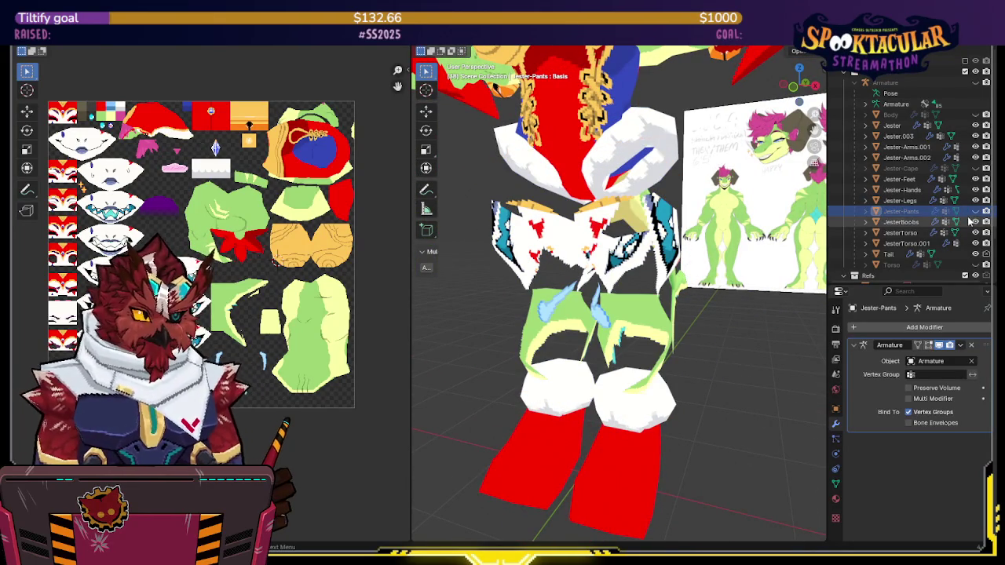
click(976, 212)
Check the pants wireframe in Edit Mode, then hide Jester-Pants
key(Tab)
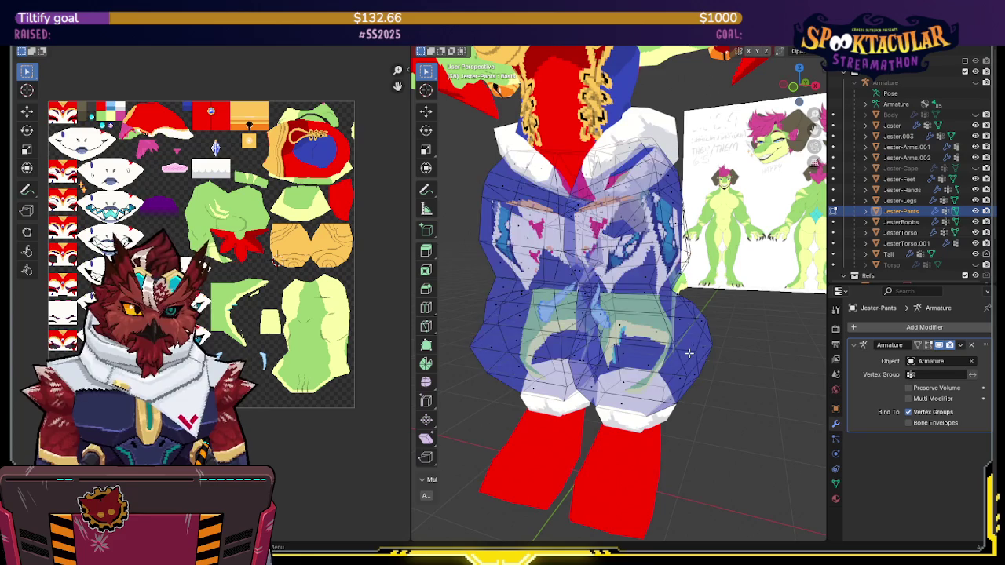
key(alt+z)
key(Tab)
key(alt+z)
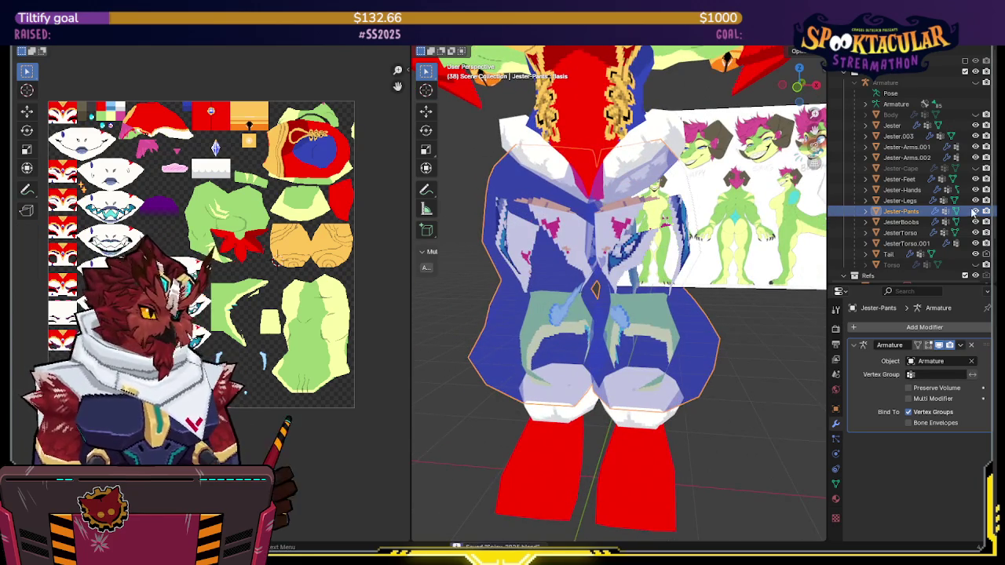
click(975, 212)
scroll(756, 356, down, 2)
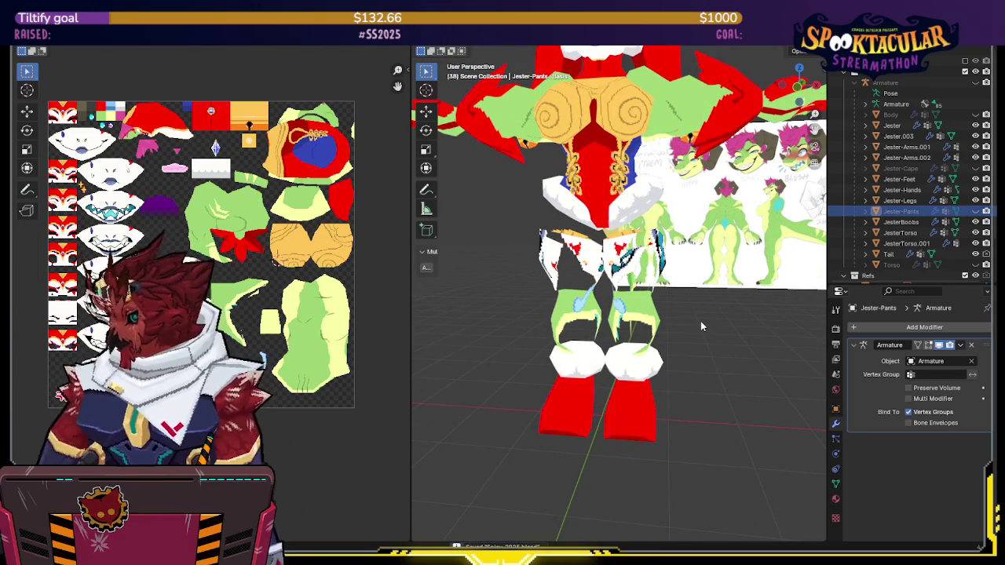
middle_drag(701, 326, 716, 316)
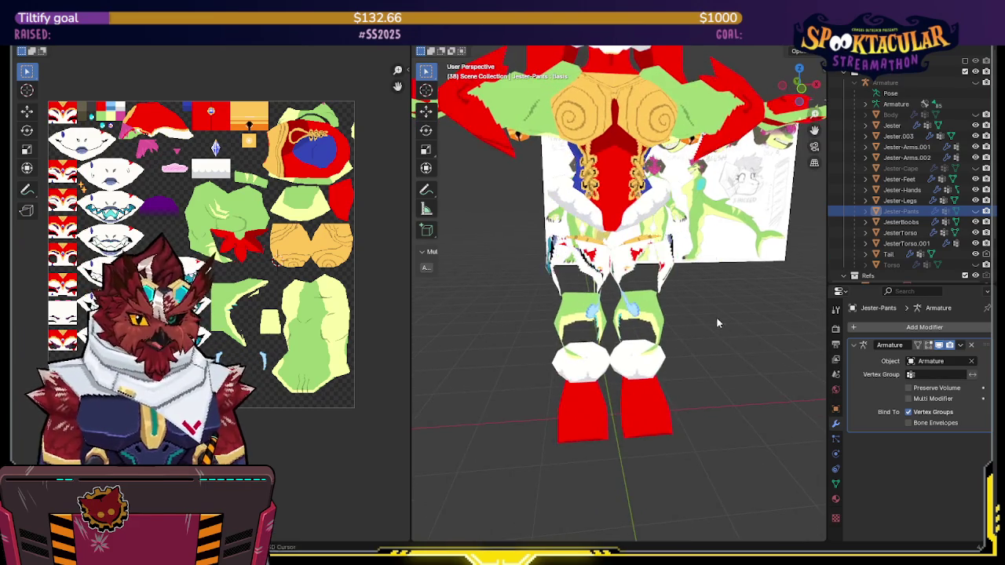
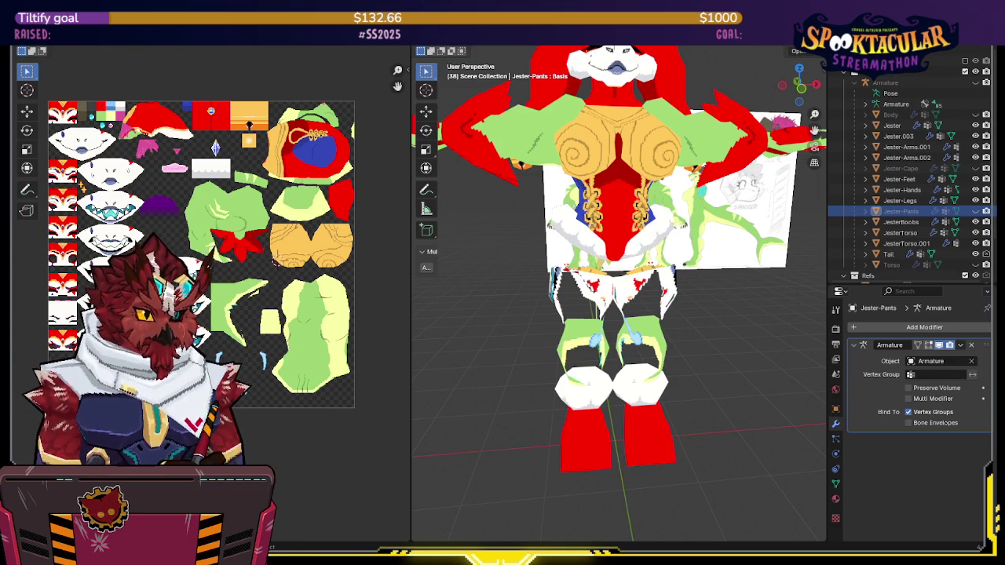
Save the file and enter Edit Mode on the Jester-Feet mesh
middle_drag(455, 236, 409, 232)
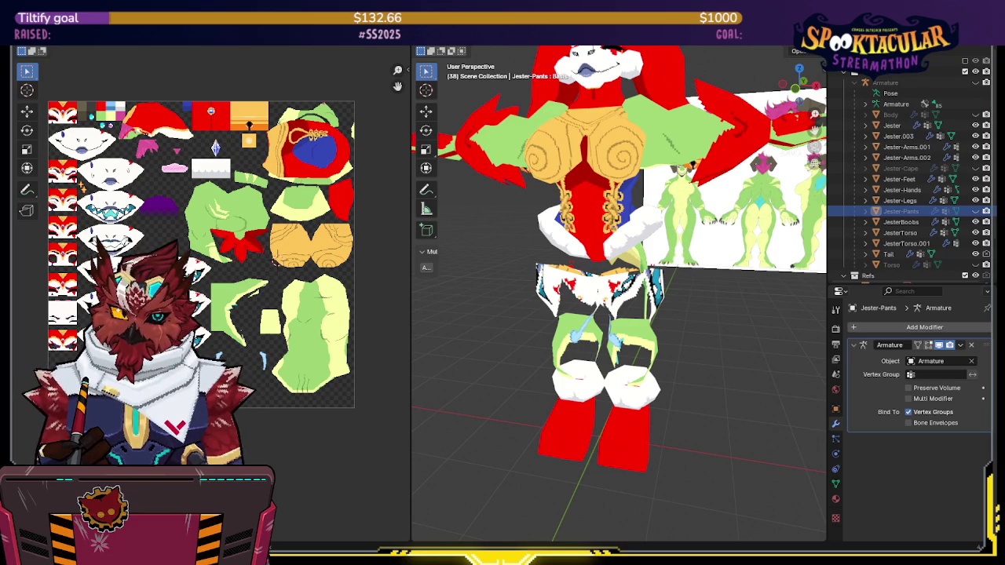
middle_drag(580, 369, 581, 389)
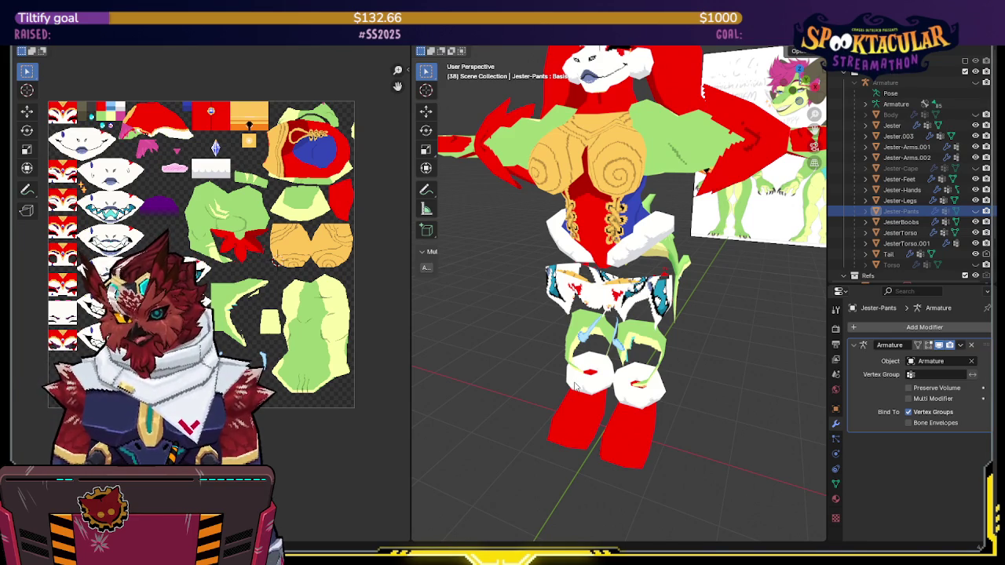
mouse_move(575, 386)
middle_down()
mouse_move(684, 386)
mouse_move(628, 413)
mouse_move(681, 308)
mouse_move(647, 282)
mouse_move(542, 350)
mouse_move(525, 69)
middle_up()
key(ctrl+s)
click(629, 414)
key(Tab)
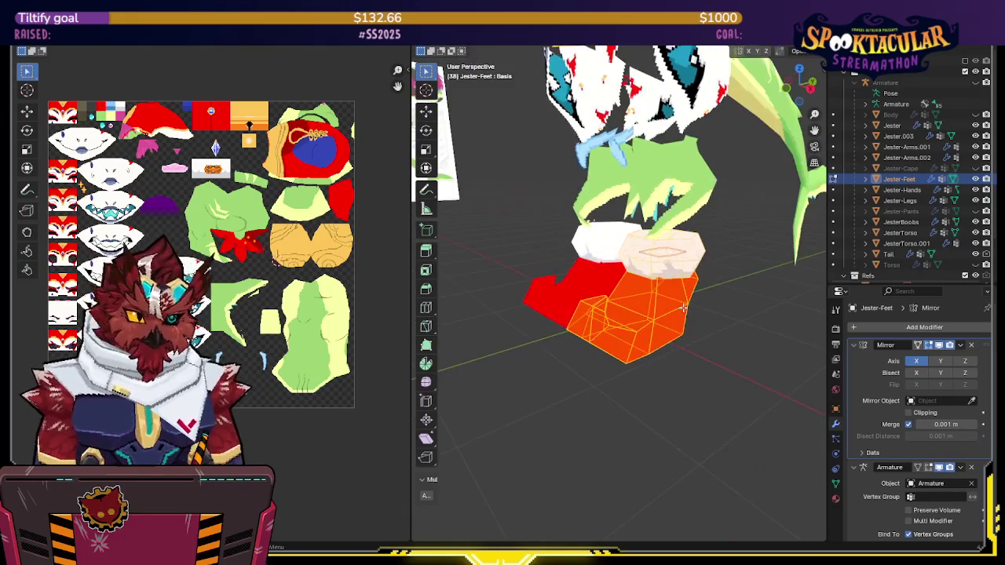
Switch workspace and set viewport shading to Studio lighting, Material color, with Cavity on
key(ctrl+Page_Down)
middle_drag(520, 221, 503, 236)
click(815, 37)
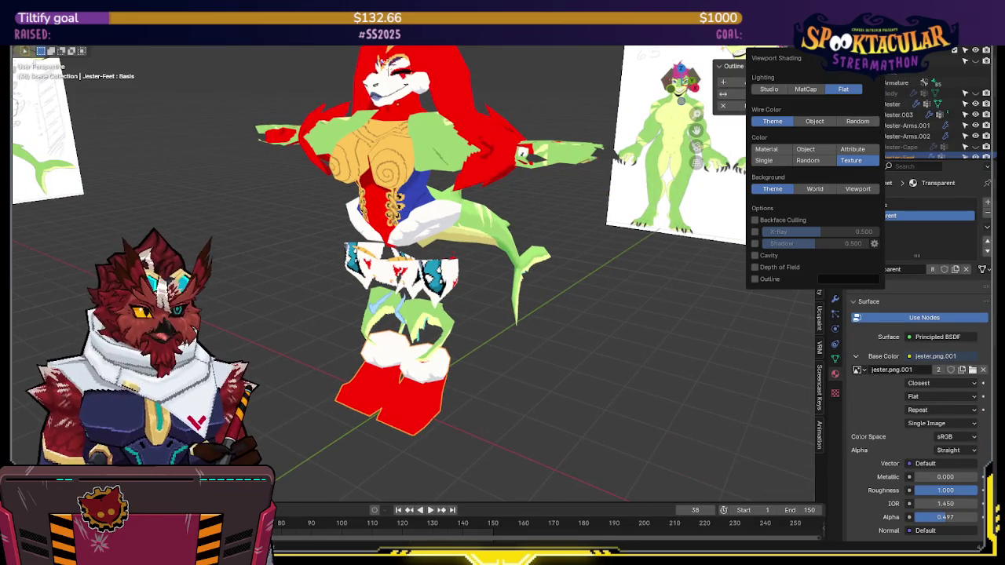
click(771, 89)
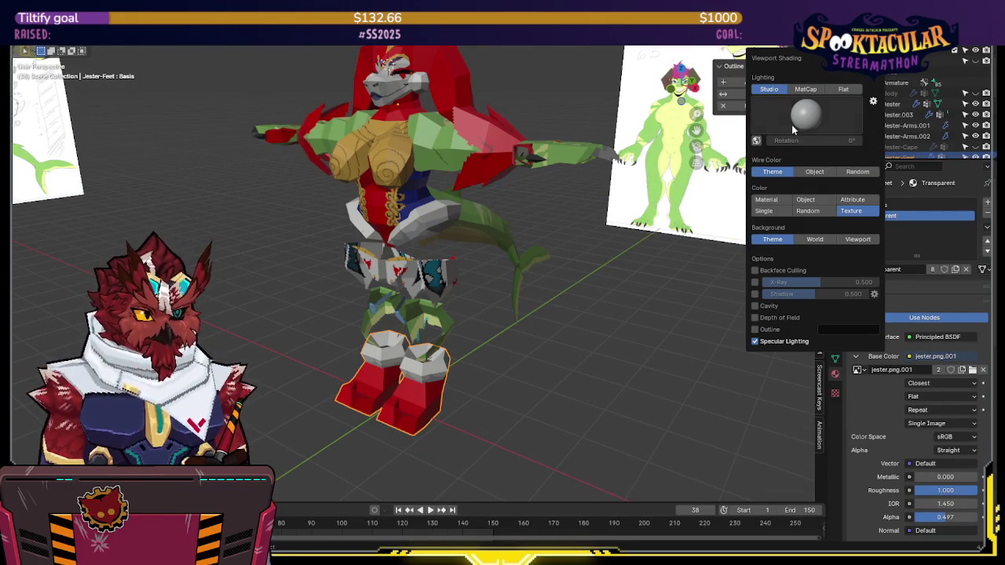
click(768, 201)
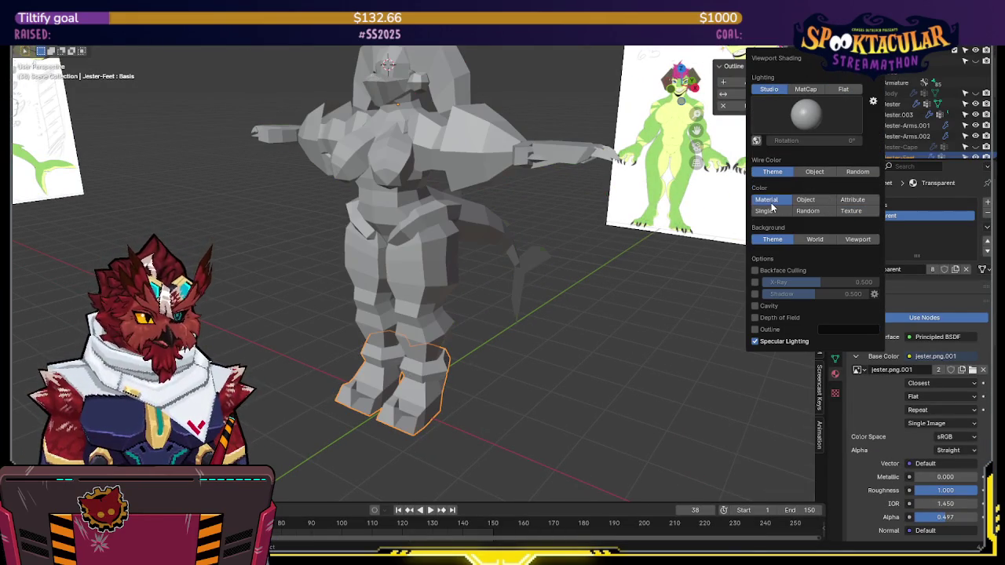
click(755, 306)
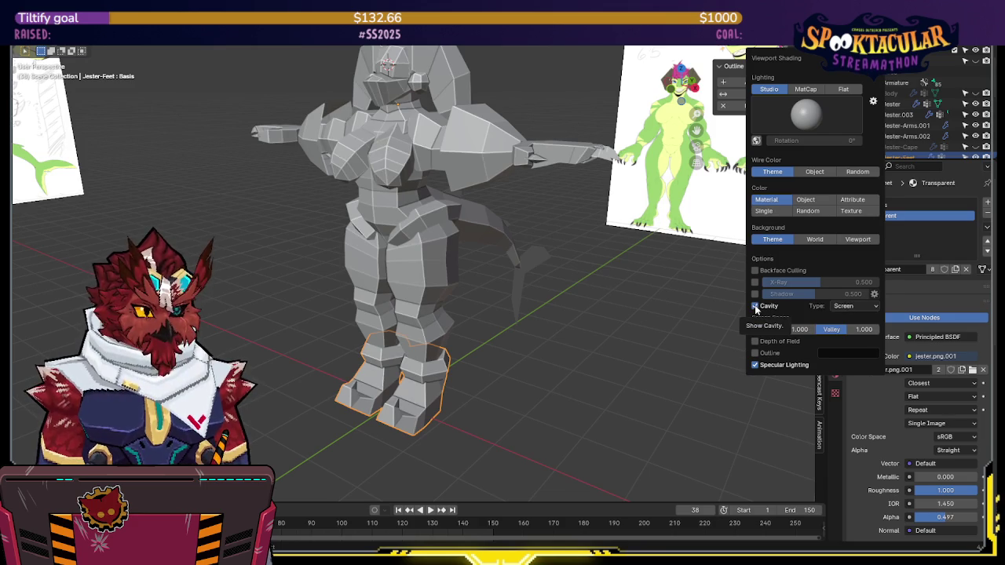
Zoom and orbit the view to frame the legs and feet
scroll(542, 374, up, 3)
scroll(503, 174, up, 2)
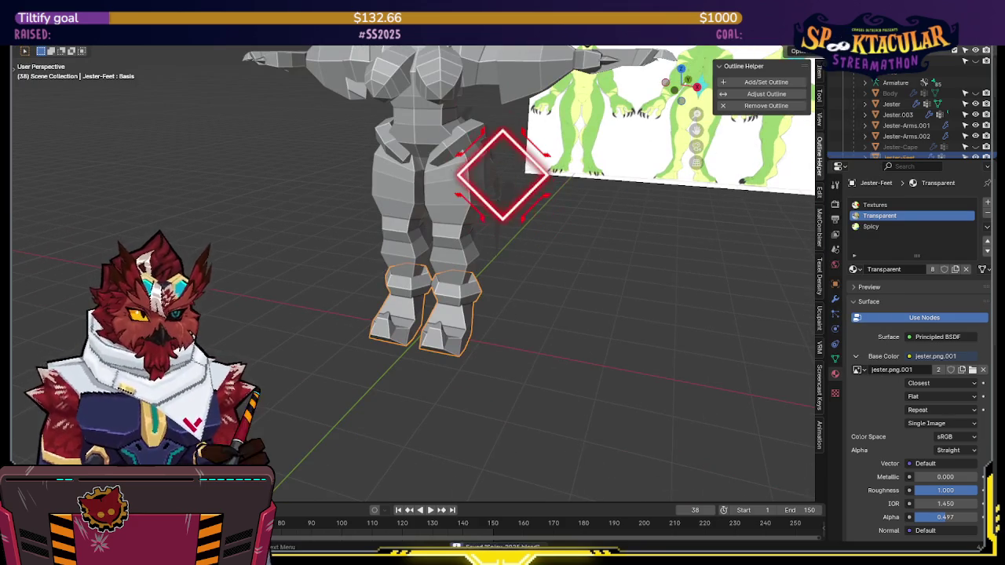
middle_drag(502, 174, 587, 178)
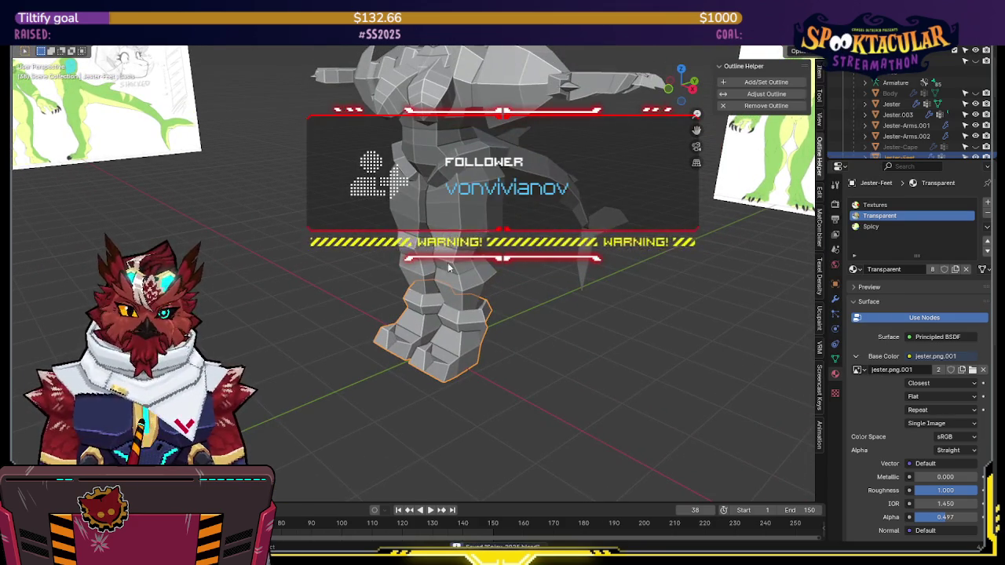
middle_drag(456, 249, 447, 230)
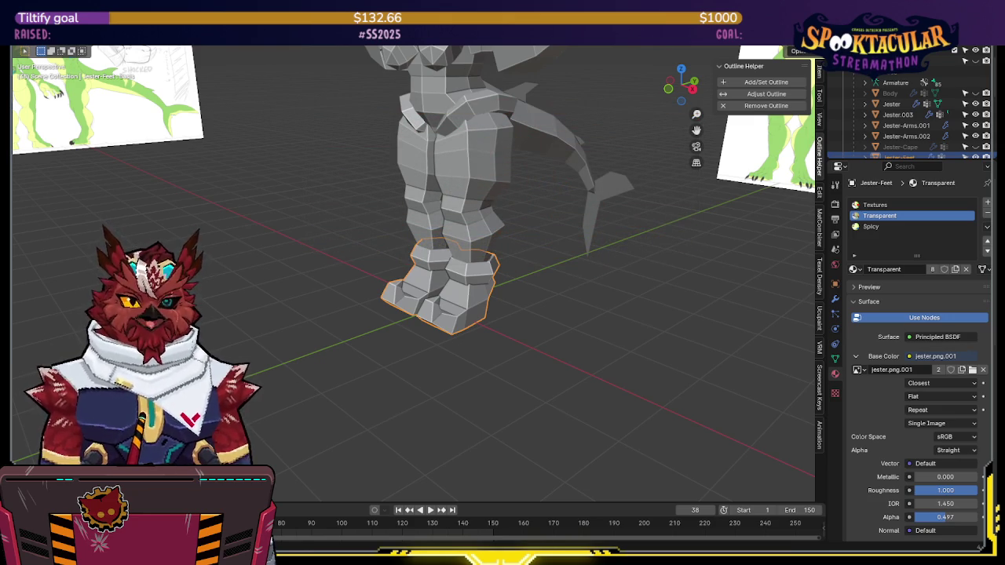
key(KP_Decimal)
Select edge loops on the foot and isolate it in local view for inspection
key(Tab)
mouse_move(464, 234)
middle_down()
mouse_move(409, 289)
mouse_move(359, 276)
mouse_move(410, 253)
mouse_move(452, 264)
mouse_move(480, 239)
middle_up()
click(393, 289)
scroll(410, 254, up, 4)
scroll(406, 234, up, 2)
shift+click(447, 271)
key(slash)
key(shift+z)
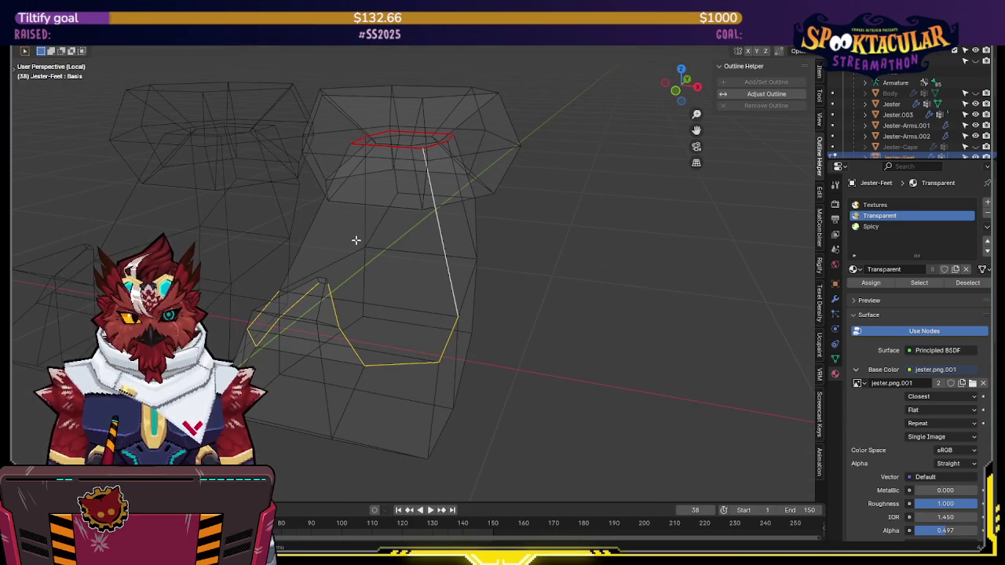
mouse_move(317, 234)
middle_down()
mouse_move(327, 254)
mouse_move(498, 238)
mouse_move(520, 290)
middle_up()
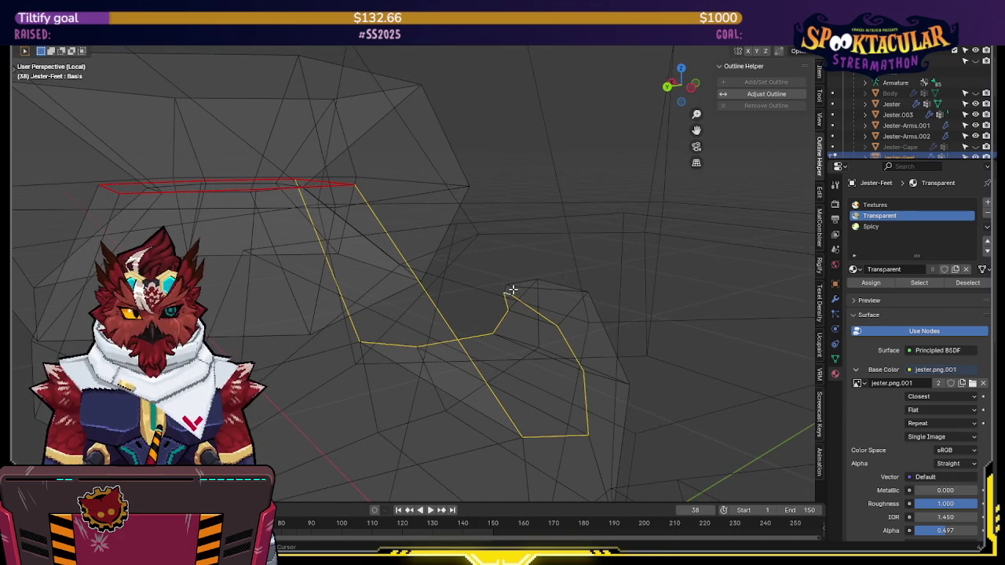
mouse_move(576, 261)
middle_down()
mouse_move(481, 259)
mouse_move(541, 225)
mouse_move(497, 222)
mouse_move(532, 227)
mouse_move(518, 244)
mouse_move(572, 268)
middle_up()
key(shift+z)
Mark the selected foot edges as a seam and delete the Mirror.001 modifier
right_click(561, 258)
key(Escape)
key(q)
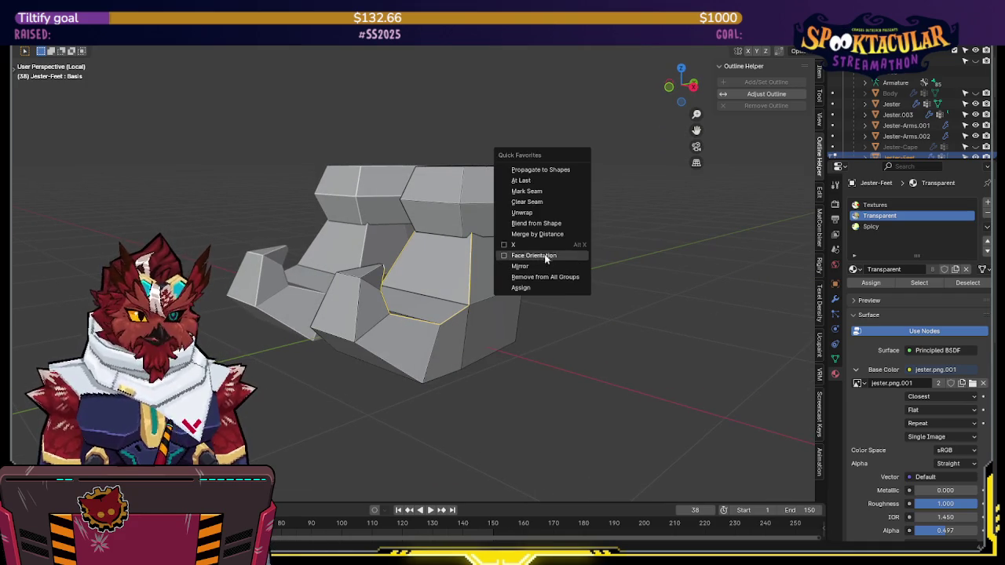
click(542, 192)
click(835, 303)
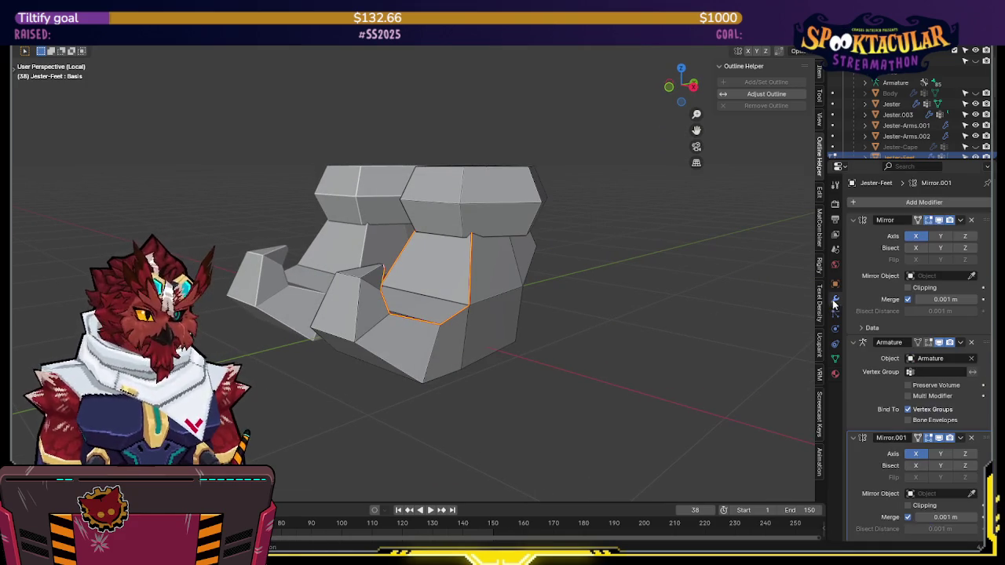
click(974, 439)
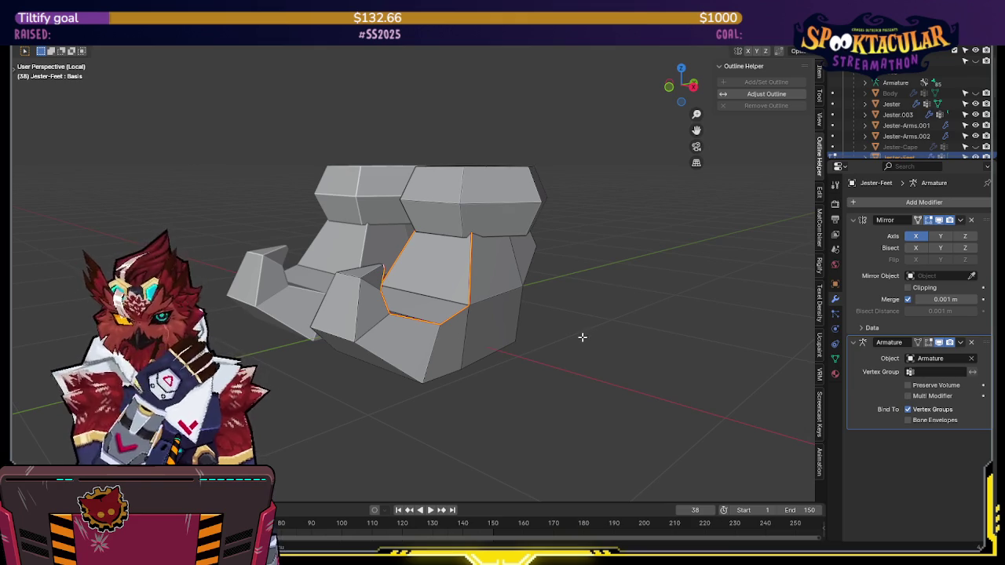
Mark the foot's upper hexagon loop as a UV seam as well
key(KP_Divide)
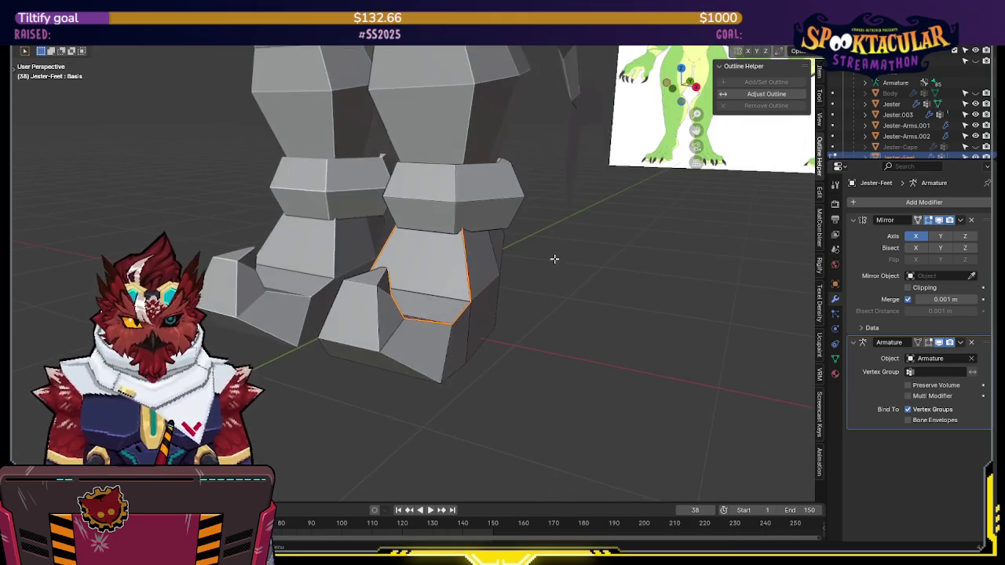
key(shift+z)
mouse_move(523, 220)
middle_down()
mouse_move(509, 202)
mouse_move(504, 243)
mouse_move(529, 231)
mouse_move(505, 252)
mouse_move(514, 218)
mouse_move(494, 267)
mouse_move(561, 256)
middle_up()
key(shift+z)
key(shift+z)
scroll(562, 256, up, 2)
scroll(433, 260, up, 2)
mouse_move(498, 260)
middle_down()
mouse_move(529, 275)
mouse_move(490, 294)
mouse_move(487, 260)
mouse_move(527, 228)
mouse_move(618, 255)
mouse_move(444, 262)
mouse_move(444, 280)
middle_up()
scroll(527, 228, down, 2)
key(q)
click(617, 256)
key(shift+z)
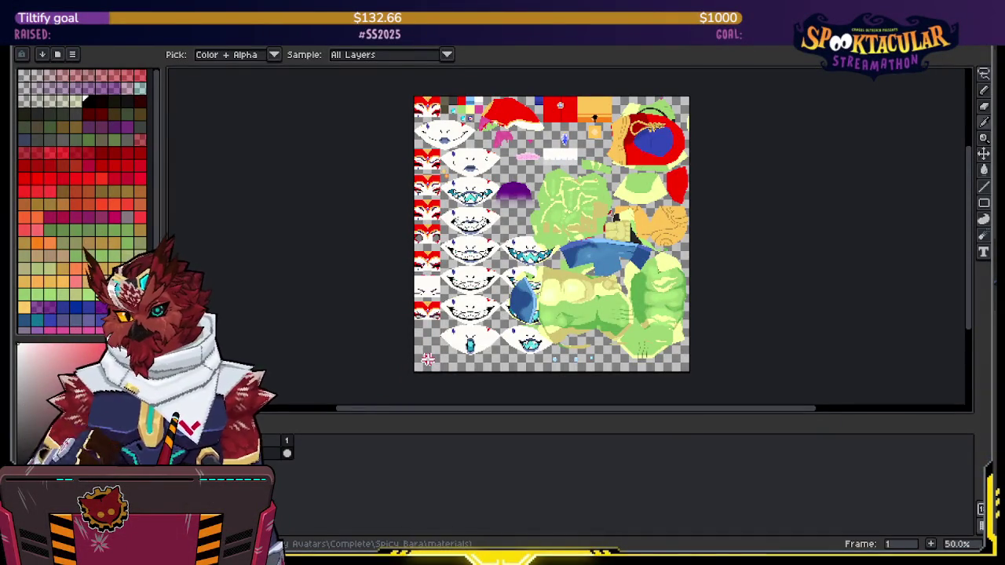
Return to Blender to see the model with the blue shorts texture
key(alt+Tab)
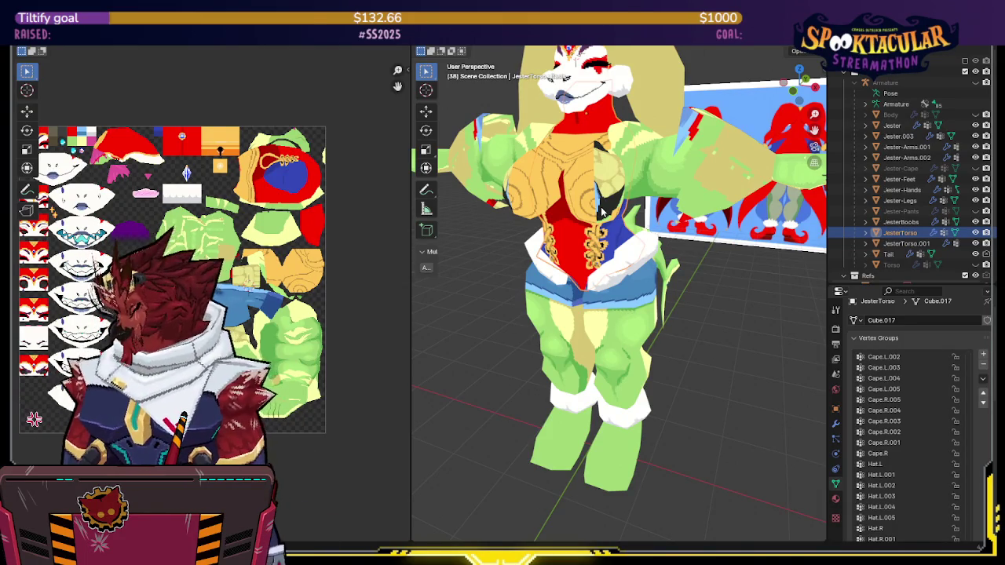
Select Jester-Feet, enter Edit Mode, save, and unwrap it along its seams
middle_drag(635, 405, 597, 353)
click(621, 381)
key(Tab)
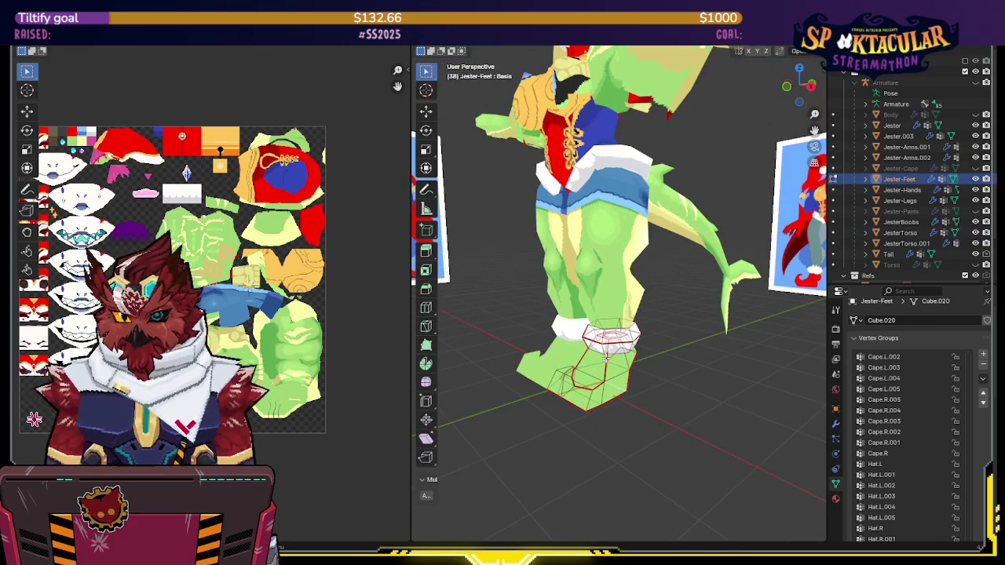
key(ctrl+s)
mouse_move(606, 355)
middle_down()
mouse_move(662, 316)
mouse_move(655, 292)
middle_up()
key(u)
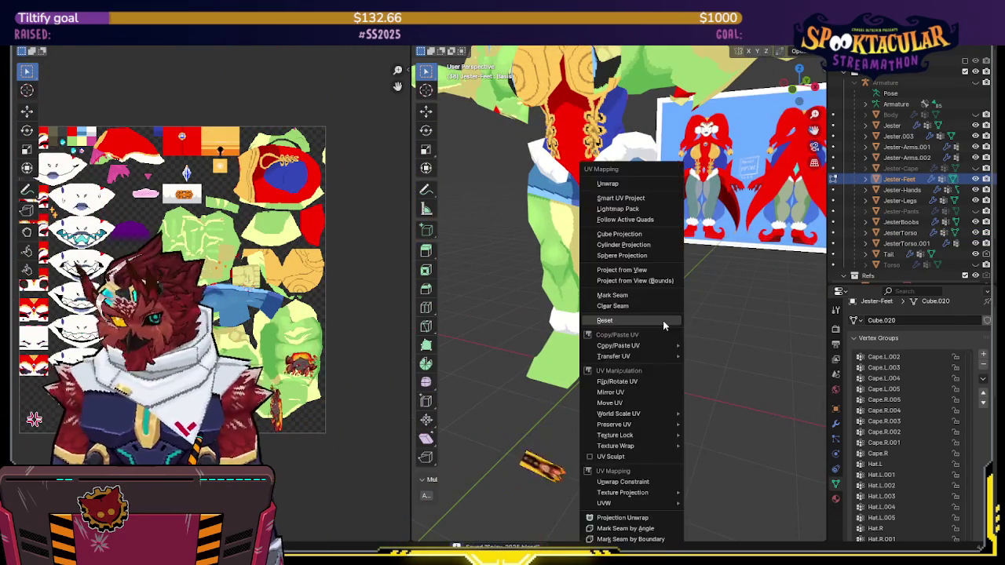
click(628, 185)
middle_drag(259, 299, 288, 327)
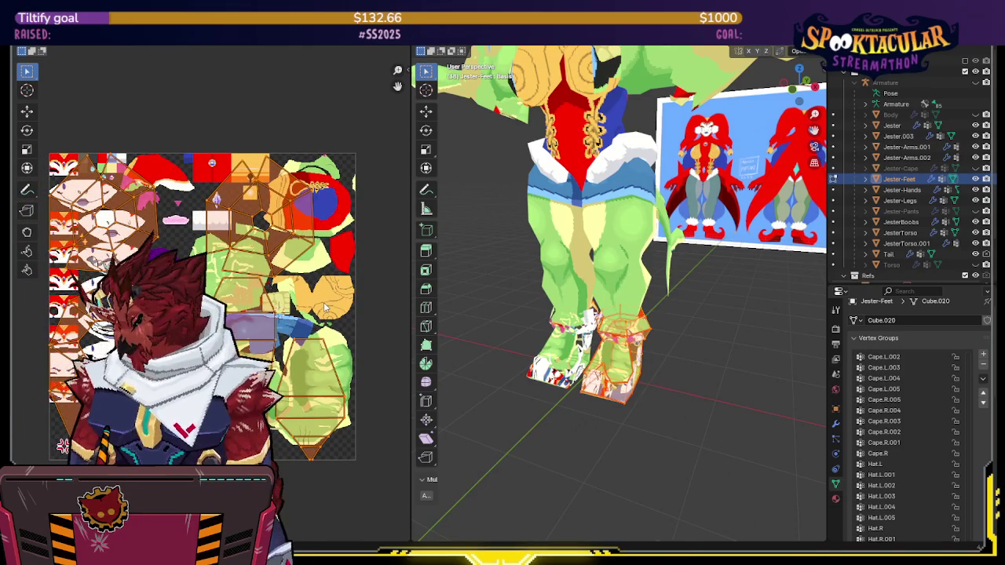
Scale the feet UVs with Texel Density Checker's Set My TD, then exit Edit Mode
key(n)
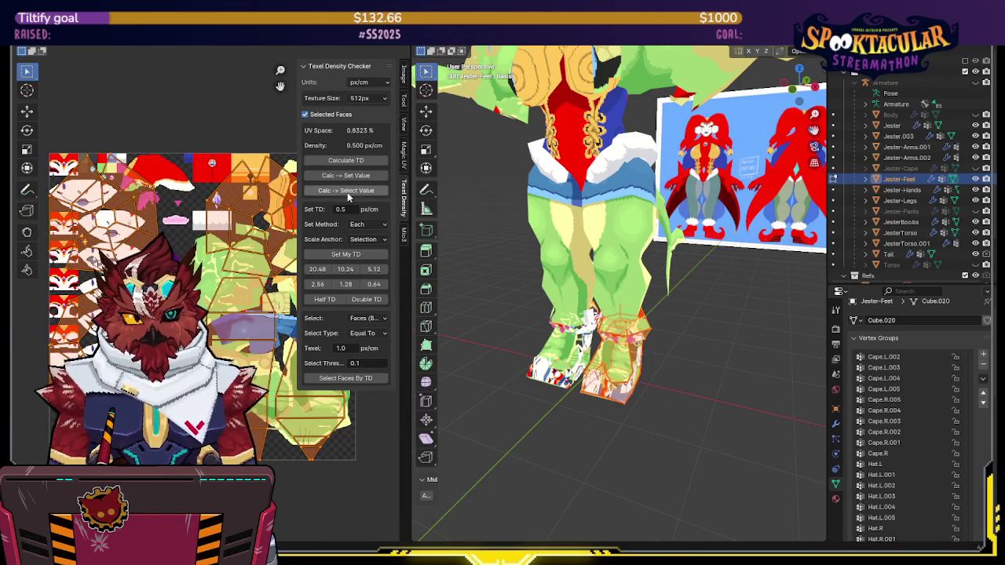
click(341, 248)
key(n)
key(Home)
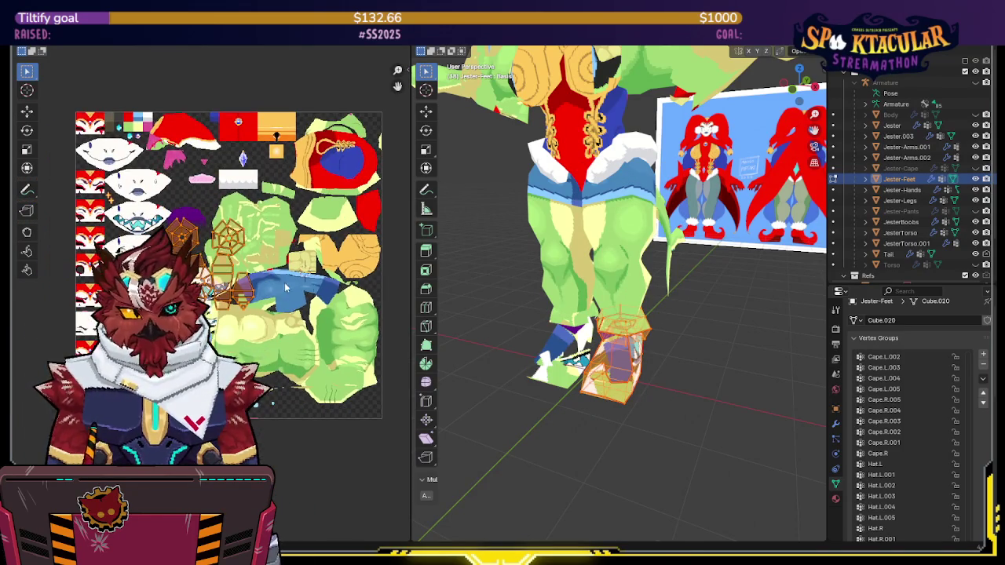
scroll(686, 199, down, 3)
middle_drag(686, 198, 644, 235)
key(Tab)
shift+click(625, 265)
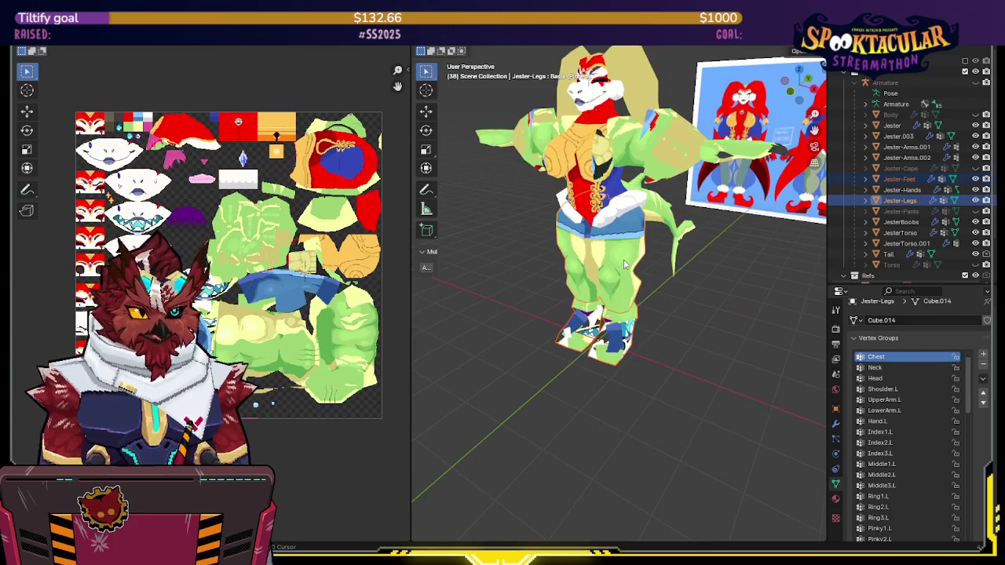
Select several jester meshes and hide the JesterTorso corset
click(660, 203)
click(605, 107)
middle_drag(604, 108, 613, 346)
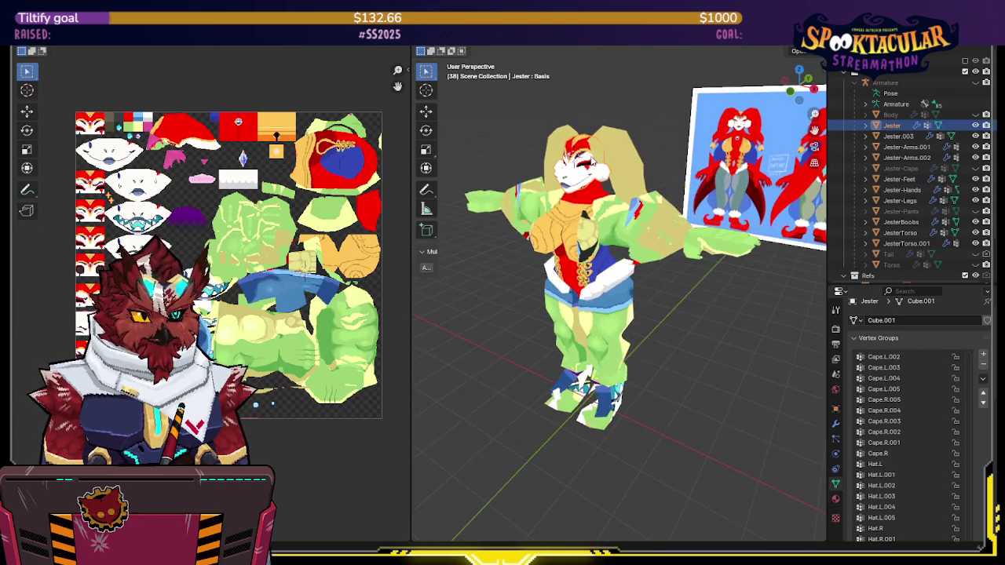
middle_drag(597, 169, 592, 165)
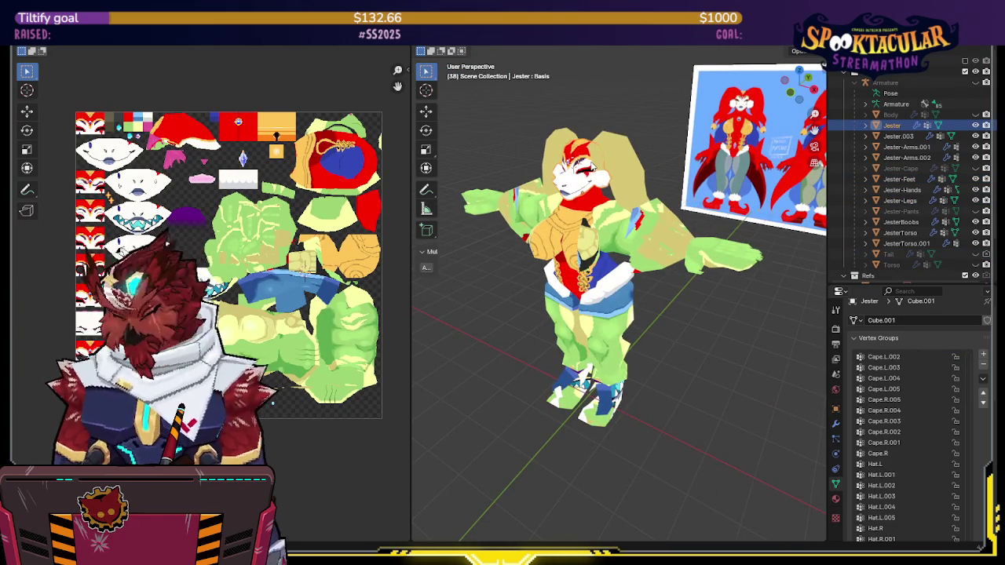
click(604, 158)
click(589, 235)
mouse_move(589, 236)
middle_down()
mouse_move(606, 245)
mouse_move(646, 232)
middle_up()
key(h)
Select the chest, hands, arms, hat, torso, legs and feet meshes and enter Edit Mode
click(646, 232)
click(699, 231)
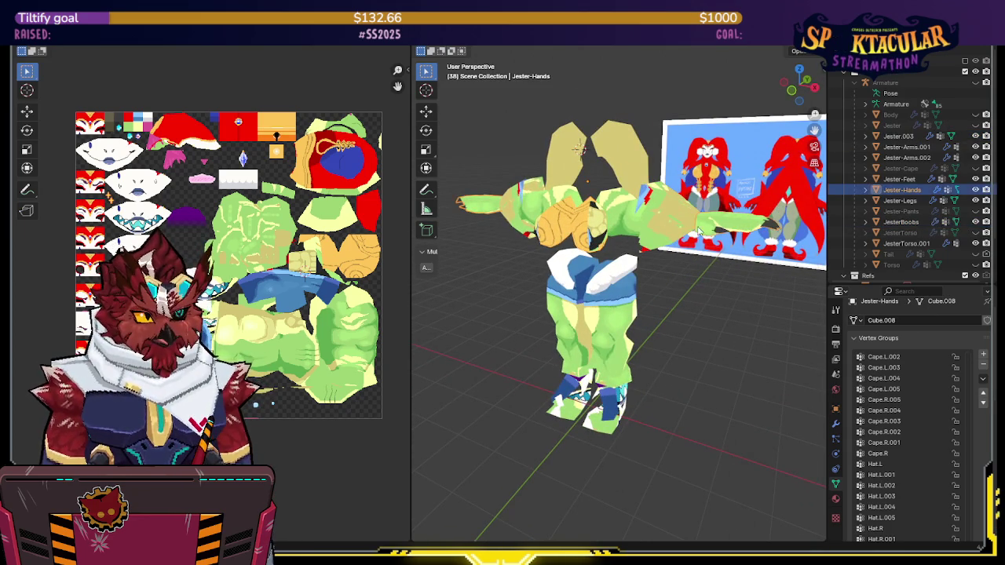
shift+click(632, 224)
shift+click(502, 200)
shift+click(591, 206)
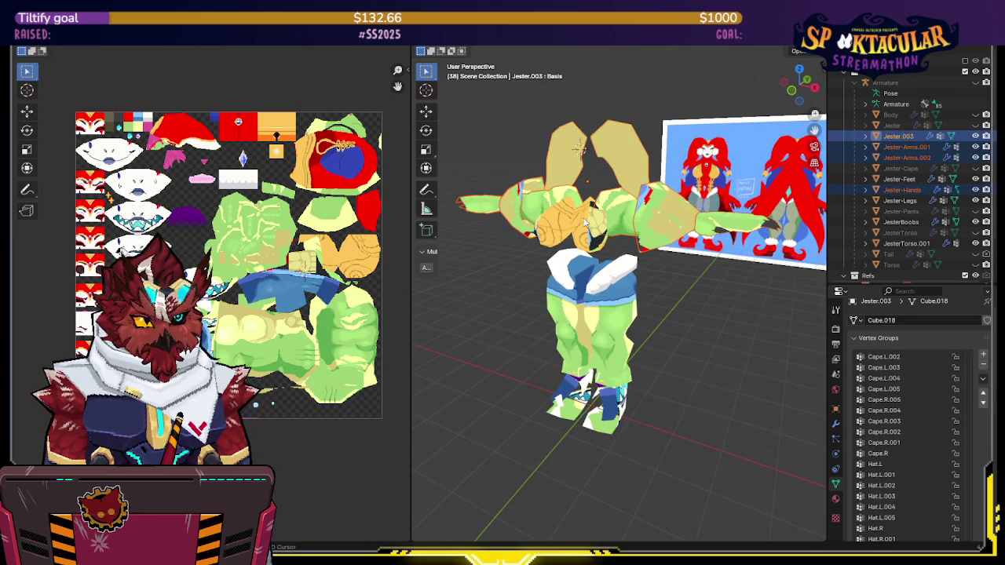
shift+click(582, 239)
shift+click(595, 295)
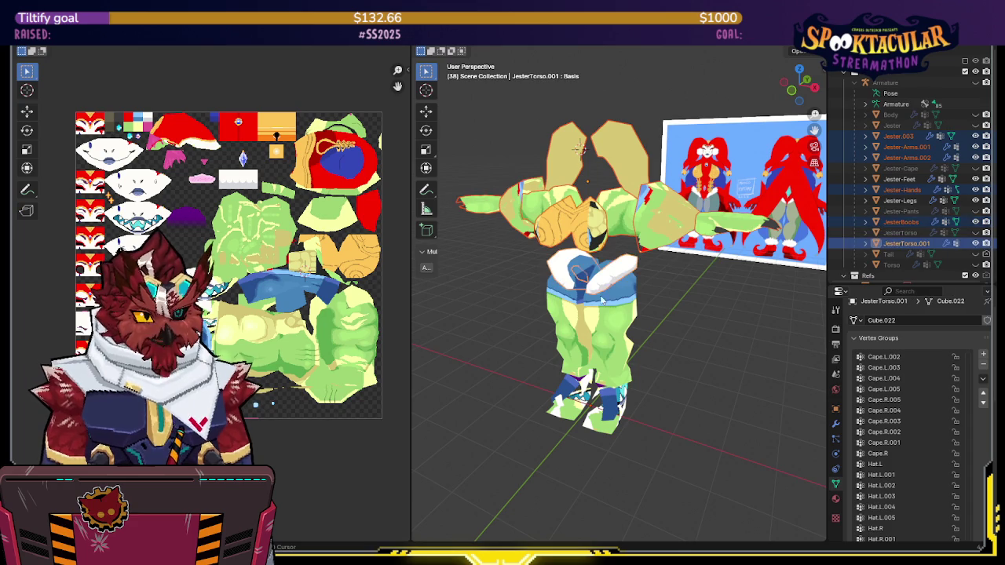
shift+click(614, 309)
shift+click(601, 407)
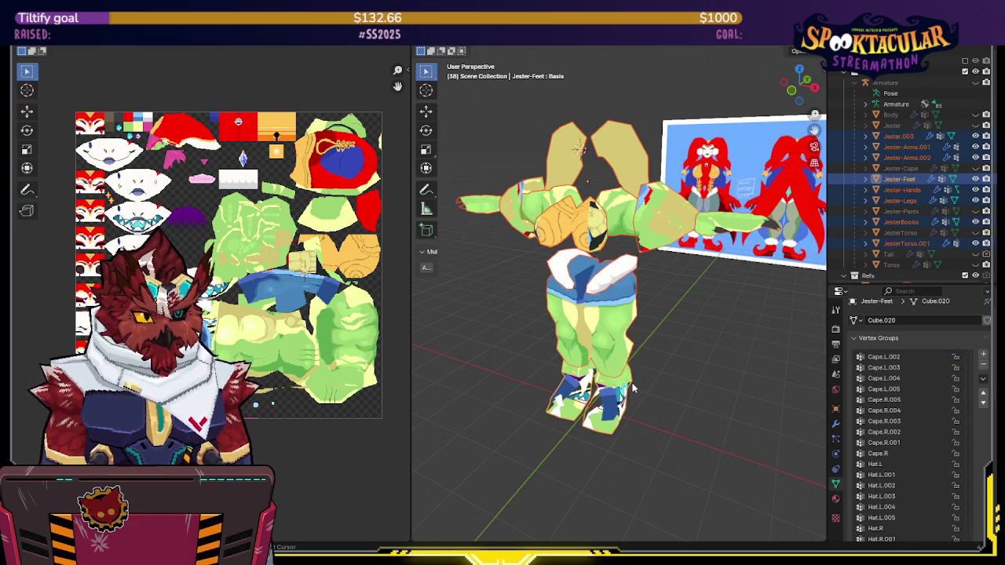
key(Tab)
Leave Edit Mode and hide the Jester-Legs mesh
mouse_move(266, 305)
middle_down()
mouse_move(233, 299)
mouse_move(278, 299)
middle_up()
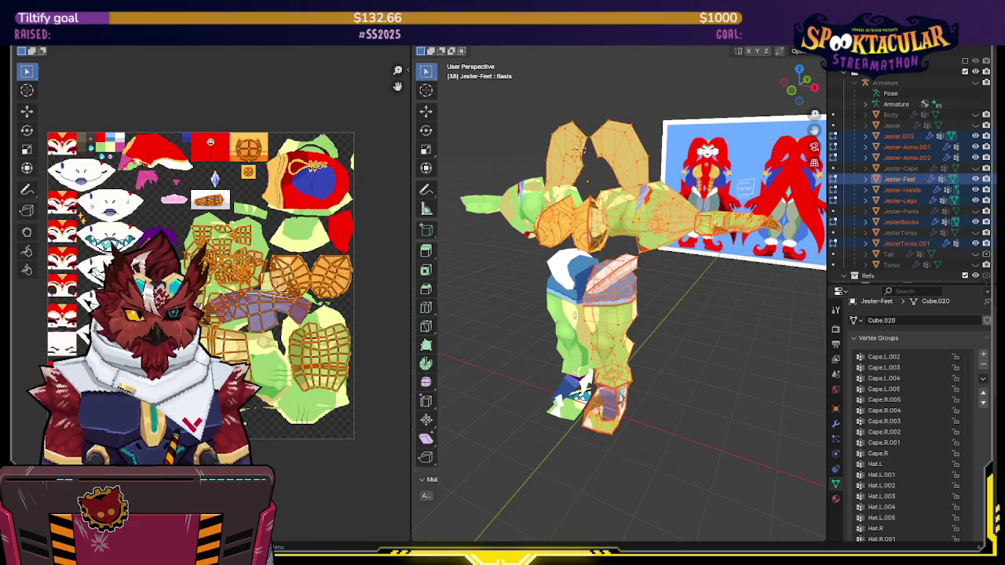
mouse_move(614, 352)
middle_down()
mouse_move(619, 330)
mouse_move(656, 328)
middle_up()
key(Tab)
click(625, 329)
key(h)
Select the torso, feet, hat, arms and hands meshes and preview their UVs in Edit Mode
click(614, 273)
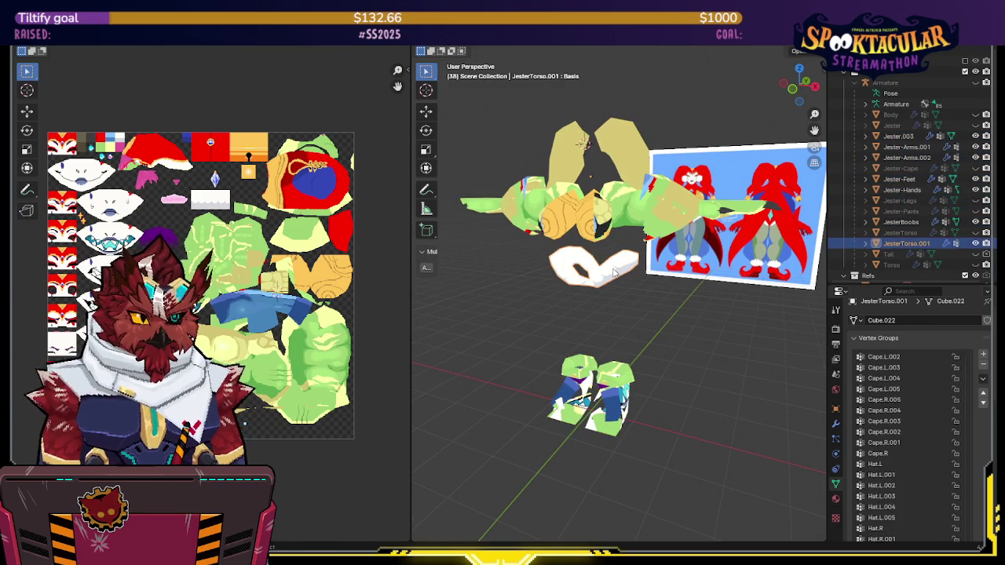
shift+click(610, 380)
shift+click(604, 240)
shift+click(604, 236)
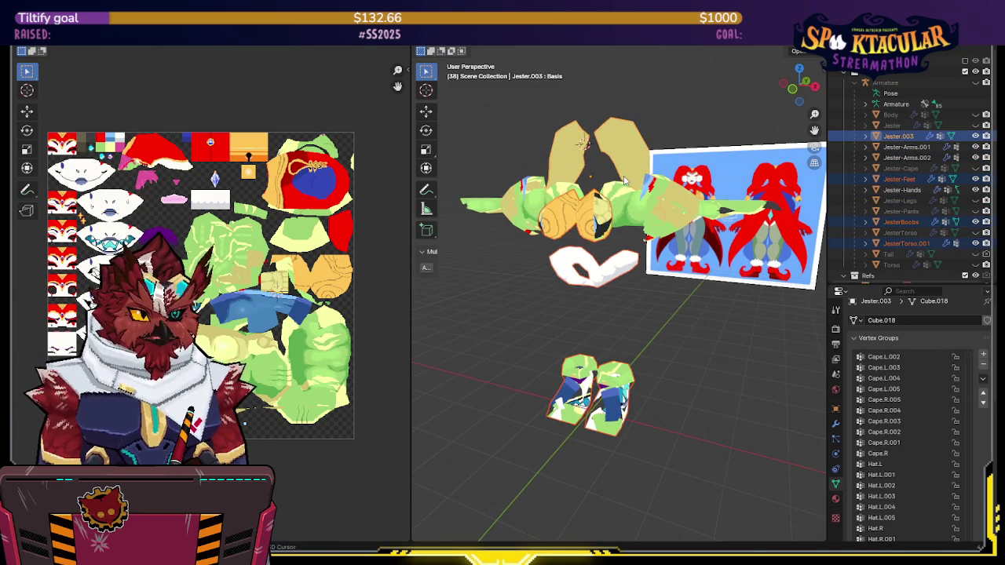
shift+click(626, 181)
mouse_move(625, 182)
middle_down()
mouse_move(691, 234)
mouse_move(673, 358)
mouse_move(674, 278)
middle_up()
shift+click(691, 234)
key(Tab)
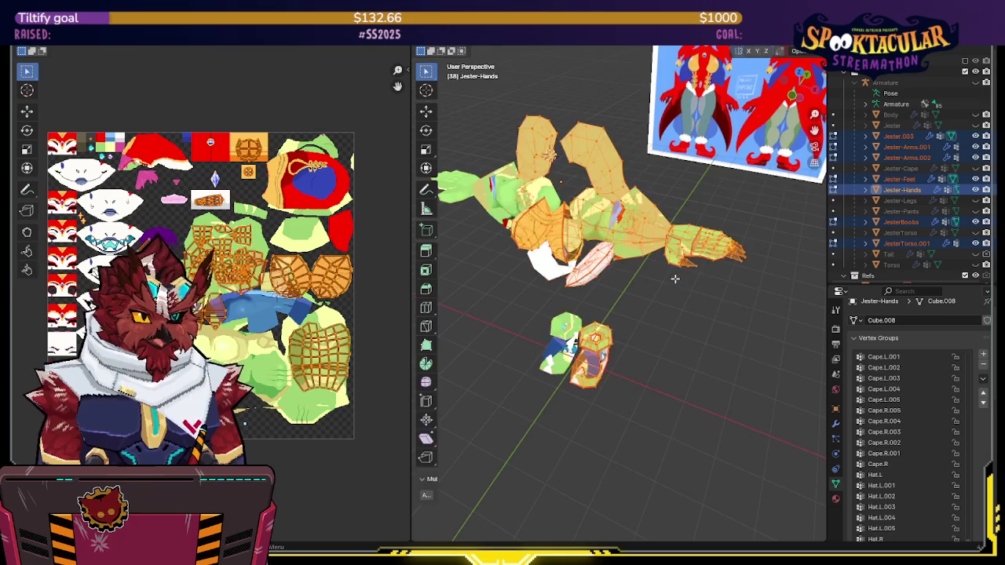
mouse_move(236, 309)
middle_down()
mouse_move(243, 294)
mouse_move(288, 284)
middle_up()
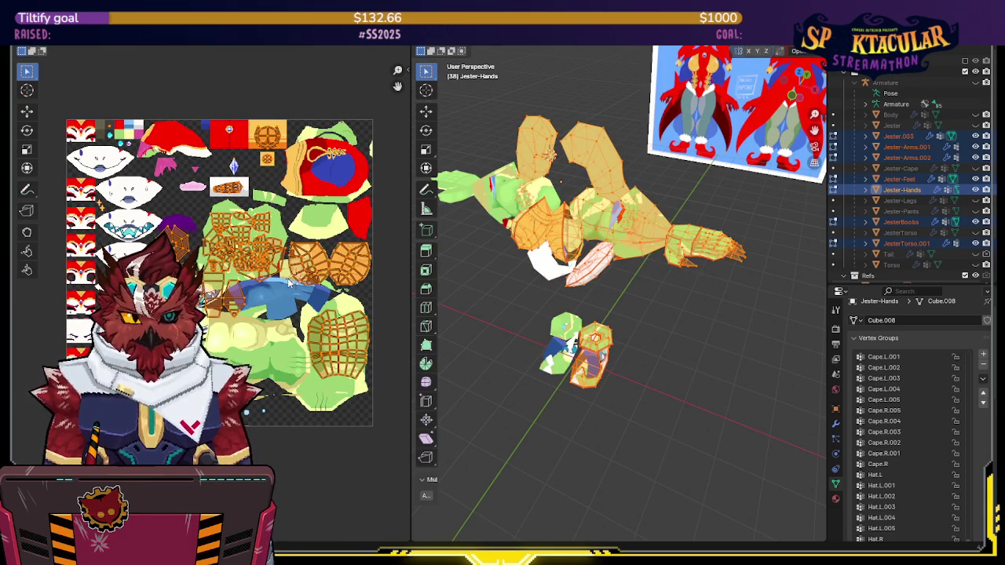
key(Tab)
Select all visible meshes with Jester-Arms.001 active, enter Edit Mode and select all geometry
mouse_move(632, 236)
middle_down()
mouse_move(600, 234)
mouse_move(671, 132)
mouse_move(631, 238)
middle_up()
click(599, 234)
key(a)
shift+click(628, 238)
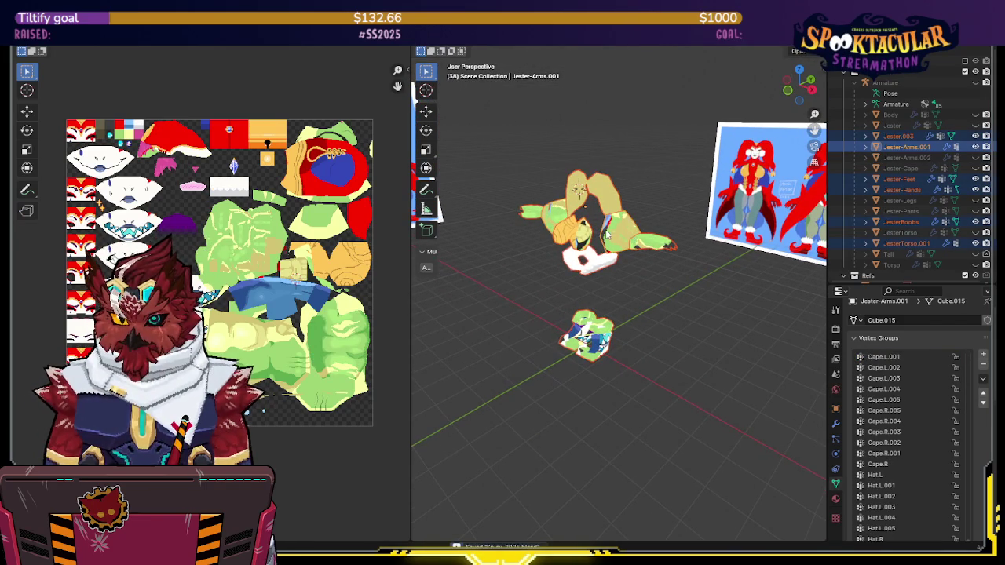
scroll(606, 233, up, 1)
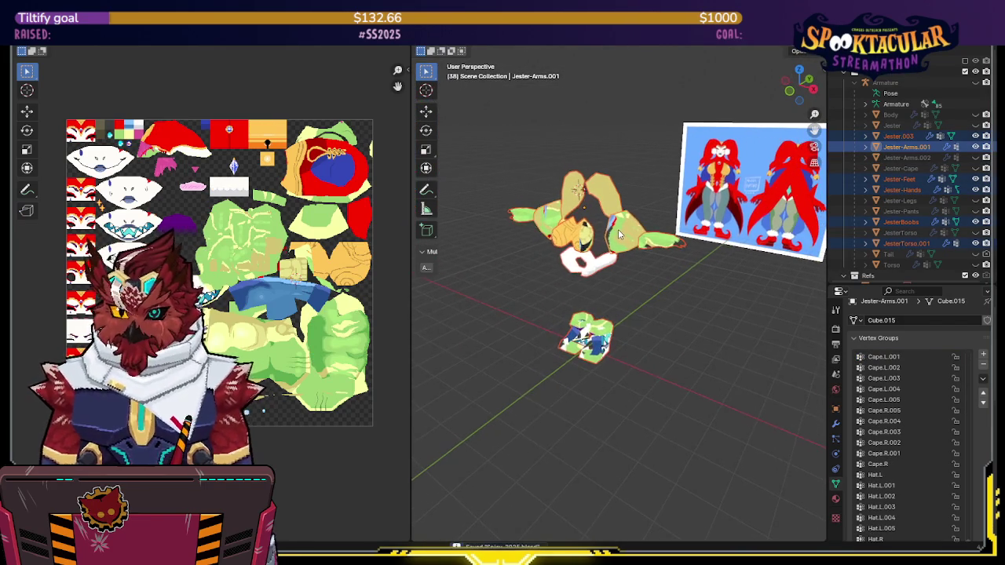
scroll(610, 232, up, 1)
scroll(609, 233, up, 1)
middle_drag(609, 233, 633, 228)
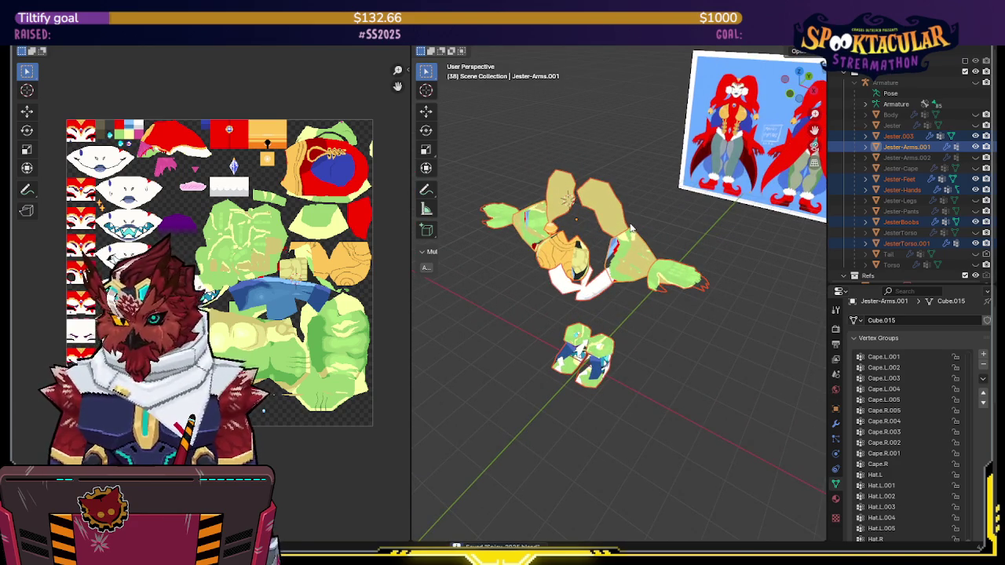
scroll(647, 226, up, 2)
key(Tab)
key(a)
middle_drag(647, 226, 644, 241)
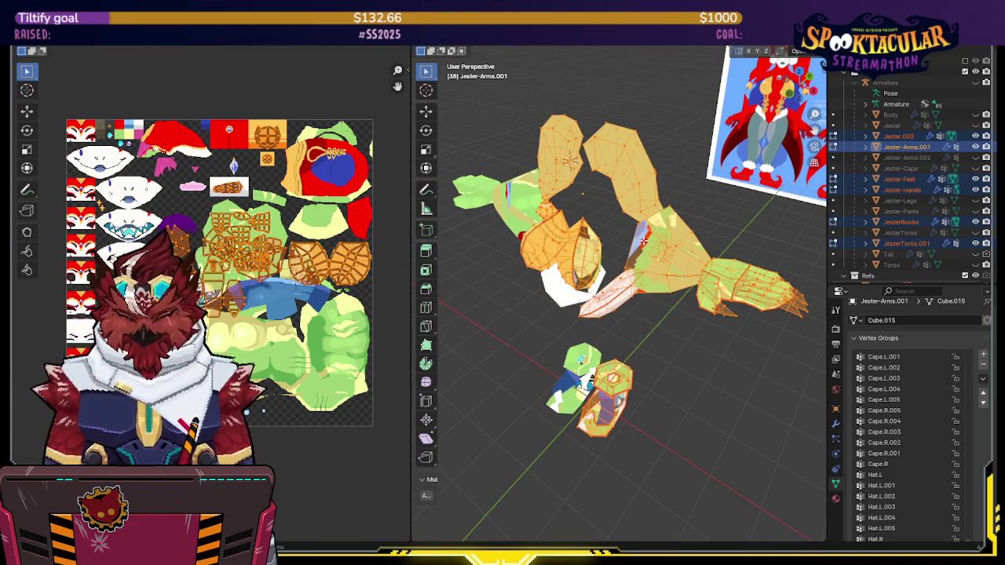
Unwrap the UVs of all the jester meshes, then edit JesterBoobs alone
key(u)
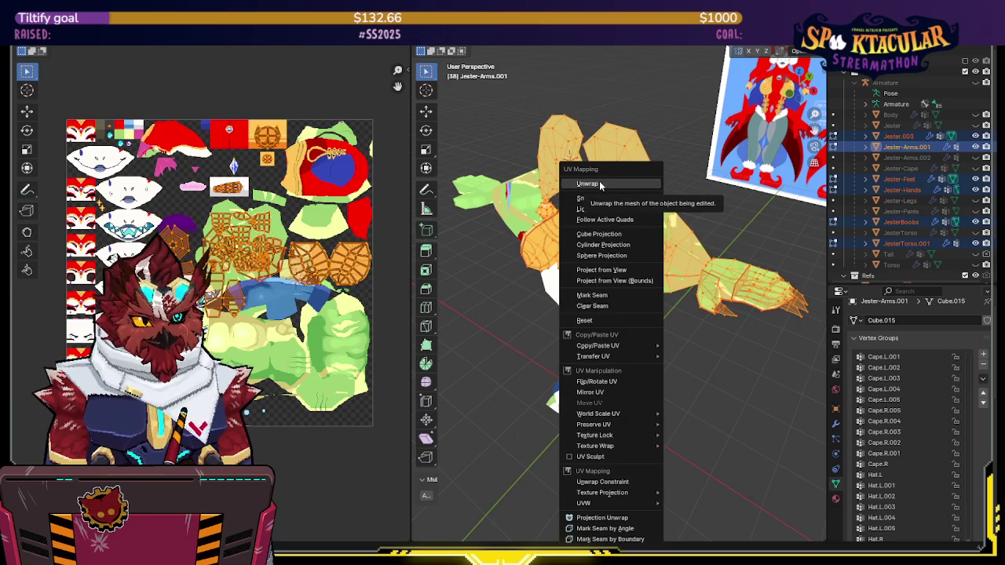
click(600, 184)
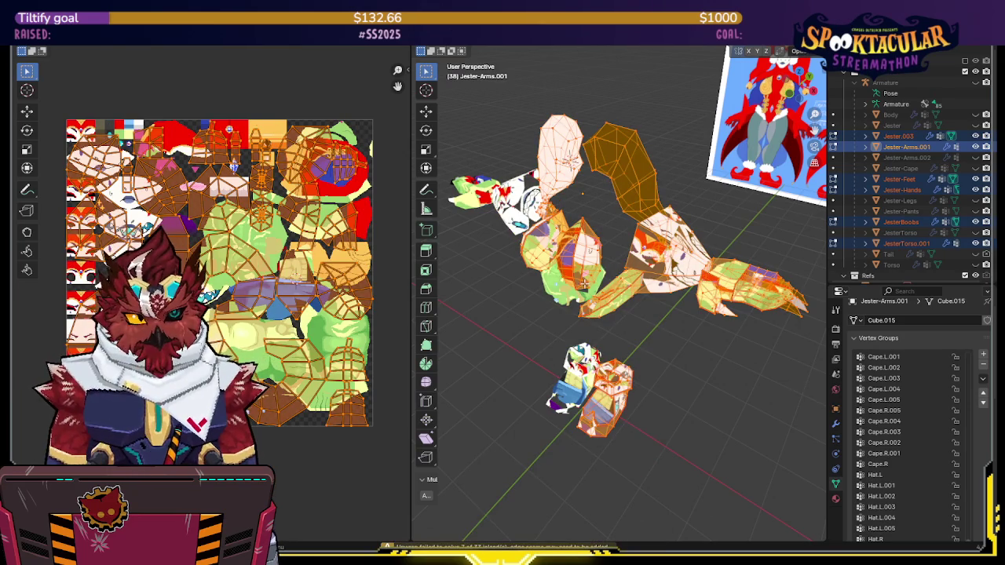
key(Tab)
click(587, 255)
key(Tab)
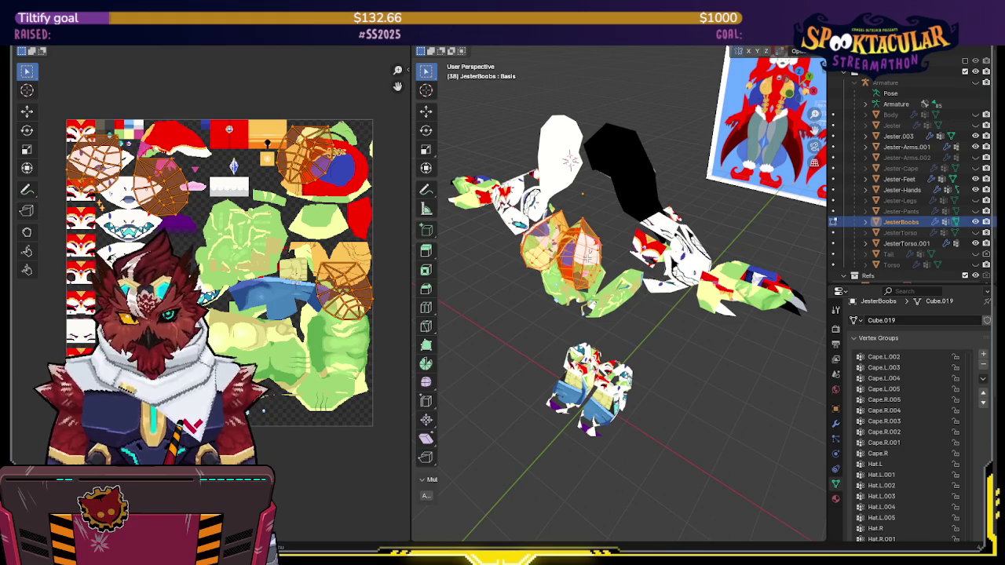
Delete one half of JesterBoobs and add a Mirror modifier above Armature
key(KP_1)
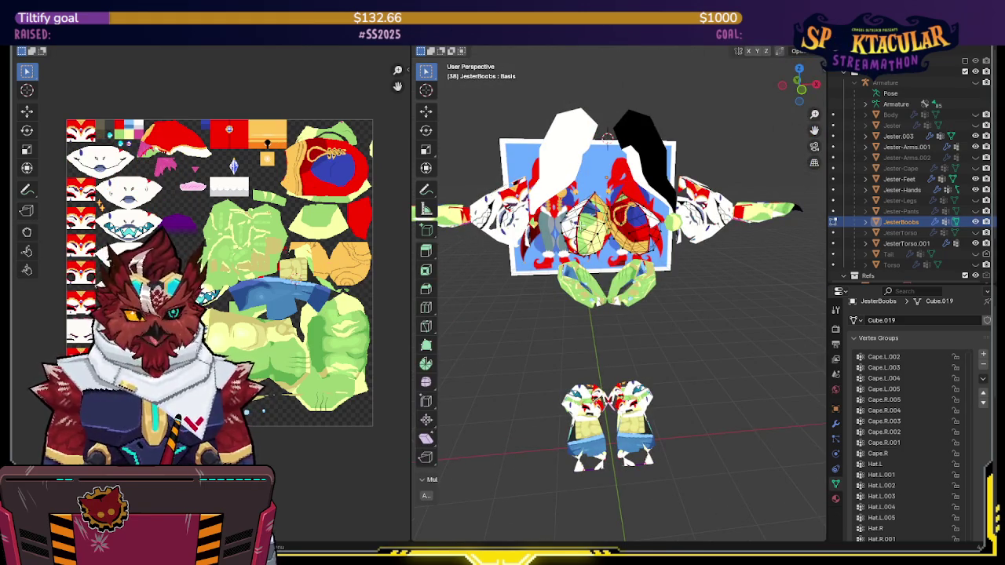
key(l)
key(q)
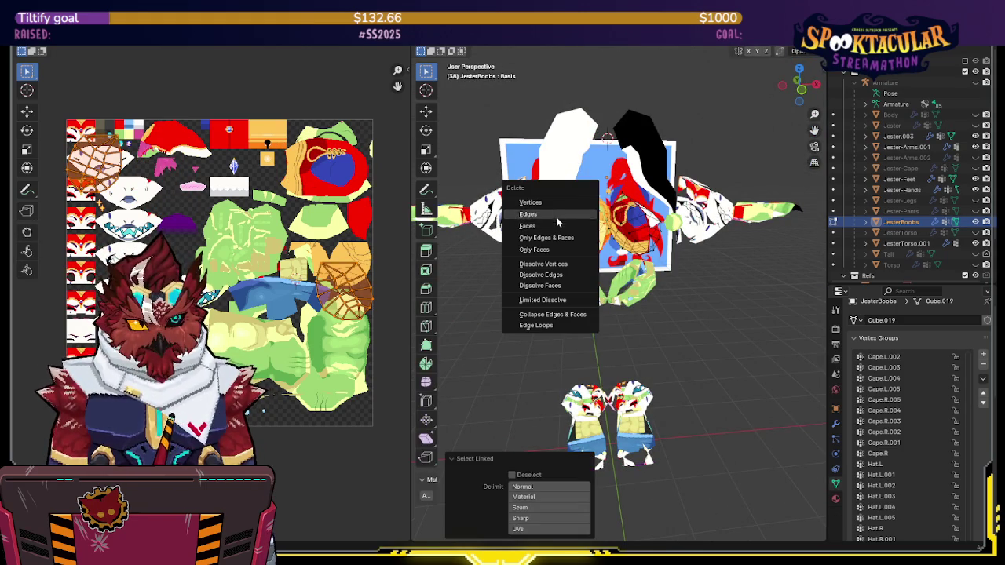
click(556, 202)
key(q)
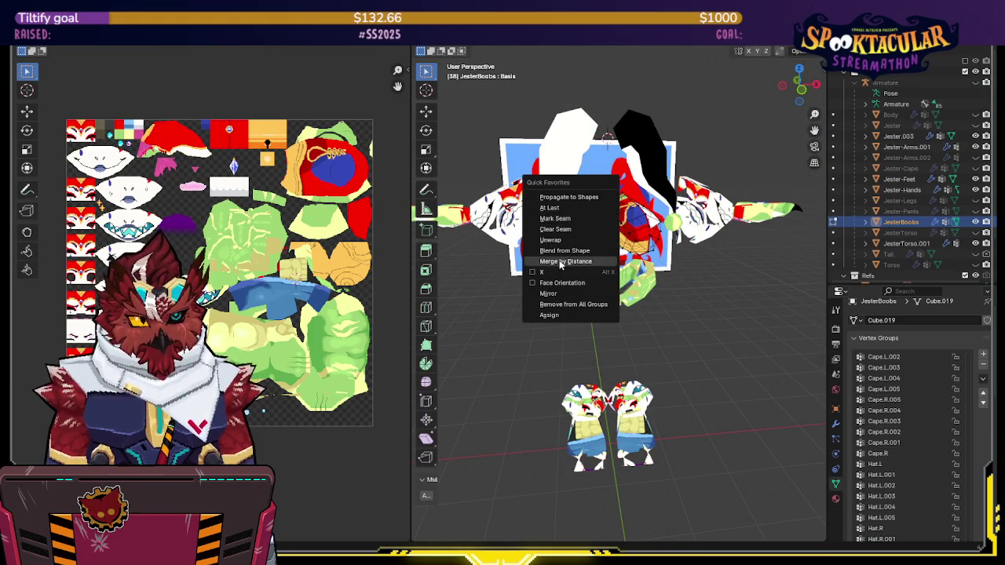
click(558, 295)
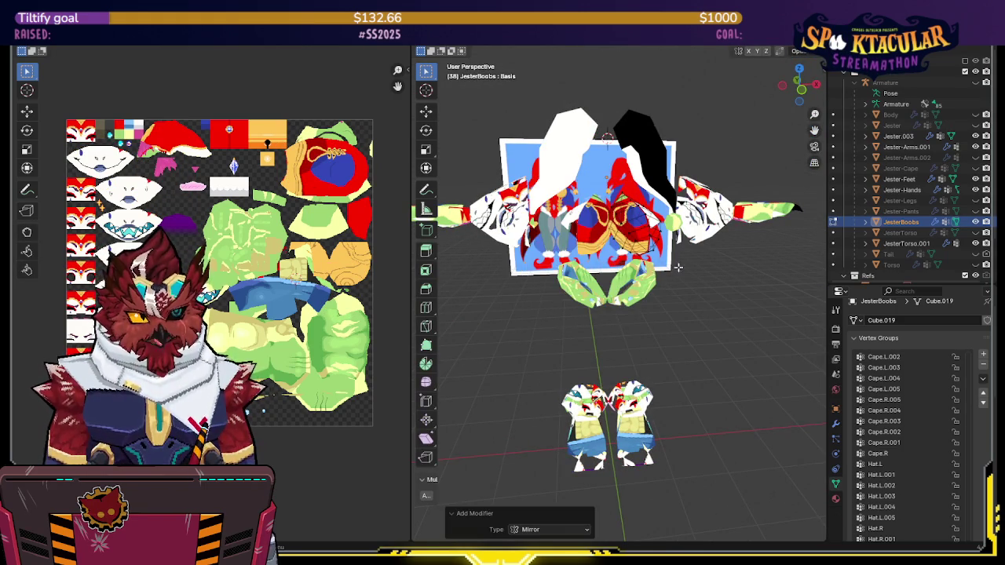
click(835, 424)
drag(980, 438, 980, 338)
Leave Edit Mode and open the Jester.003 hat in wireframe Edit Mode
middle_drag(597, 298, 654, 280)
click(685, 275)
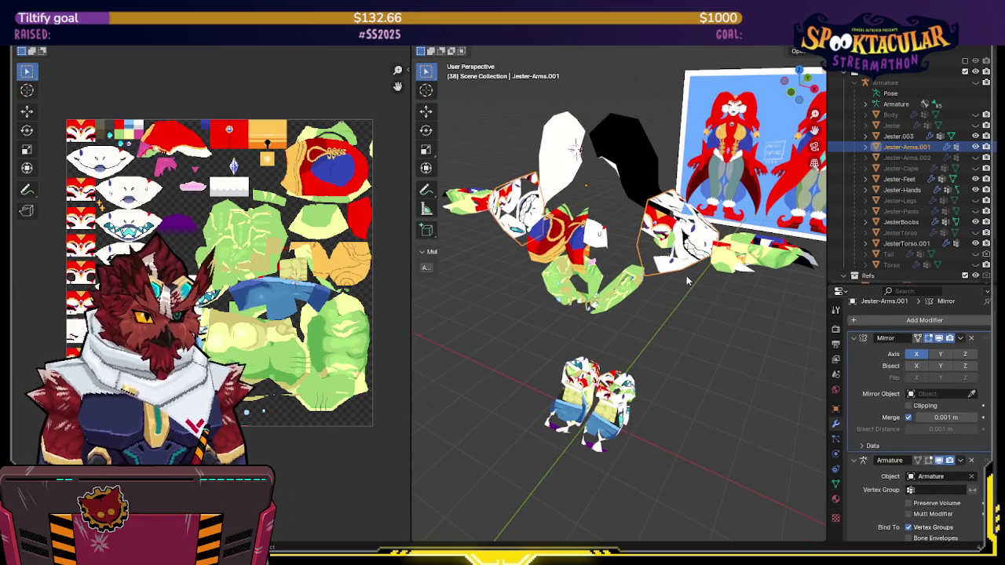
click(616, 408)
middle_drag(616, 409, 588, 397)
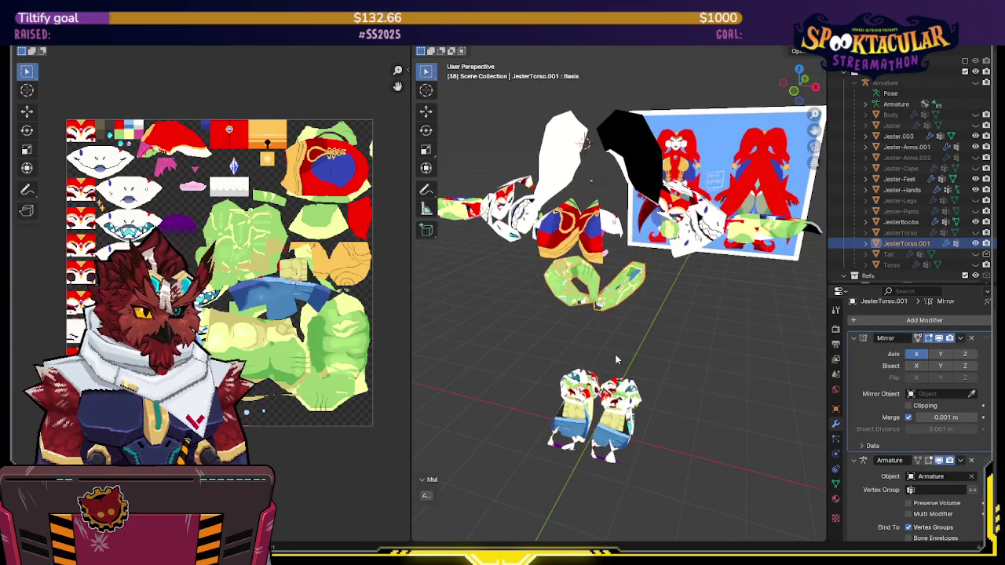
key(Tab)
middle_drag(741, 226, 594, 124)
click(659, 161)
key(Tab)
key(shift+z)
Delete one half of Jester.003 and add a Mirror modifier placed above Armature
drag(602, 66, 471, 281)
key(x)
click(604, 238)
key(q)
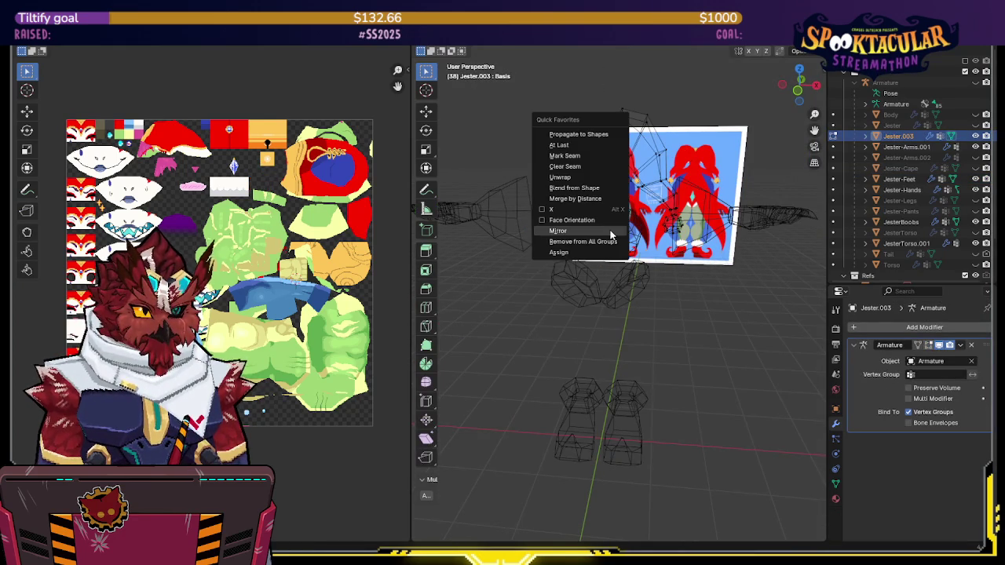
click(559, 230)
drag(985, 439, 984, 345)
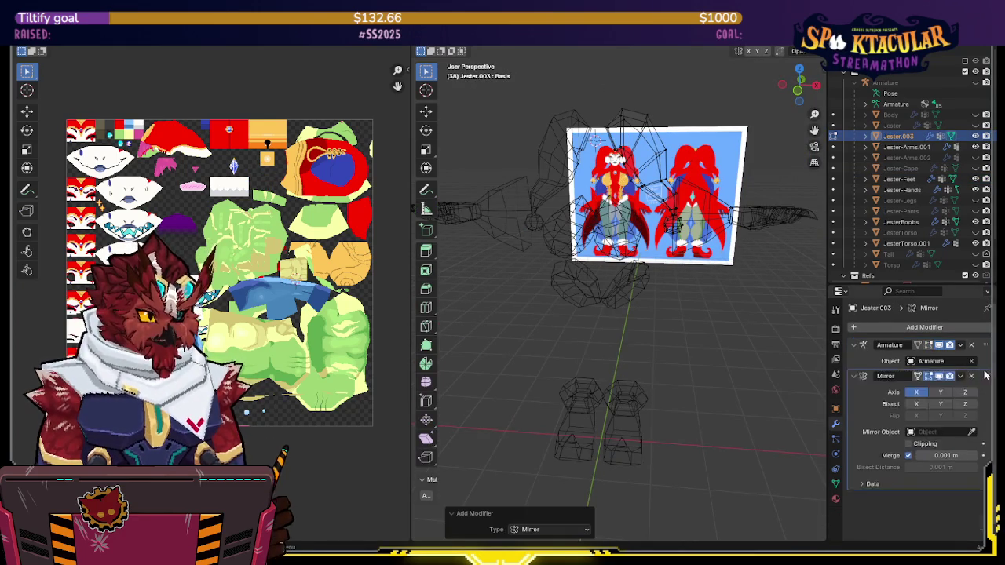
middle_drag(613, 259, 676, 267)
drag(619, 125, 675, 284)
Re-unwrap the selected jester meshes, apply the set texel density, and pack their UV islands
key(Tab)
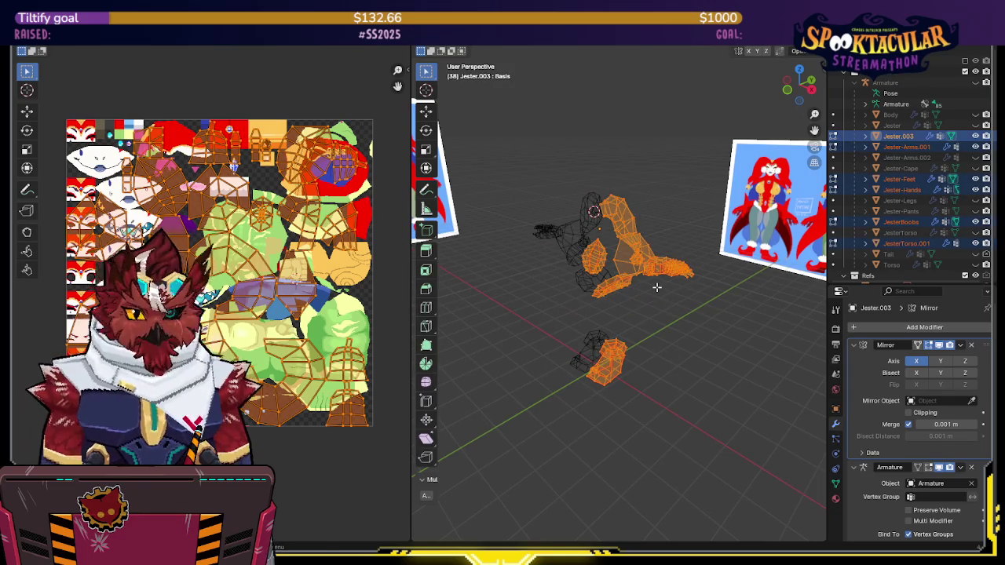
middle_drag(657, 287, 658, 285)
key(u)
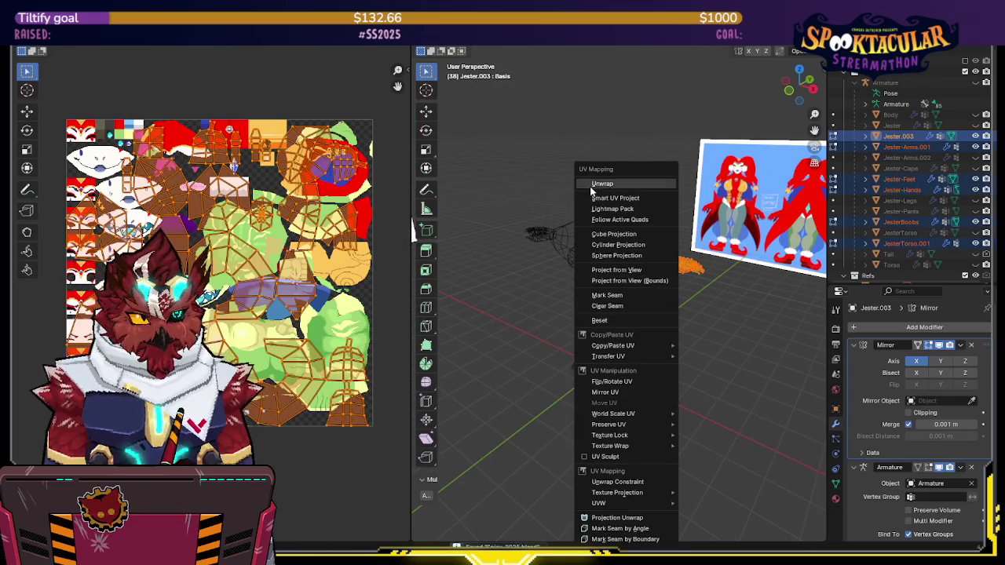
click(612, 181)
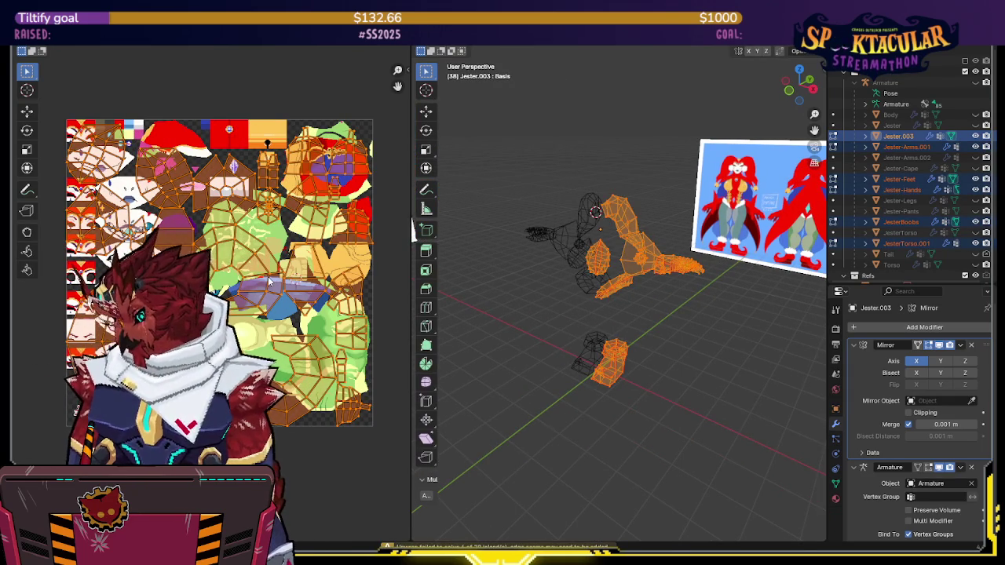
key(n)
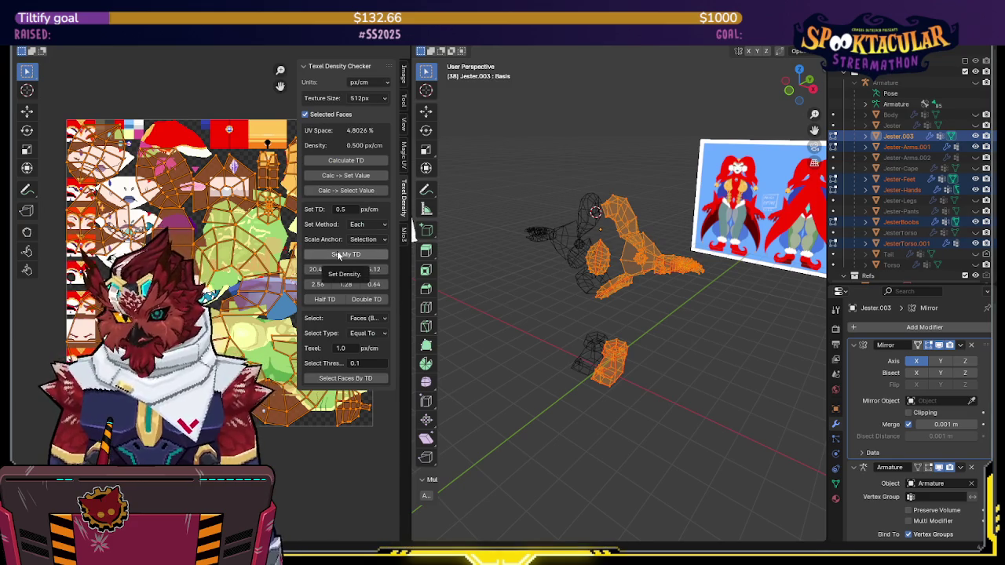
click(338, 255)
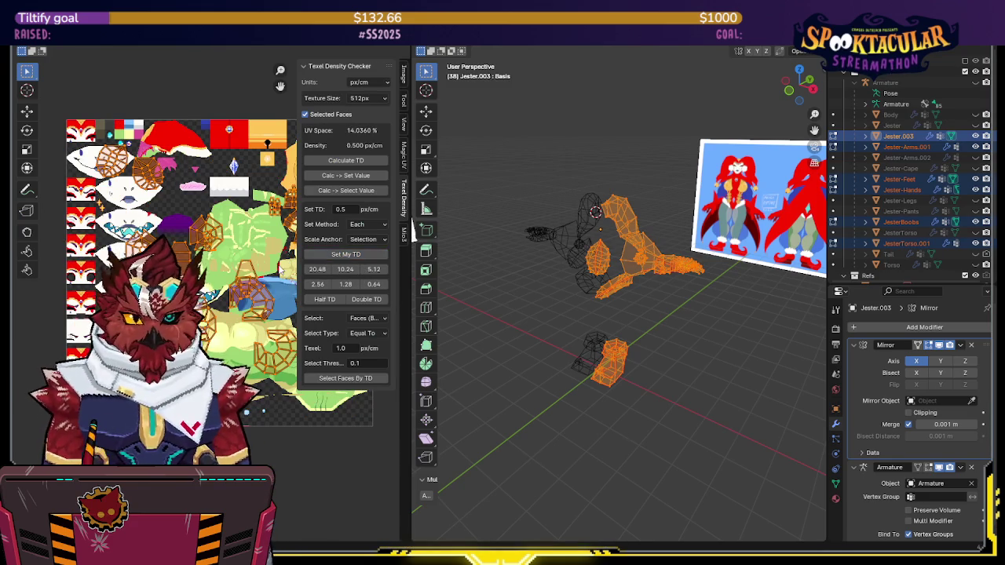
key(n)
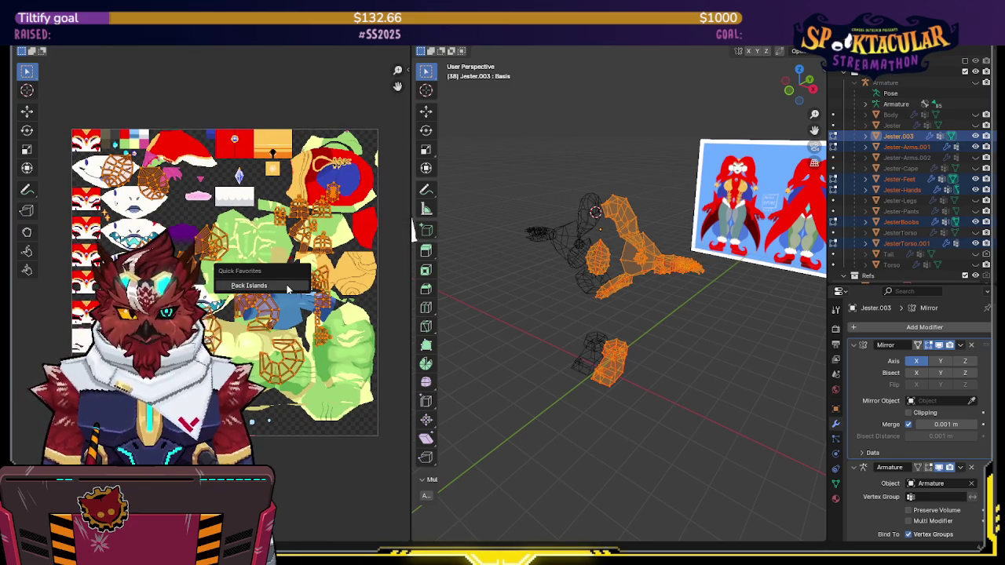
key(ctrl+p)
click(275, 445)
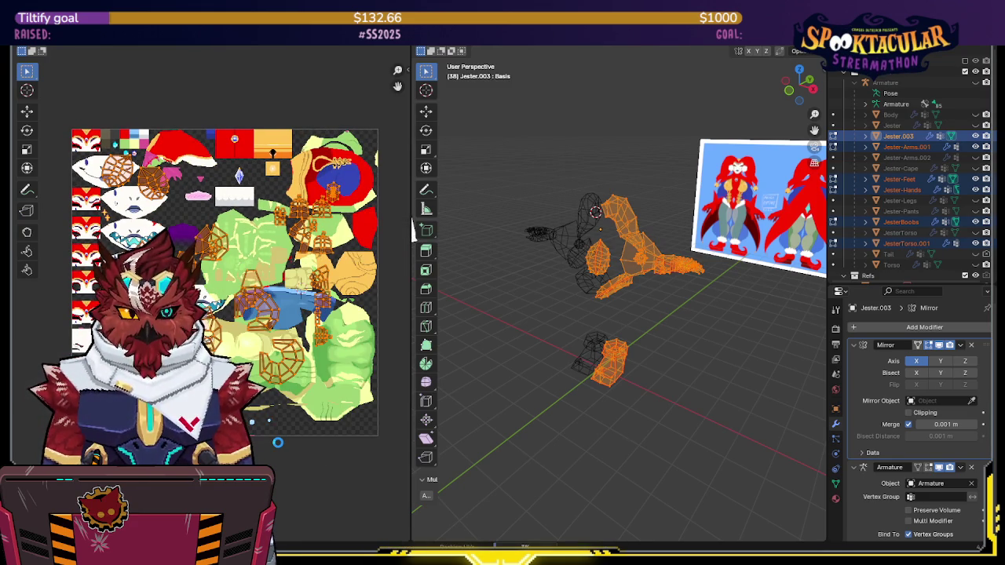
Move the packed islands onto the atlas, show textures, leave Edit Mode, and isolate the pieces in local view
key(g)
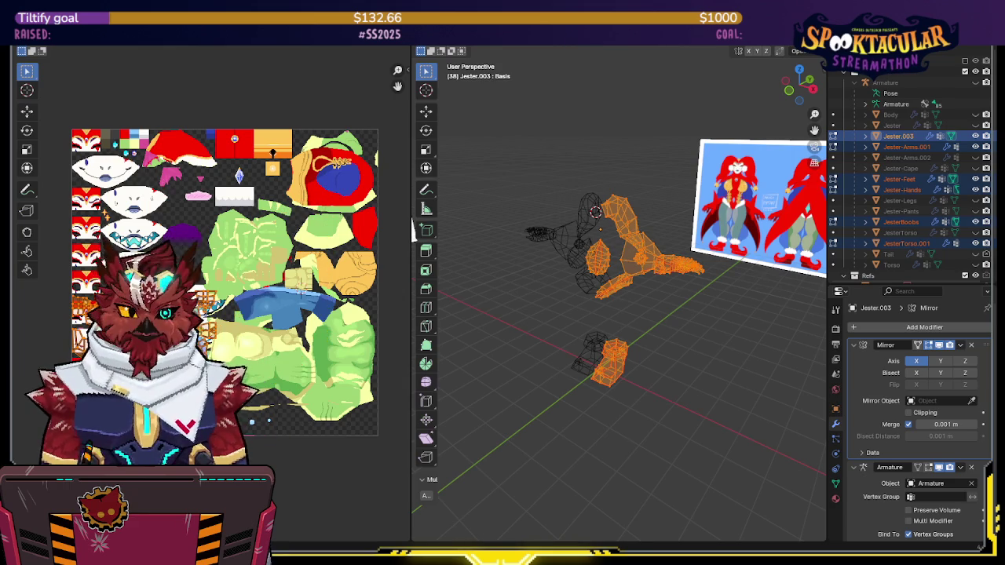
scroll(238, 326, up, 2)
scroll(238, 326, up, 2)
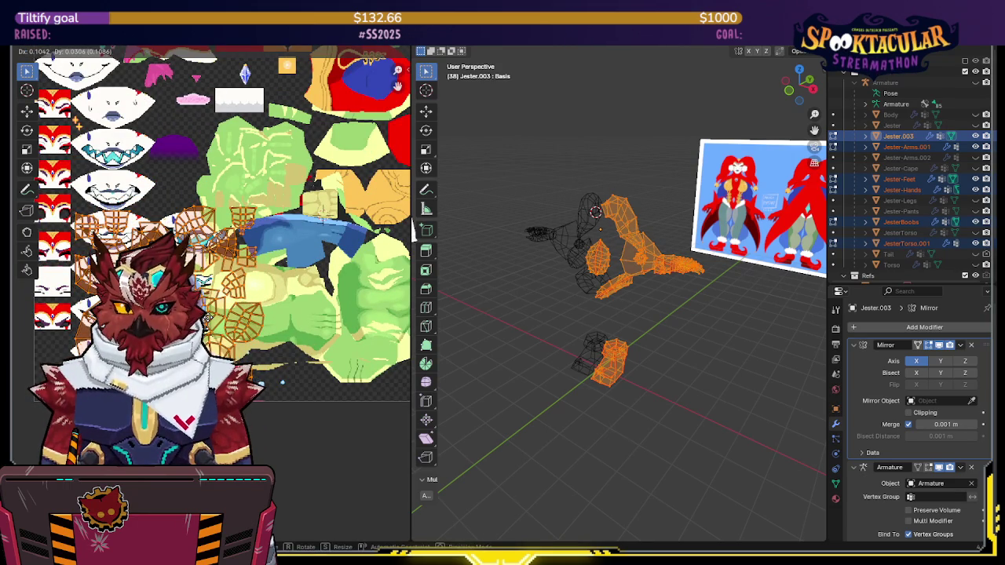
click(261, 285)
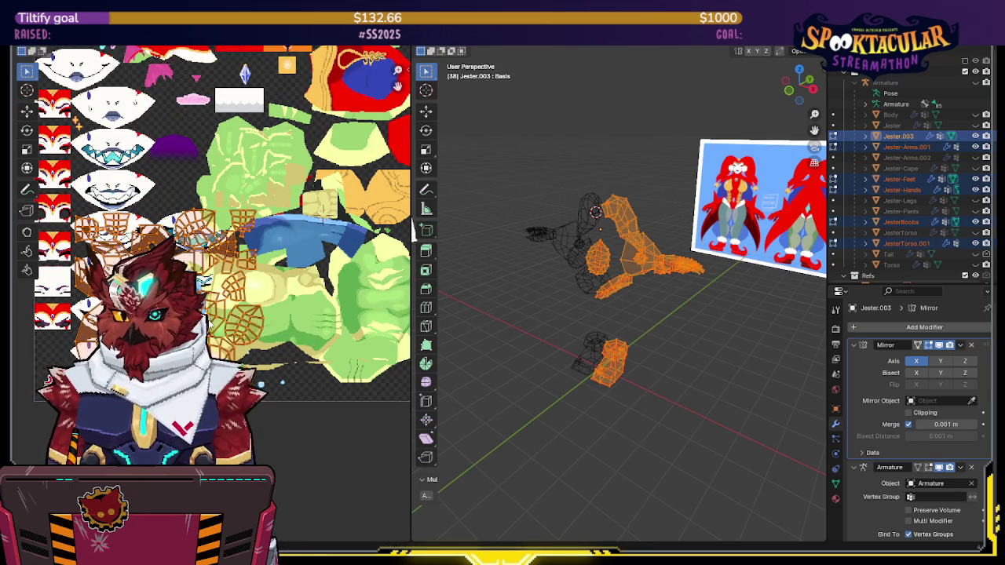
middle_drag(261, 285, 252, 304)
middle_drag(549, 285, 637, 289)
key(shift+z)
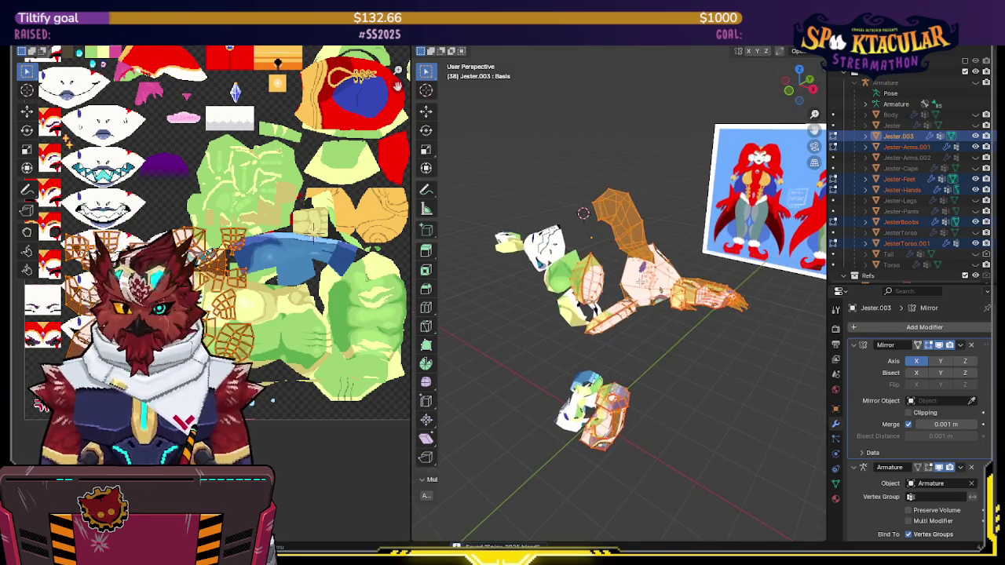
key(Tab)
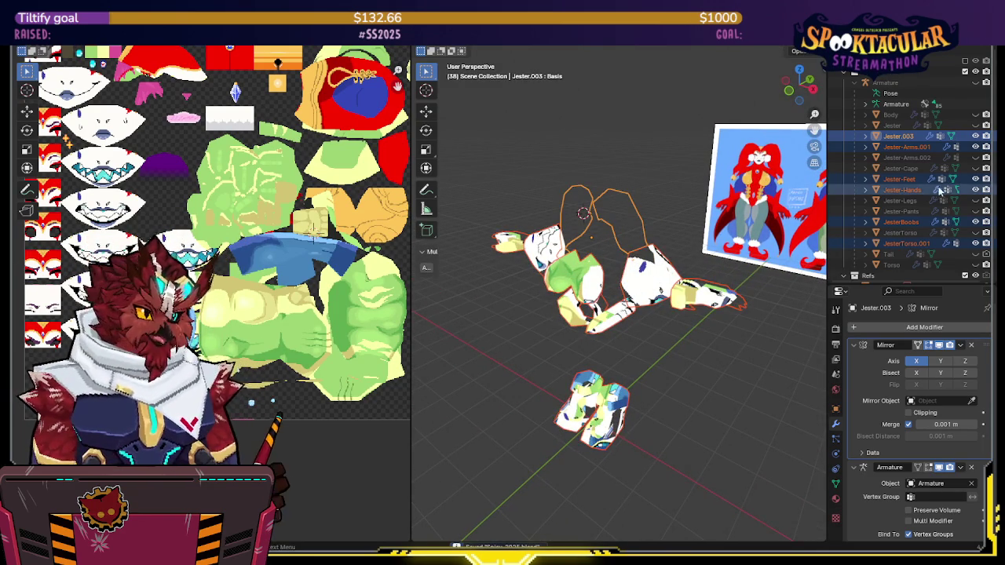
key(KP_Divide)
key(KP_Divide)
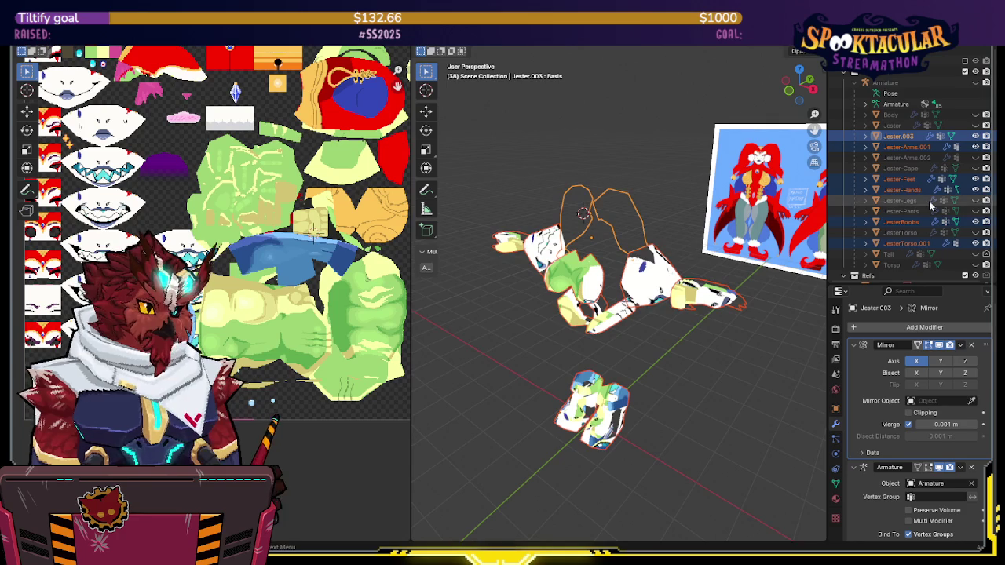
Unhide Jester-Torso, Jester-Pants, Jester-Legs and Jester-Cape, then select the cape
click(976, 233)
click(976, 211)
click(976, 200)
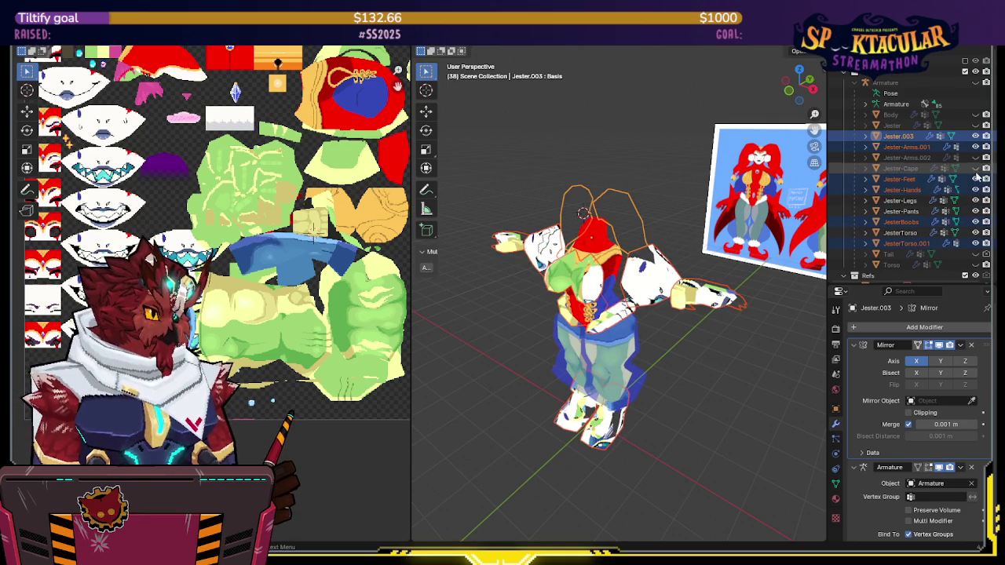
click(976, 168)
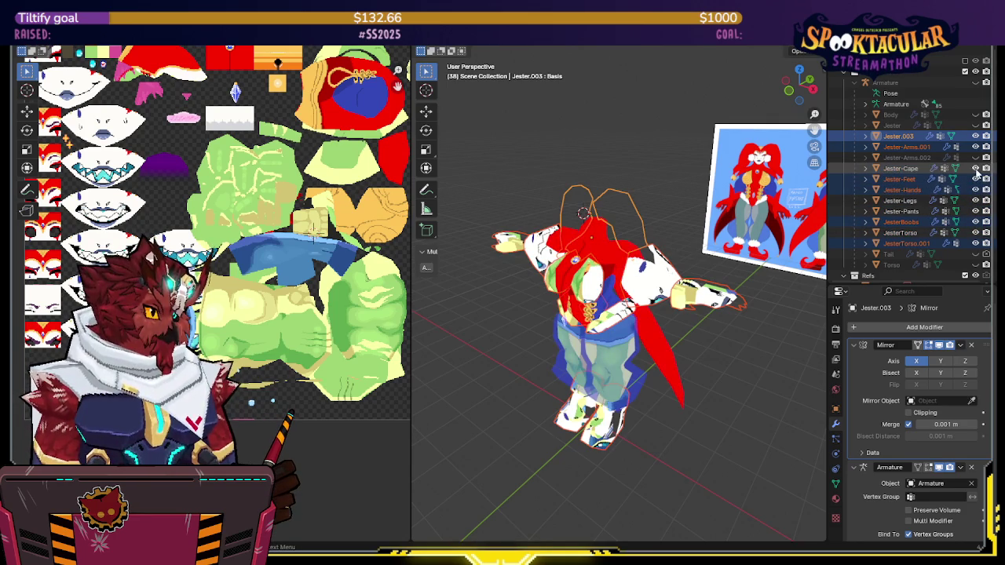
click(903, 168)
In a front view, separate the cape's chest gem into its own object, Jester-Cape.001
middle_drag(596, 251, 616, 199)
key(Tab)
key(KP_1)
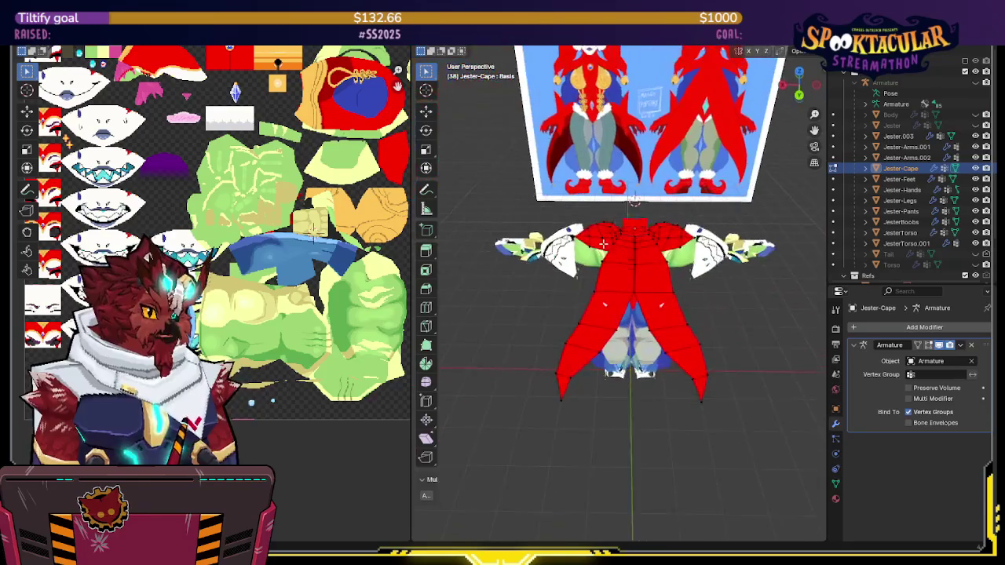
scroll(613, 233, up, 2)
key(shift+z)
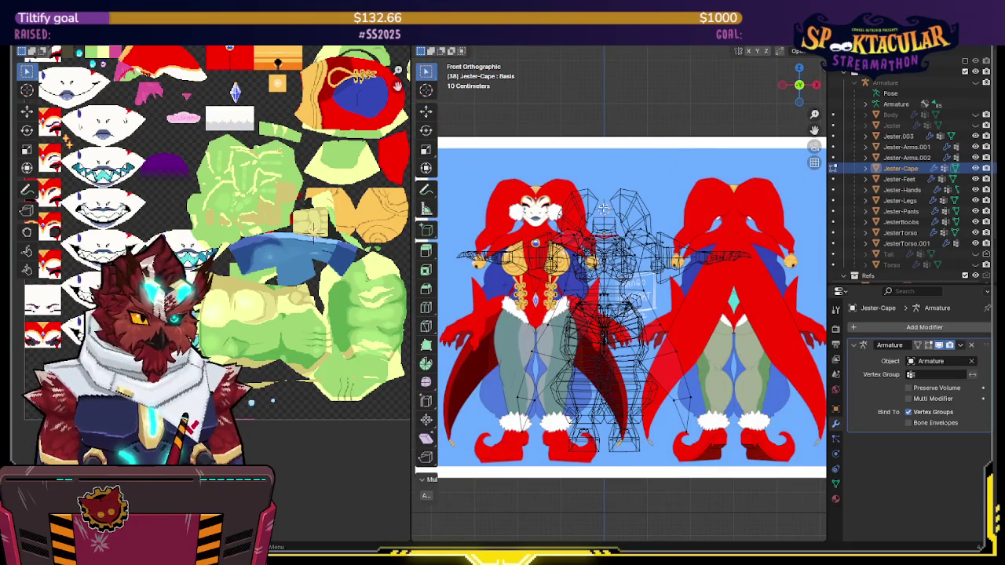
key(shift+z)
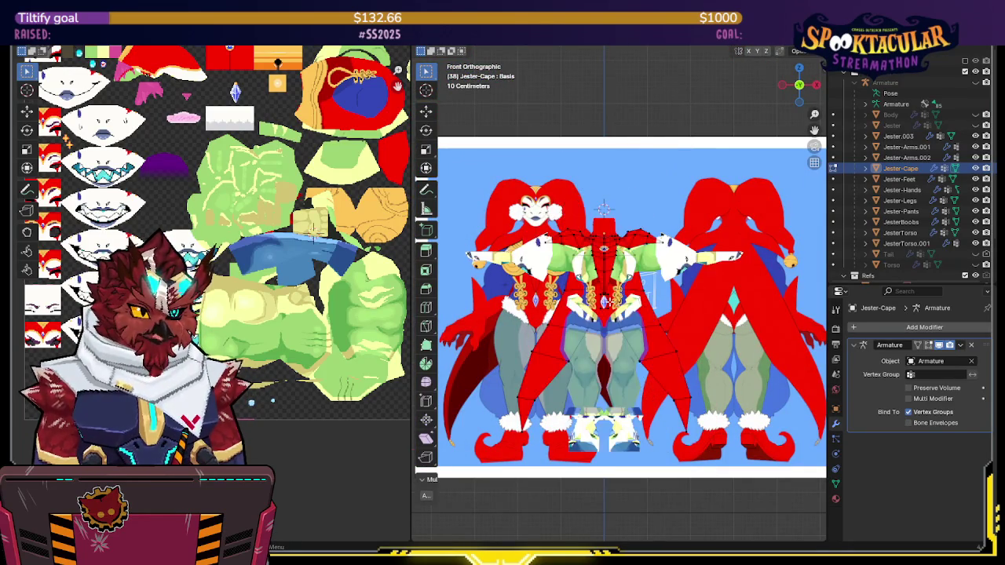
scroll(614, 314, up, 5)
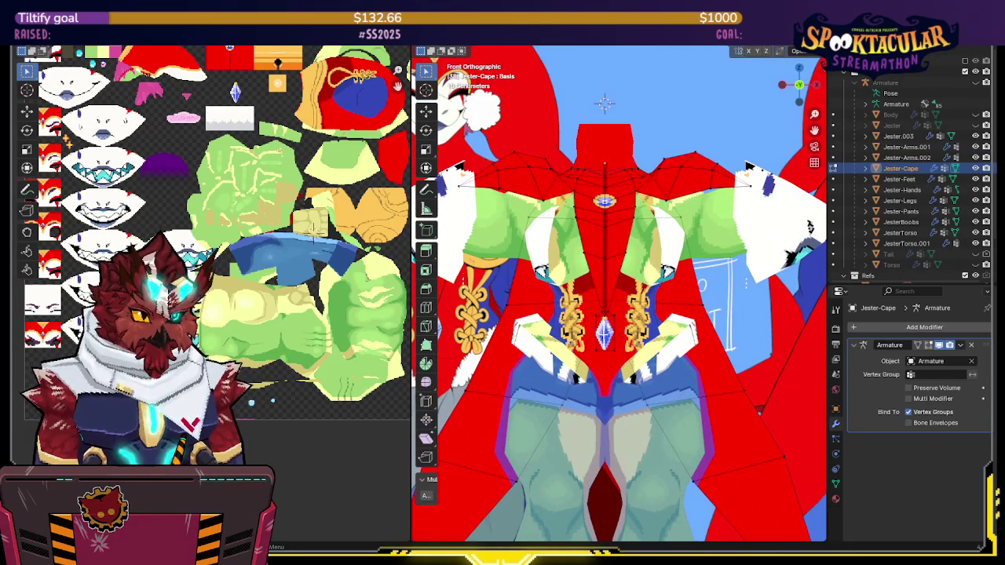
key(p)
click(566, 329)
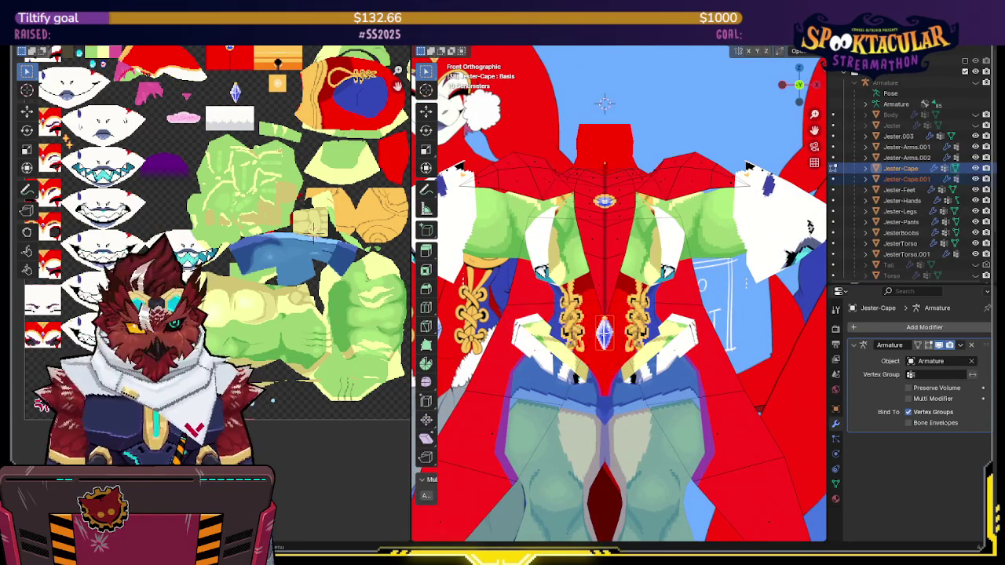
key(Tab)
Select and delete the left half of the cape mesh
scroll(605, 282, down, 5)
key(Tab)
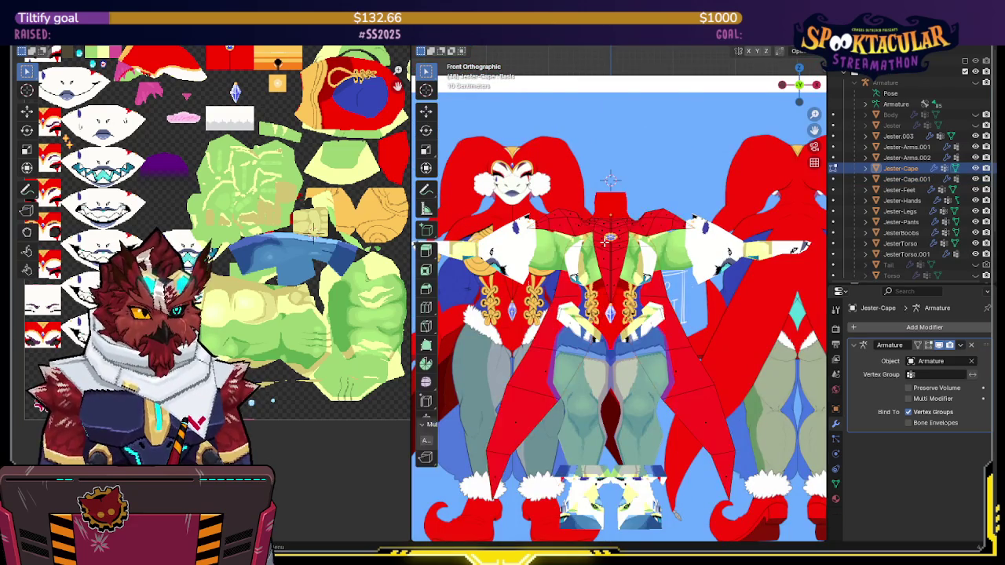
key(shift+z)
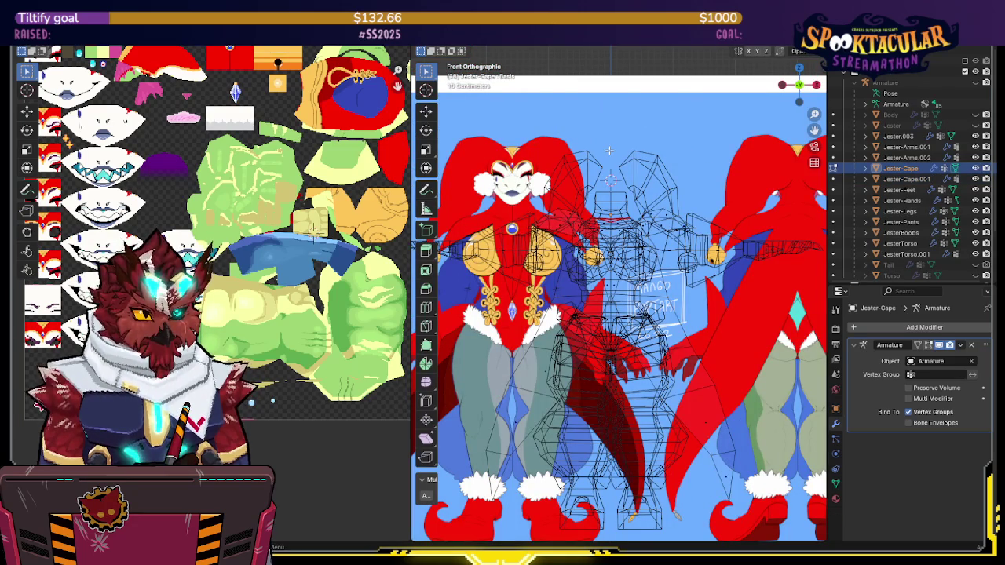
key(l)
key(shift+z)
key(x)
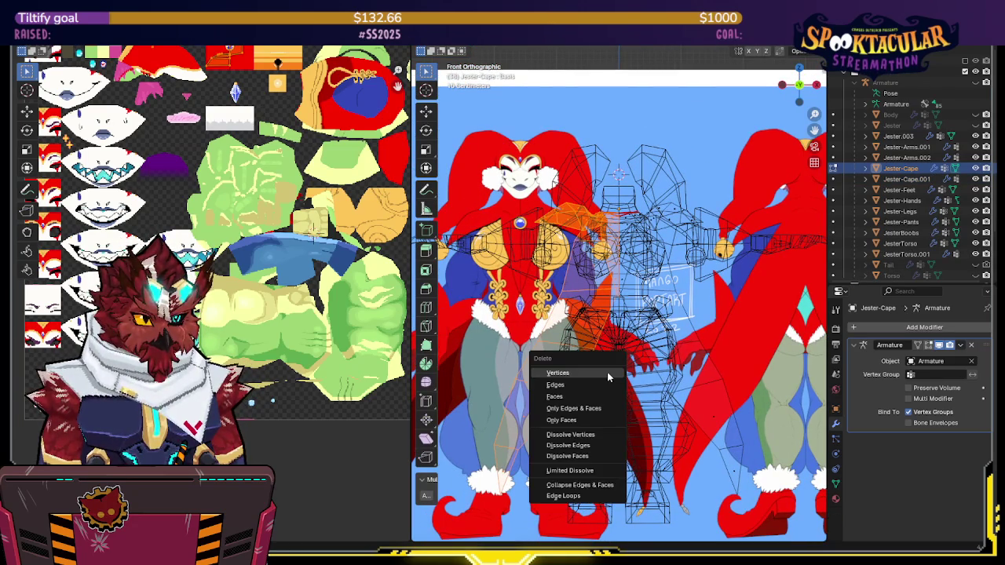
click(581, 384)
Add an X-axis Mirror modifier to the cape from Quick Favorites and exit Edit Mode
key(q)
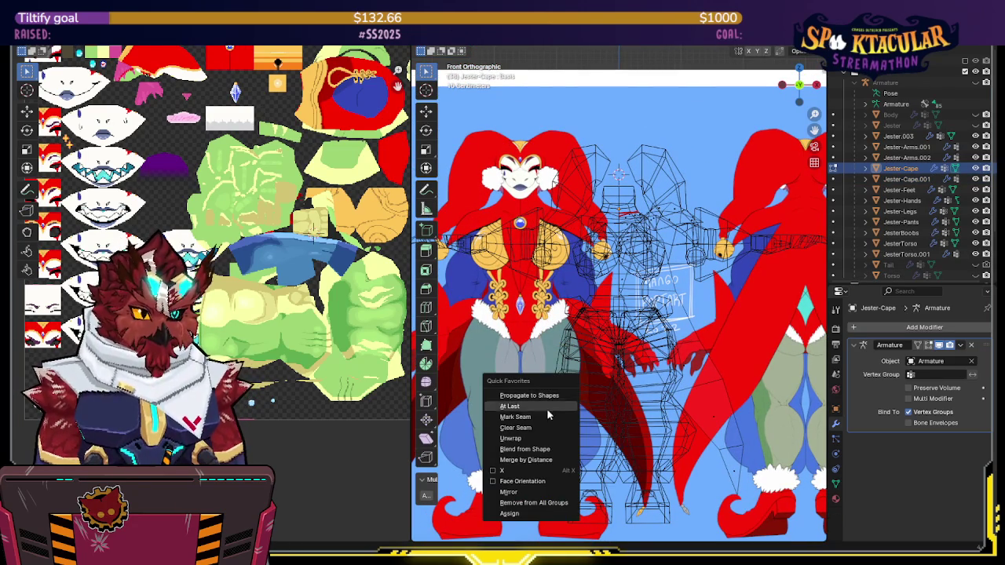
click(509, 492)
mouse_move(550, 353)
middle_down()
mouse_move(641, 320)
mouse_move(721, 251)
mouse_move(687, 301)
middle_up()
key(Tab)
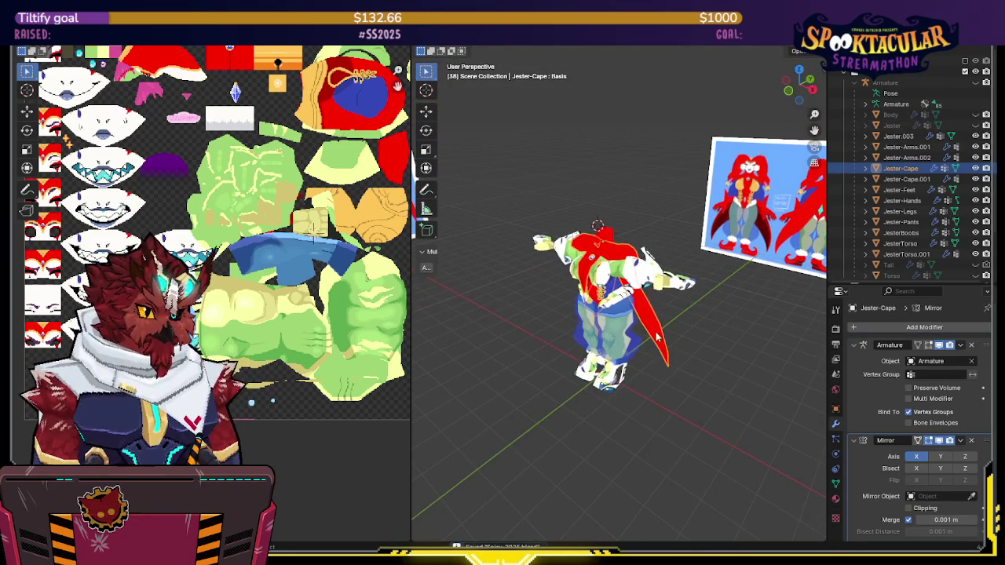
click(628, 355)
Unwrap the cape and remap its UVs from the N sidebar
middle_drag(628, 355, 641, 322)
click(641, 322)
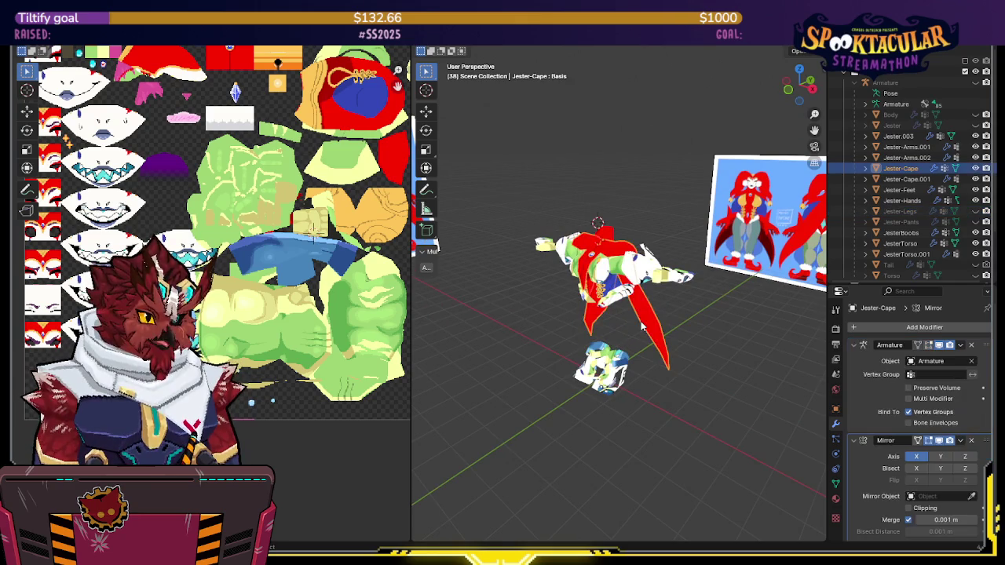
key(Tab)
key(u)
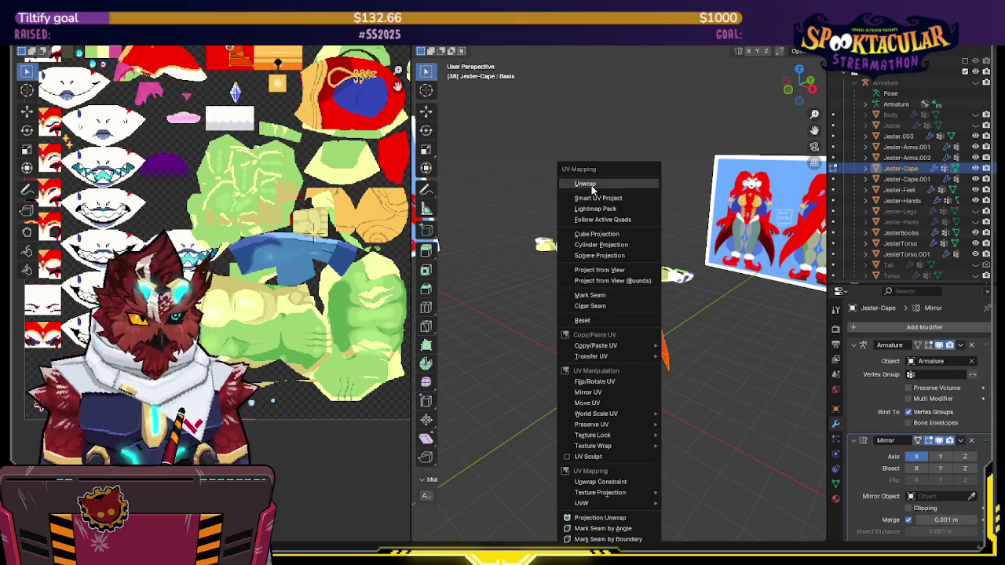
click(585, 181)
scroll(264, 355, up, 2)
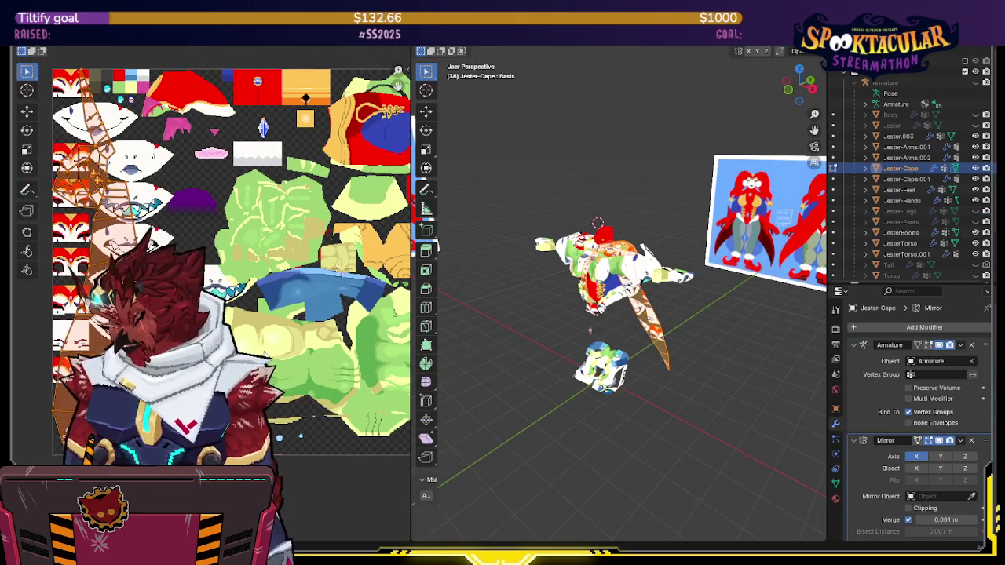
key(n)
click(337, 254)
key(n)
Move the cape's UV island onto the atlas, then unhide the Jester and Jester-Legs meshes
key(g)
mouse_move(662, 286)
middle_down()
mouse_move(507, 293)
mouse_move(746, 282)
middle_up()
key(Tab)
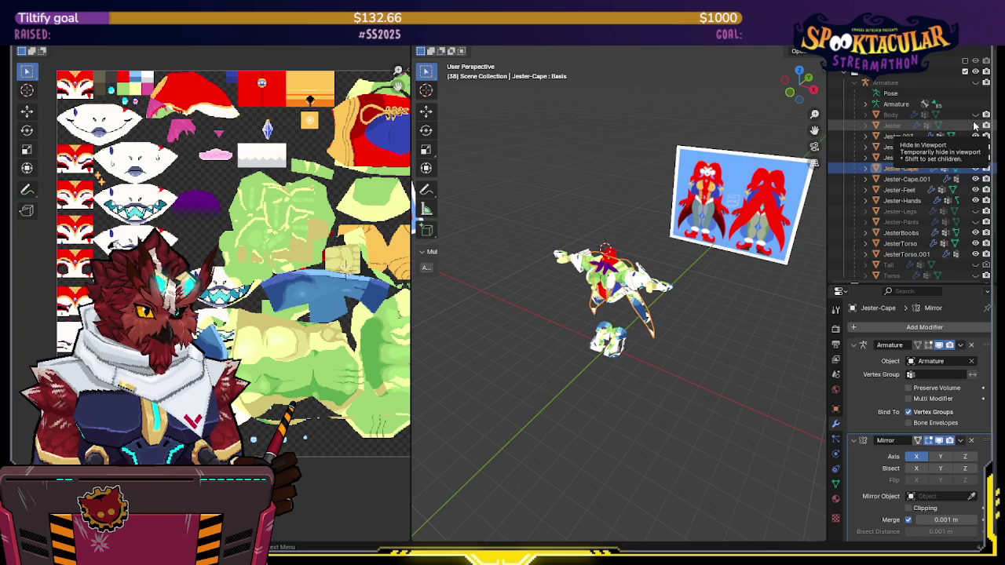
click(974, 126)
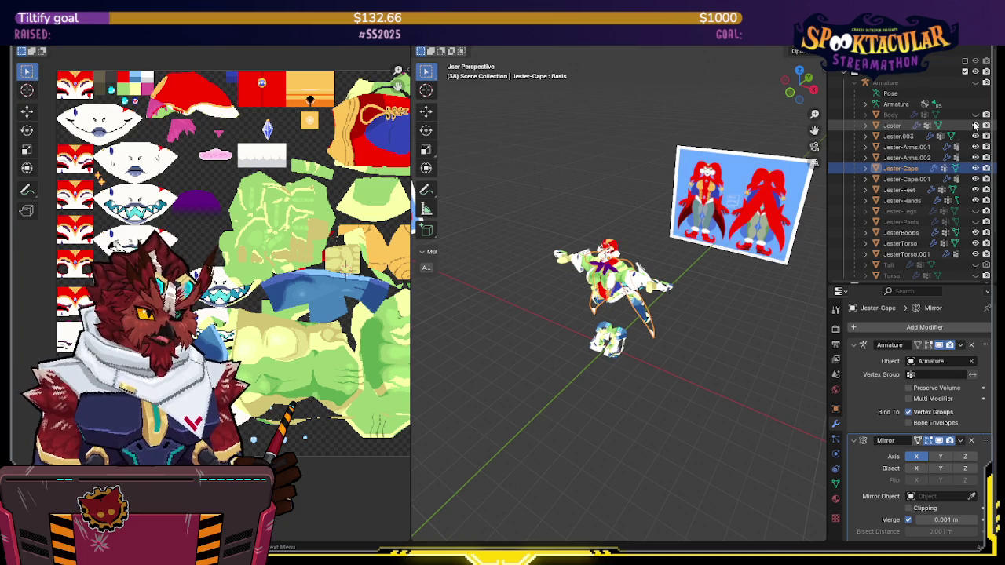
click(975, 212)
Edit all visible jester meshes together and deselect a face UV island
key(a)
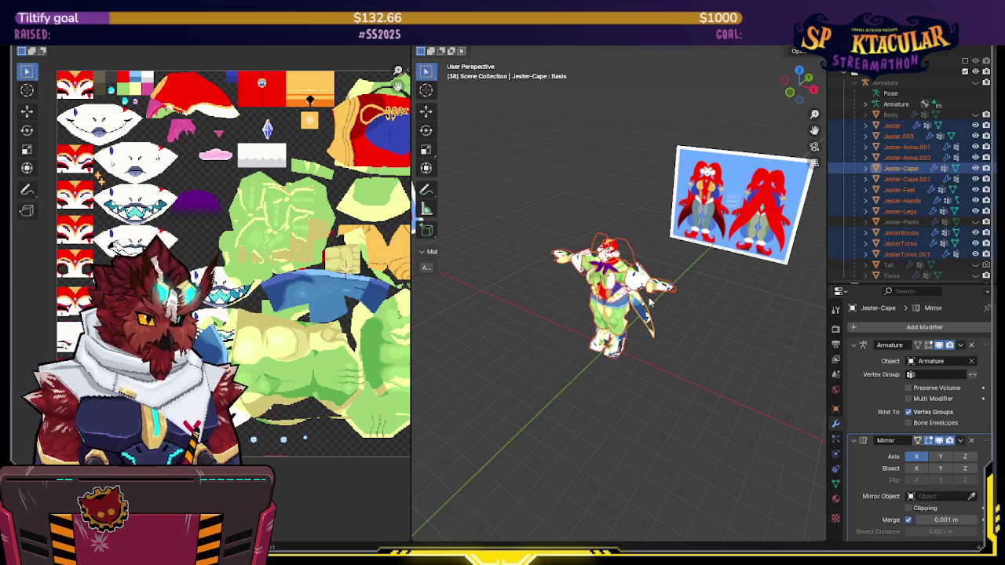
key(Tab)
middle_drag(235, 236, 160, 197)
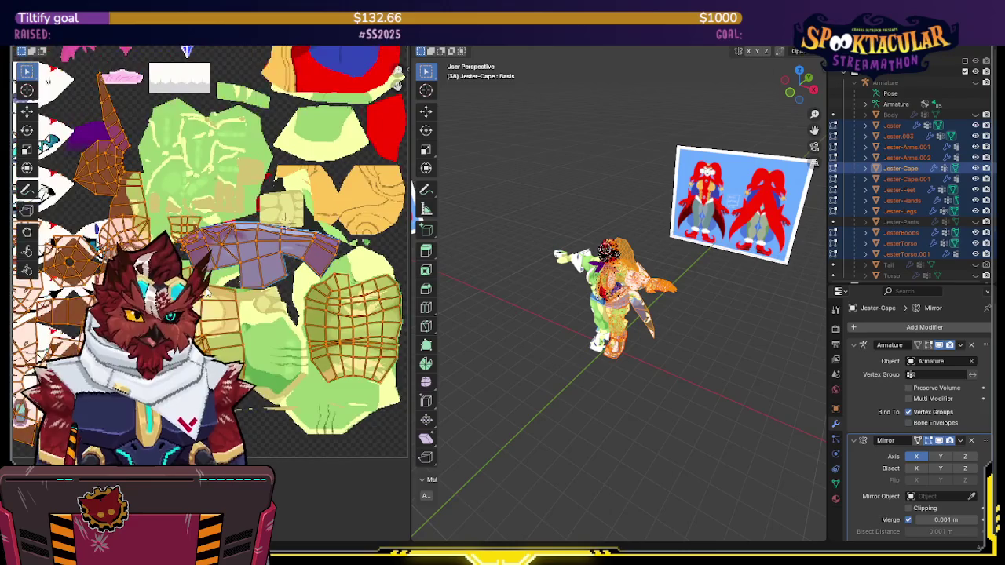
mouse_move(258, 301)
middle_down()
mouse_move(303, 305)
mouse_move(285, 314)
middle_up()
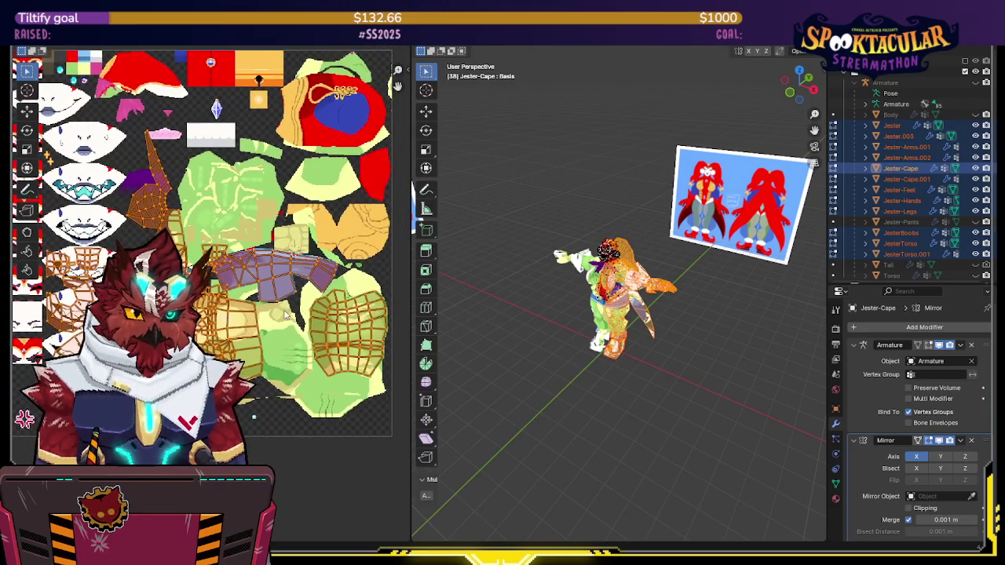
shift+click(328, 343)
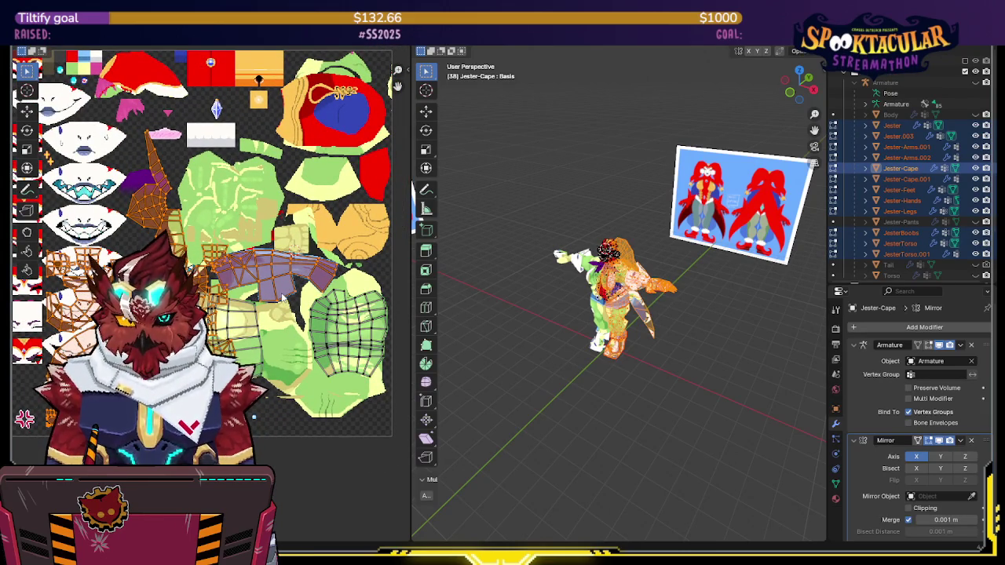
middle_drag(533, 294, 549, 298)
scroll(549, 299, up, 3)
scroll(617, 270, up, 2)
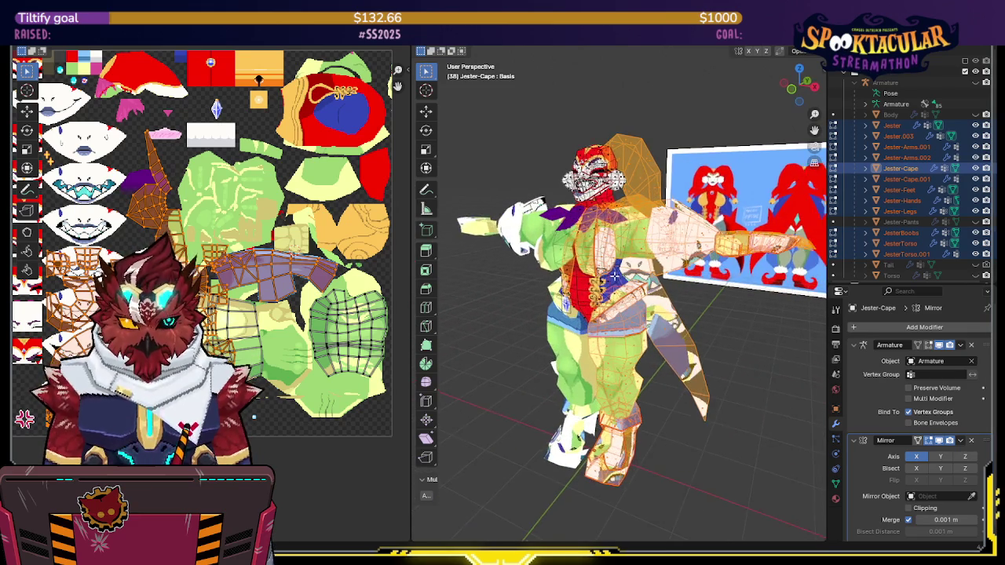
middle_drag(597, 275, 617, 270)
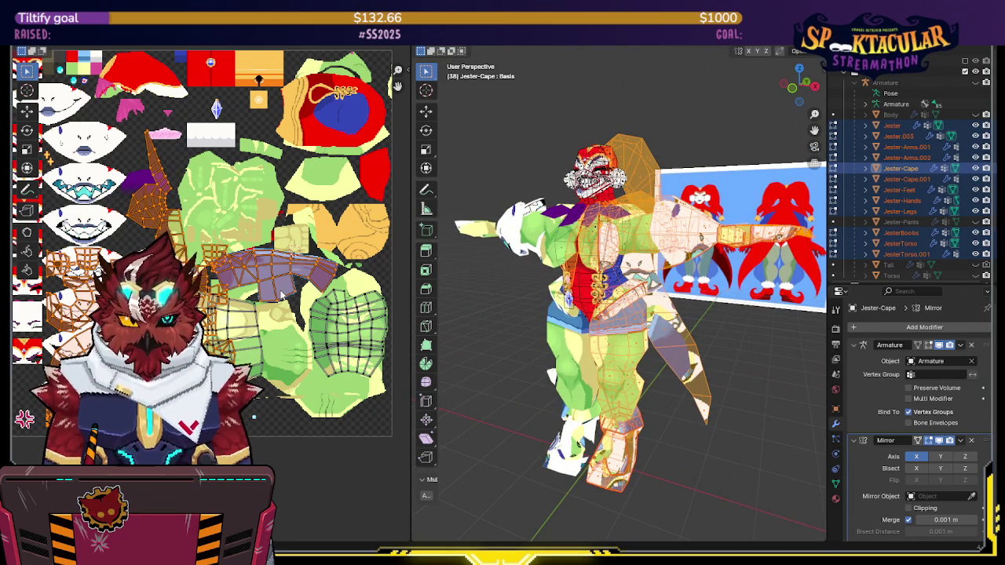
middle_drag(279, 291, 329, 304)
mouse_move(700, 250)
middle_down()
mouse_move(660, 259)
mouse_move(718, 288)
mouse_move(683, 253)
middle_up()
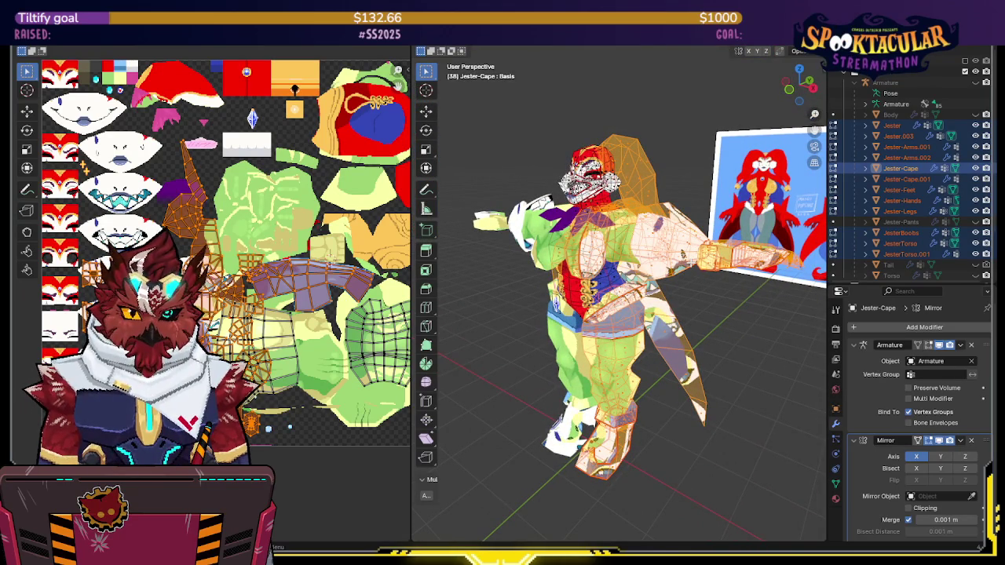
middle_drag(279, 269, 286, 306)
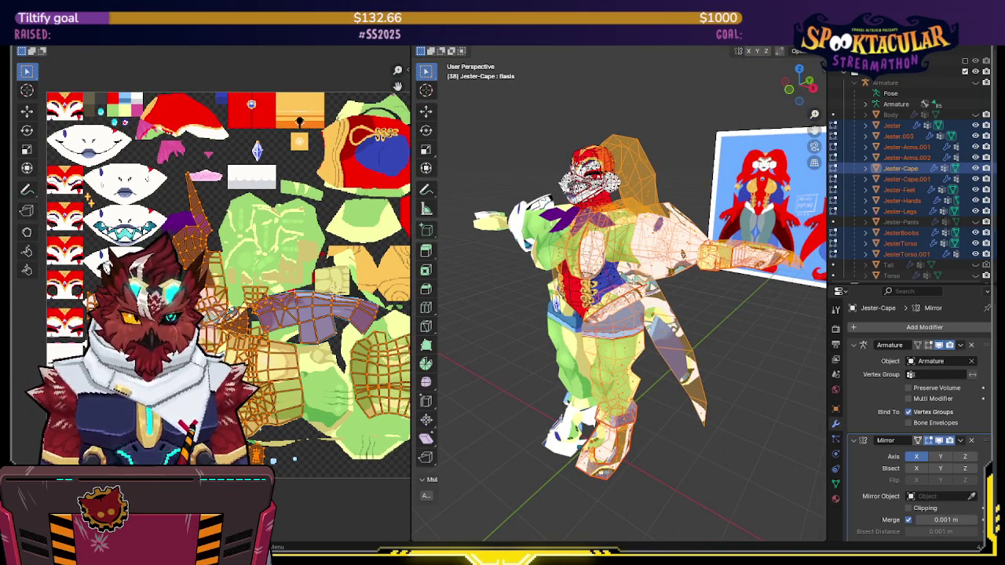
Refine the selection, leaving out the head, face and connected leg piece
key(a)
key(ctrl+z)
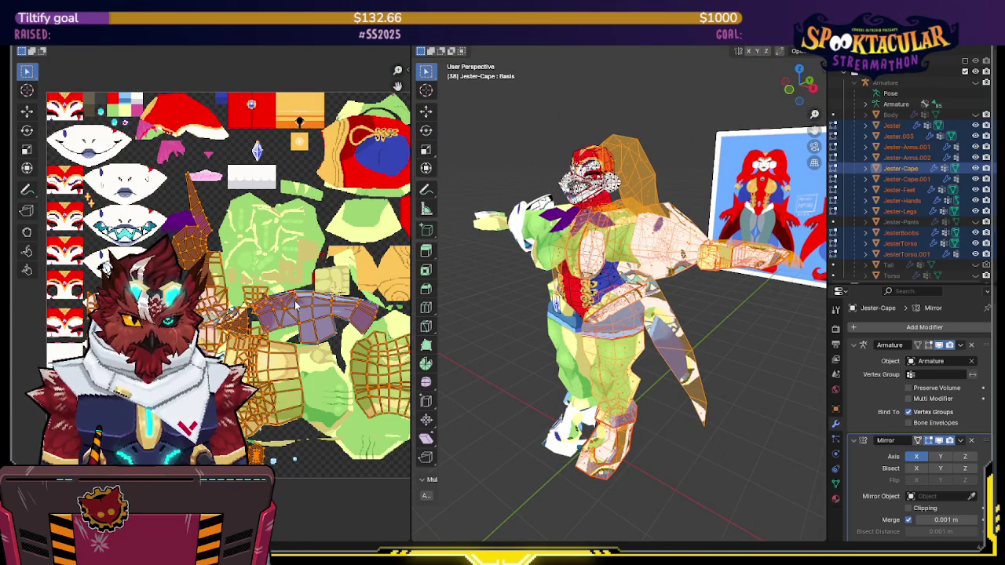
scroll(304, 303, down, 1)
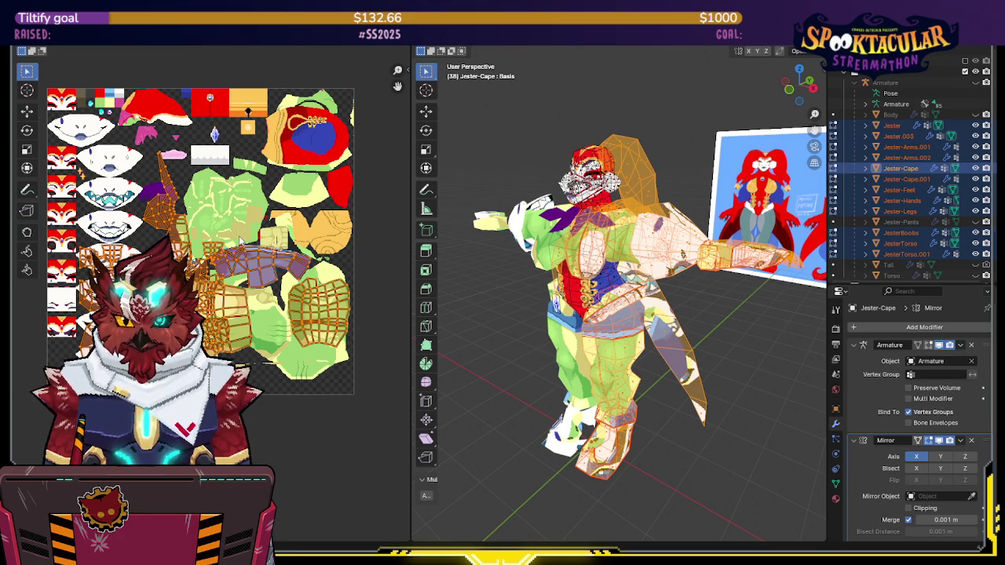
middle_drag(237, 239, 247, 249)
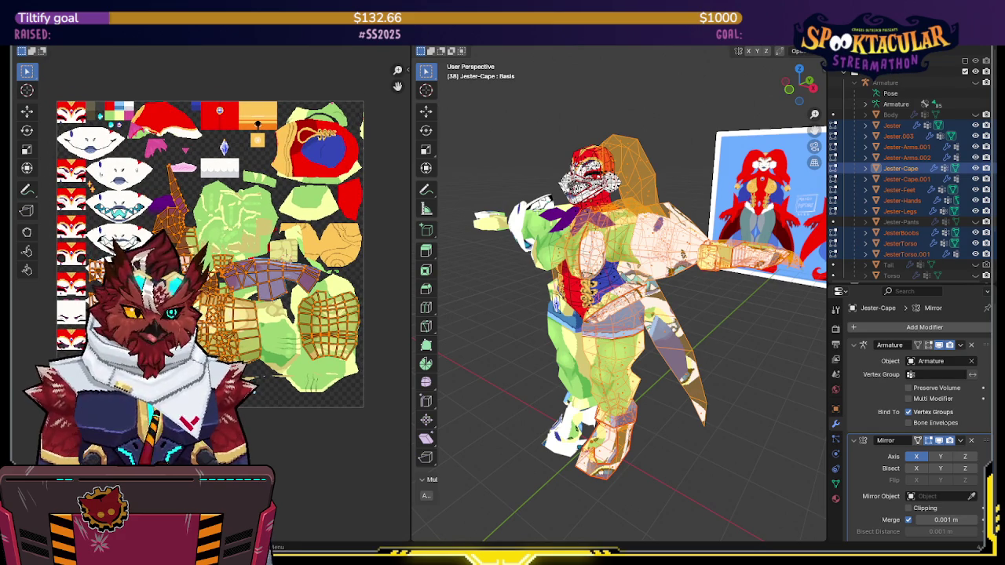
middle_drag(295, 341, 293, 339)
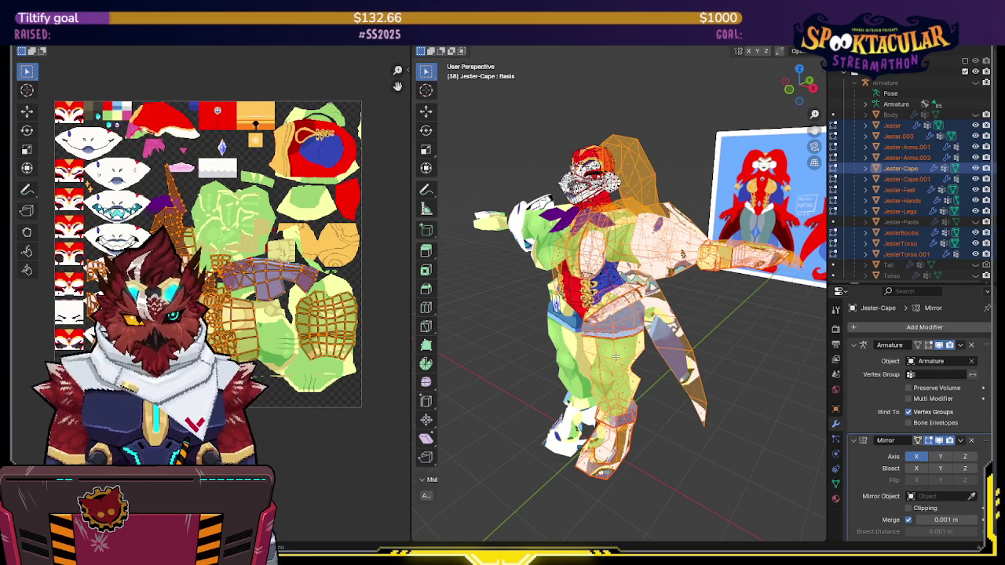
key(shift+l)
mouse_move(616, 356)
middle_down()
mouse_move(634, 377)
mouse_move(533, 338)
mouse_move(525, 399)
mouse_move(549, 295)
mouse_move(652, 335)
middle_up()
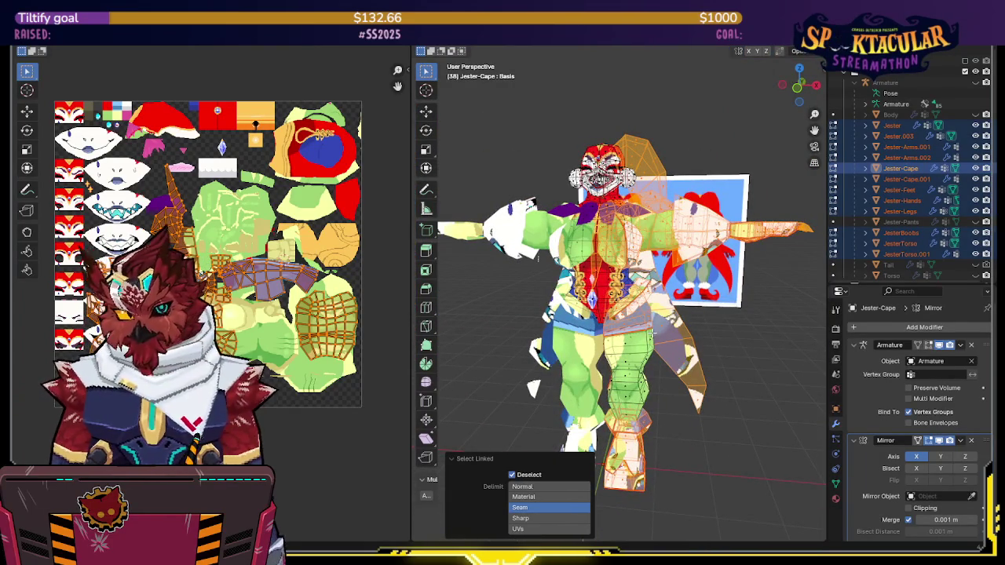
Unwrap the selected costume faces, apply the 'Set My TD' texel density, and pack the islands
key(u)
click(612, 183)
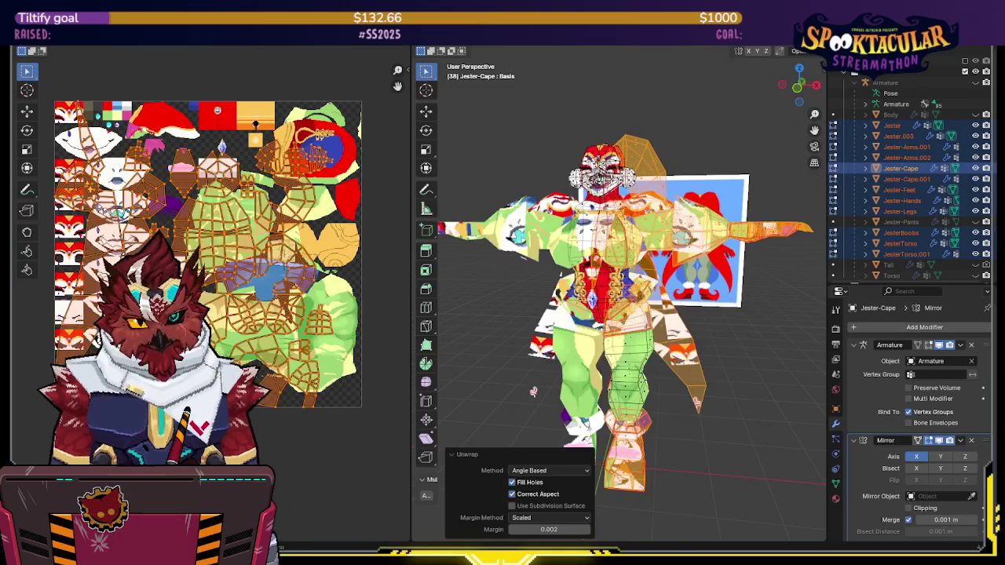
key(n)
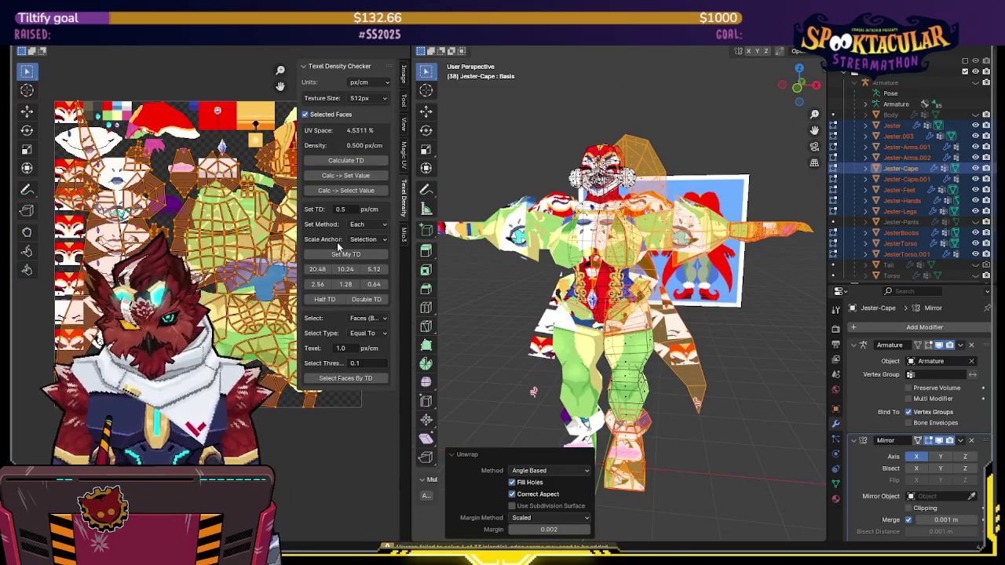
click(343, 256)
key(n)
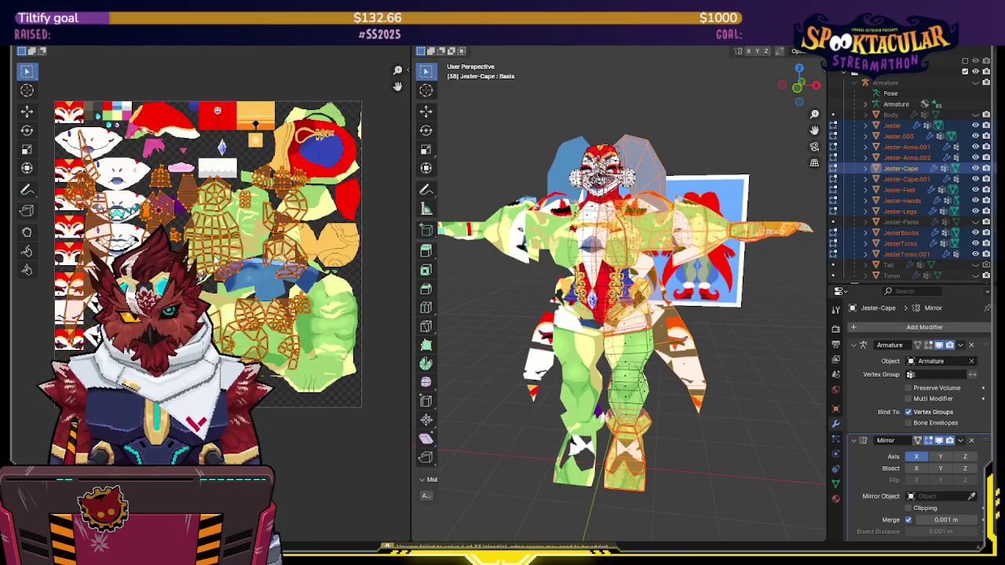
key(ctrl+p)
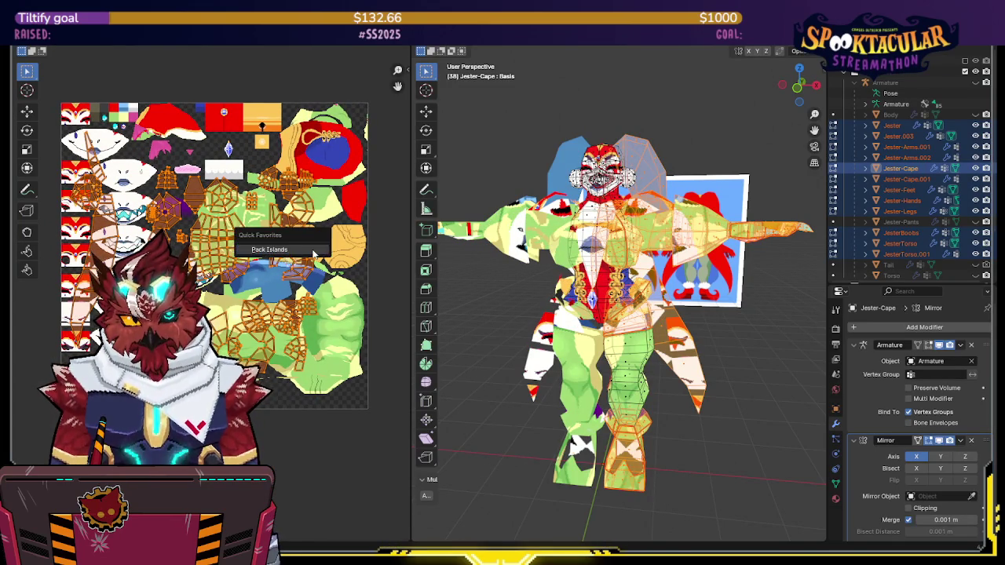
click(301, 411)
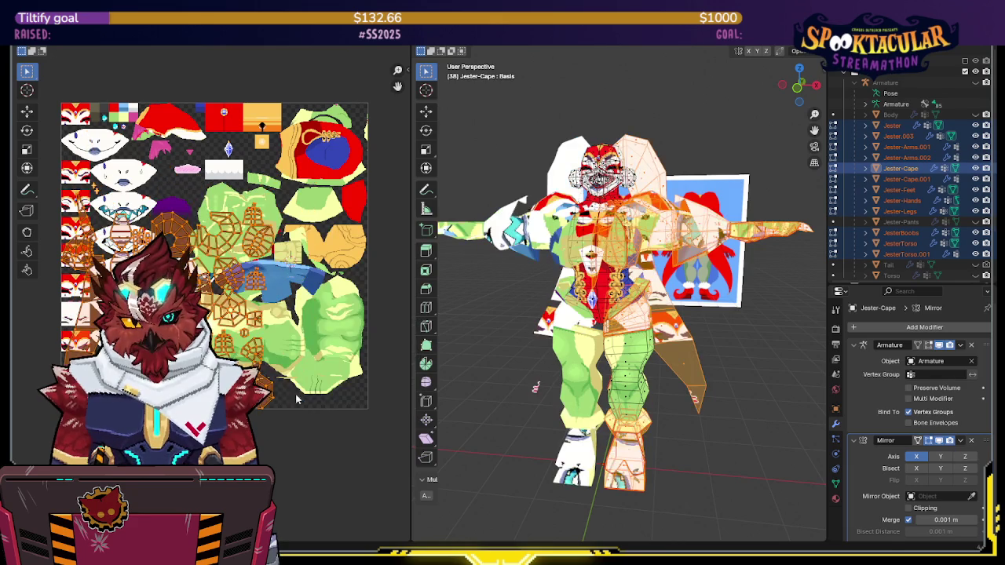
Move the packed islands outside the UV square, beside the atlas
key(g)
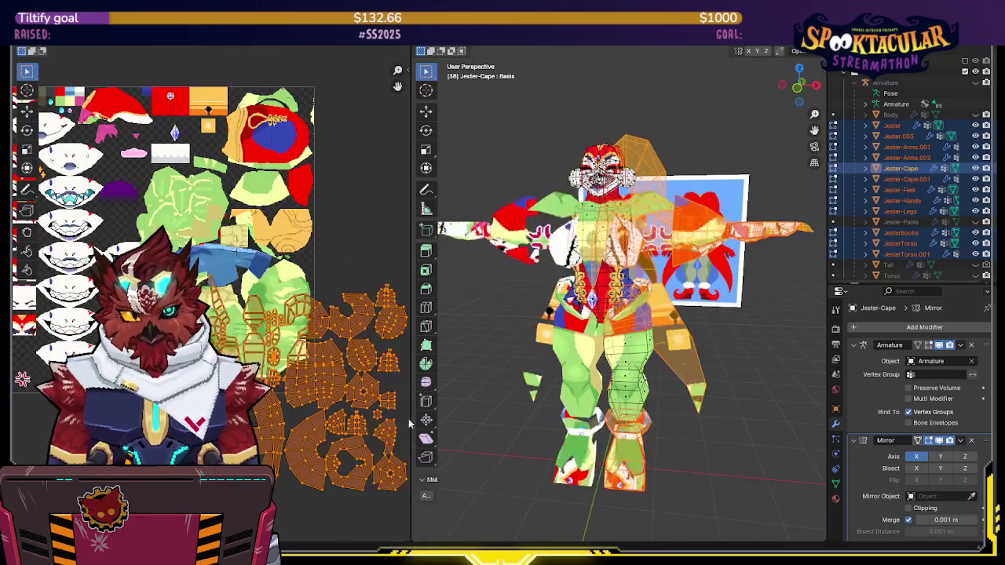
scroll(210, 298, down, 2)
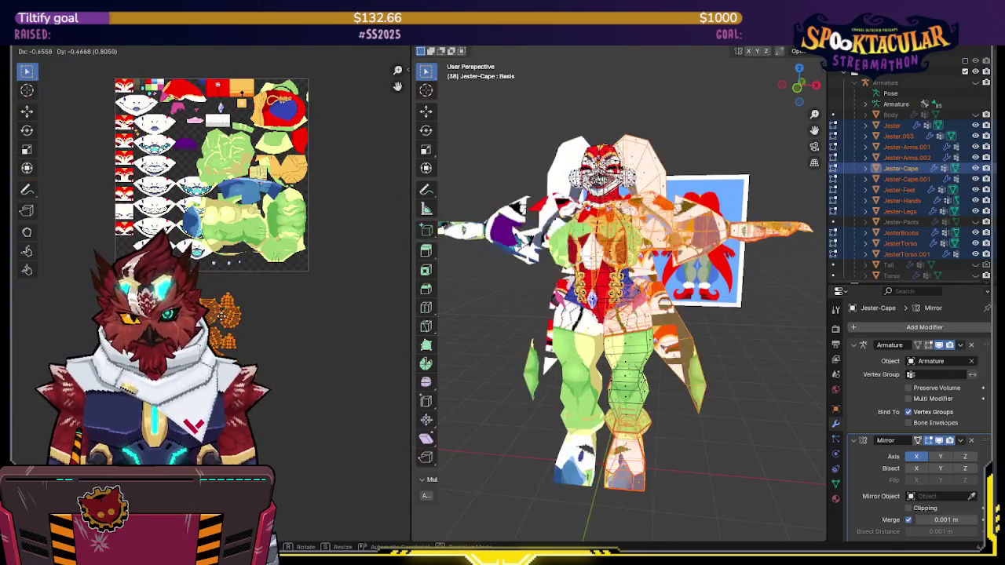
click(243, 286)
middle_drag(243, 286, 233, 305)
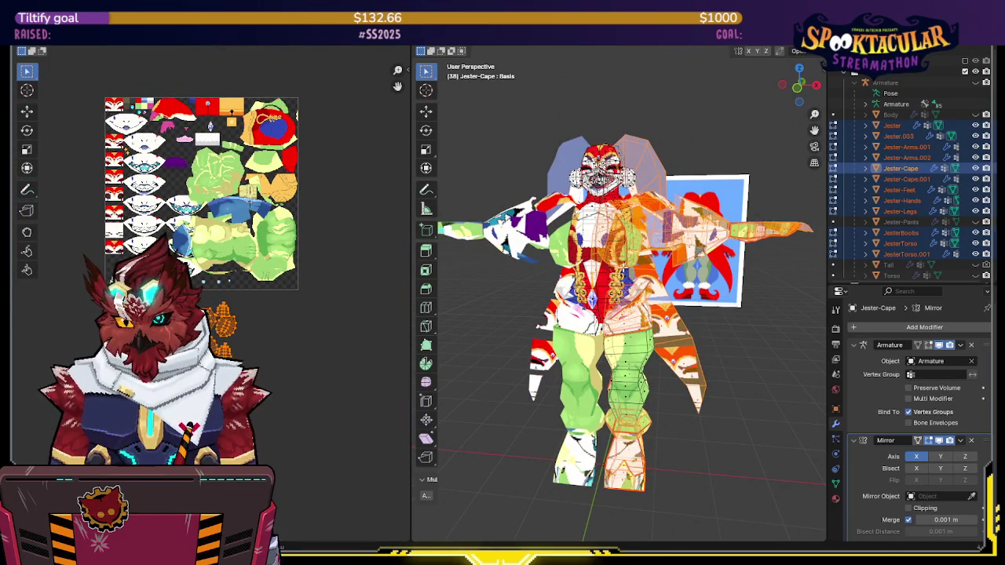
mouse_move(624, 270)
middle_down()
mouse_move(656, 253)
mouse_move(591, 279)
middle_up()
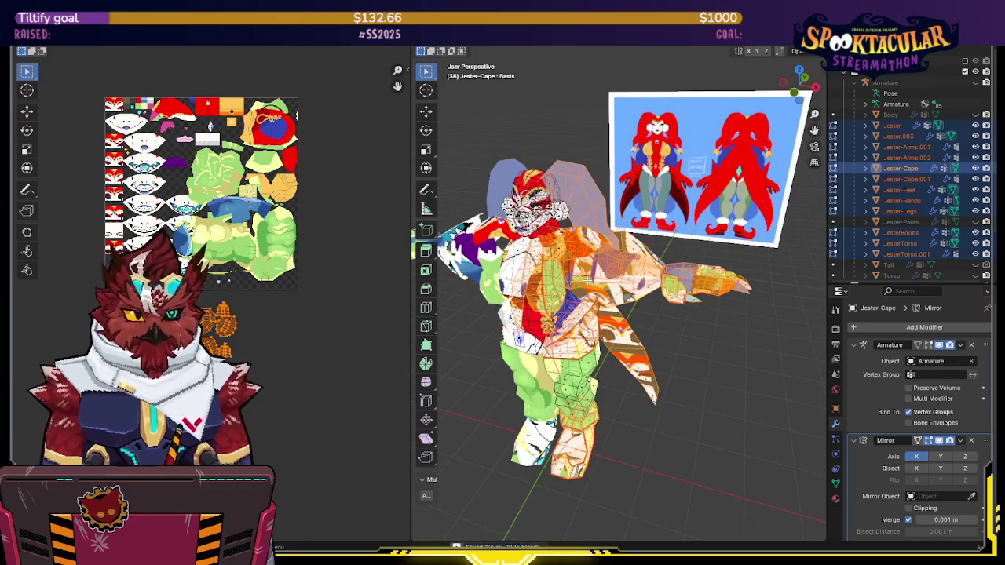
Check the UVs of the Jester-Hands mesh in Edit Mode
key(Tab)
click(686, 265)
key(Tab)
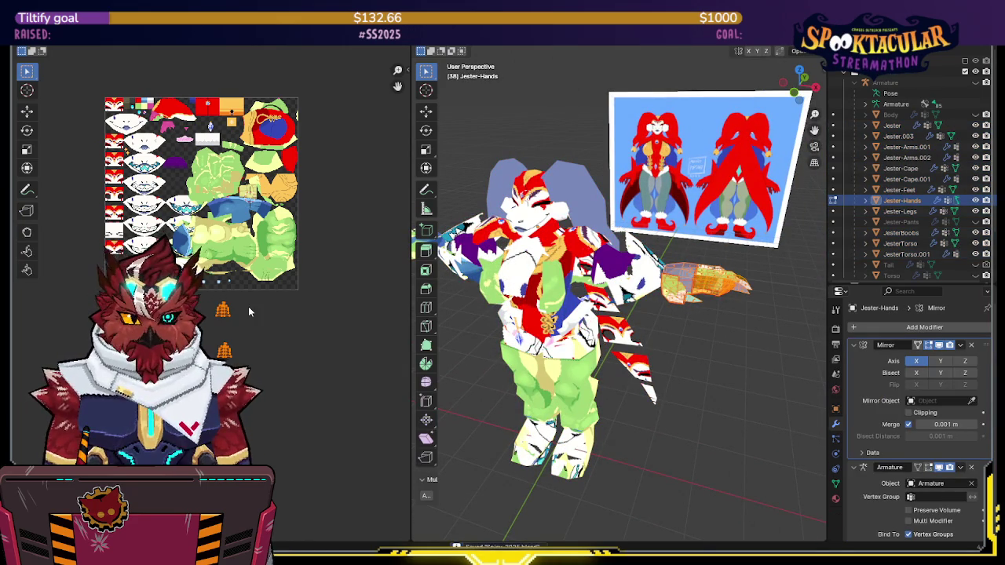
key(u)
click(235, 297)
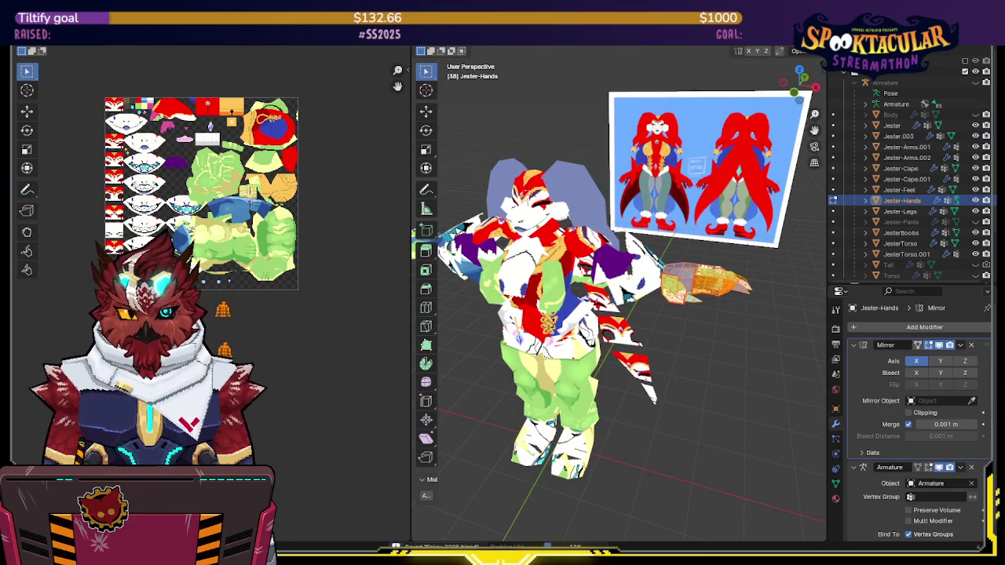
key(g)
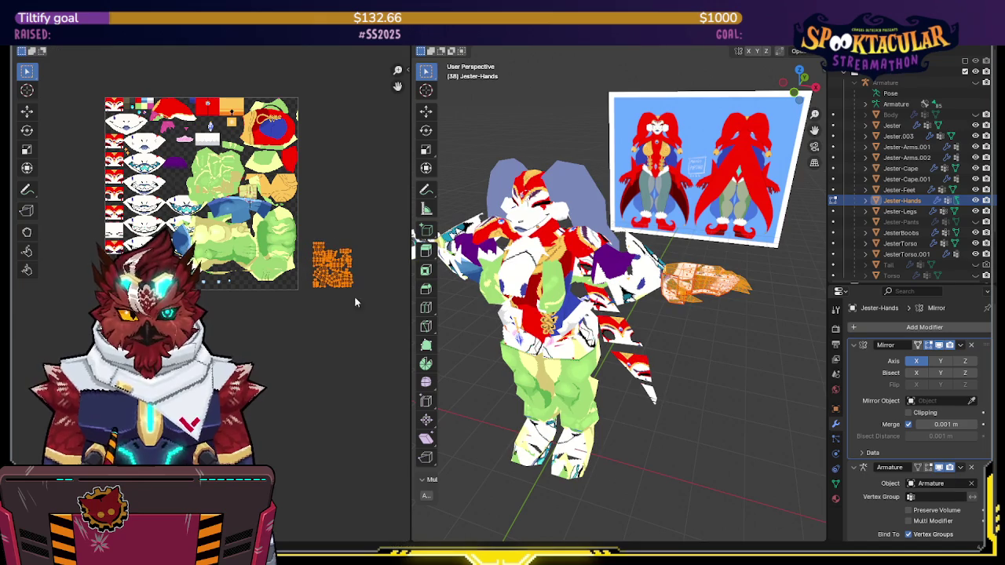
key(Tab)
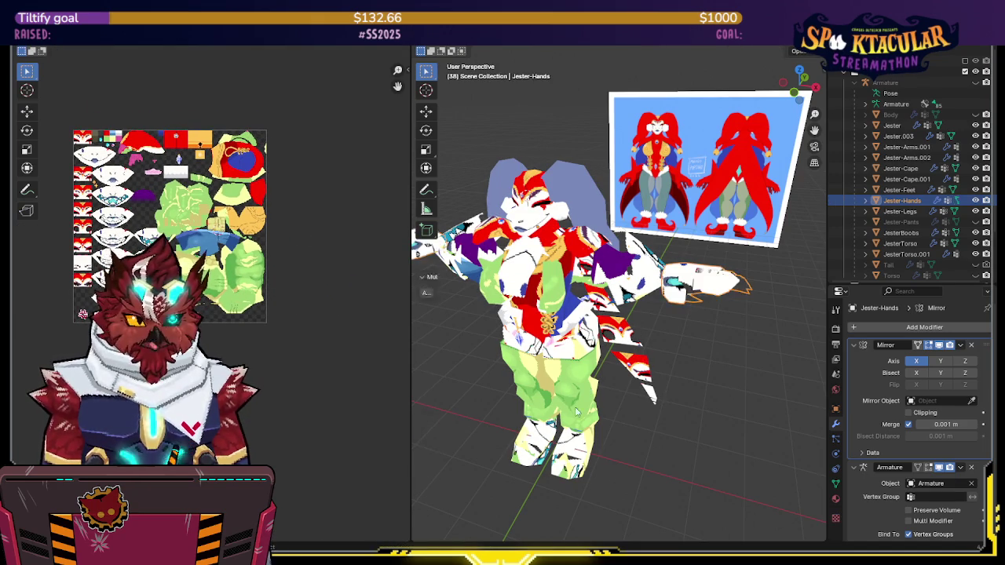
Edit Jester-Feet in isolated local view with its faces deselected
click(580, 401)
key(Tab)
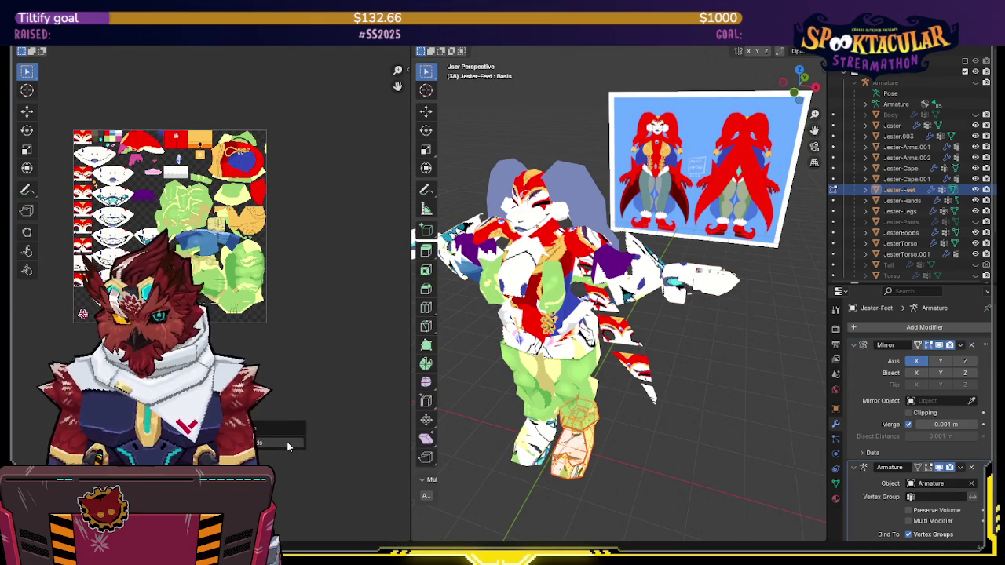
click(281, 536)
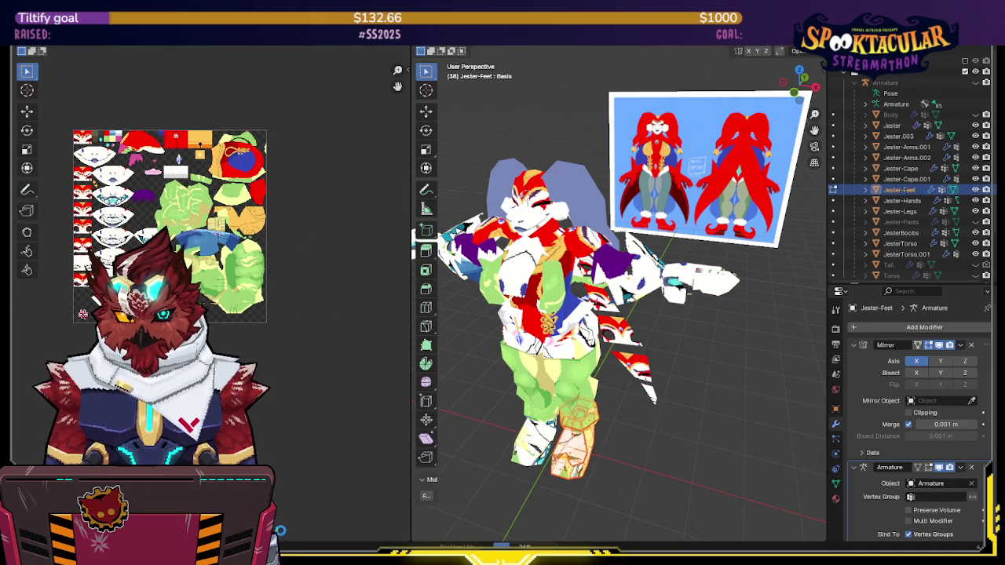
mouse_move(281, 535)
middle_down()
mouse_move(538, 380)
mouse_move(590, 332)
mouse_move(605, 353)
mouse_move(565, 346)
middle_up()
scroll(590, 332, up, 5)
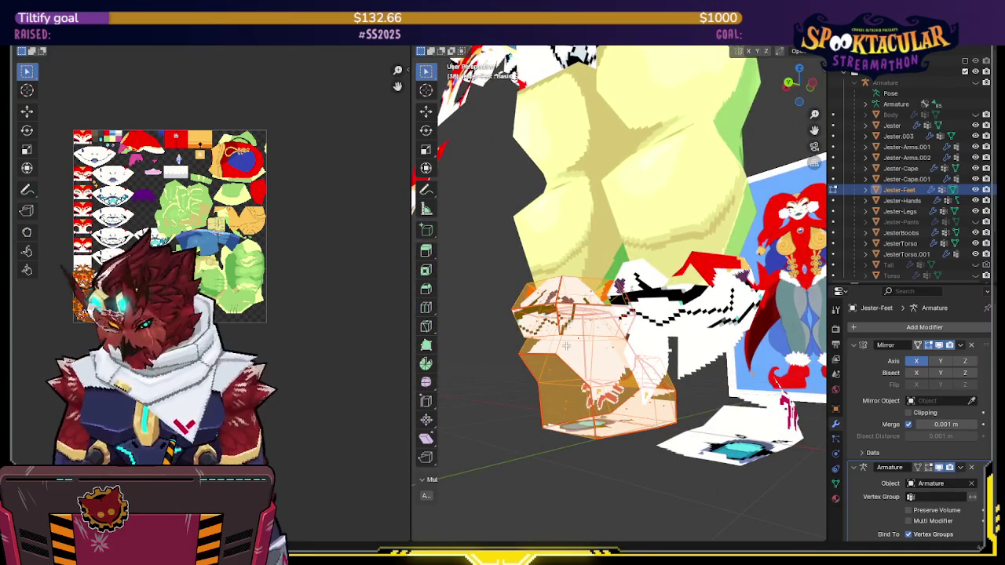
key(KP_Divide)
key(alt+a)
mouse_move(565, 346)
middle_down()
mouse_move(549, 434)
mouse_move(491, 404)
mouse_move(466, 374)
mouse_move(793, 311)
mouse_move(769, 298)
mouse_move(687, 310)
middle_up()
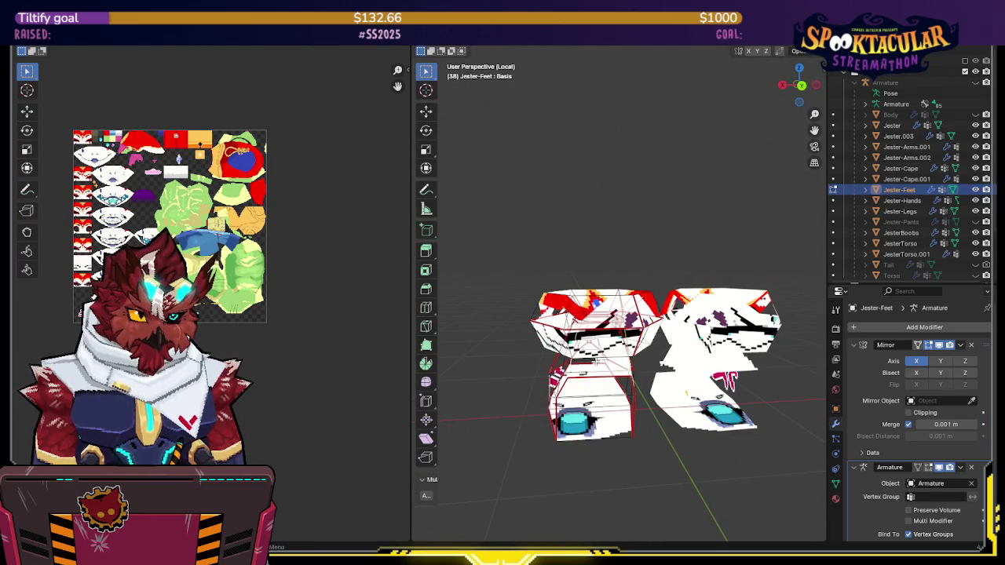
Merge the feet's duplicate vertices by distance via Quick Favorites
key(q)
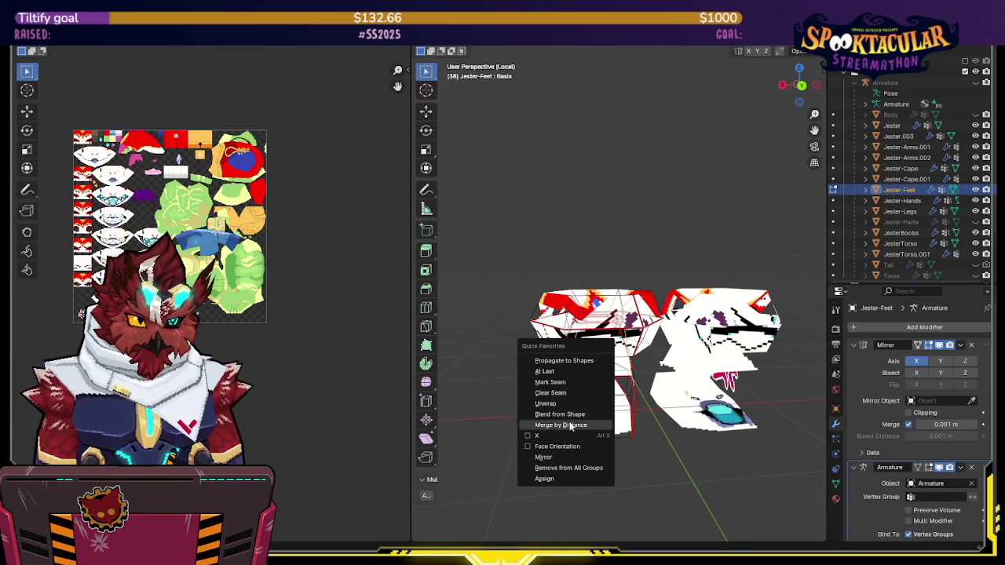
click(578, 383)
scroll(684, 323, down, 5)
middle_drag(684, 322, 629, 188)
Unwrap the feet and pack their UV islands
key(u)
click(620, 183)
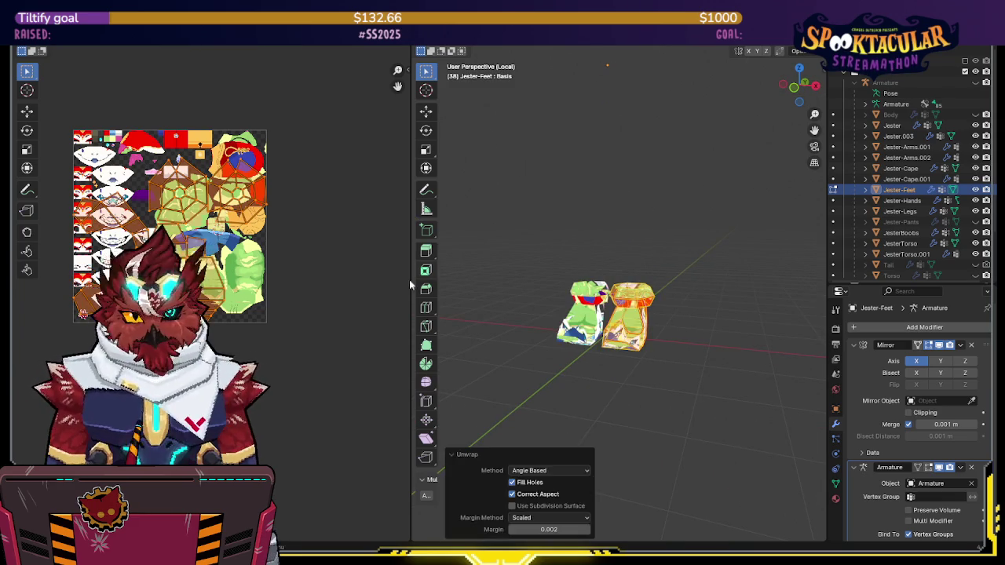
key(F3)
key(Return)
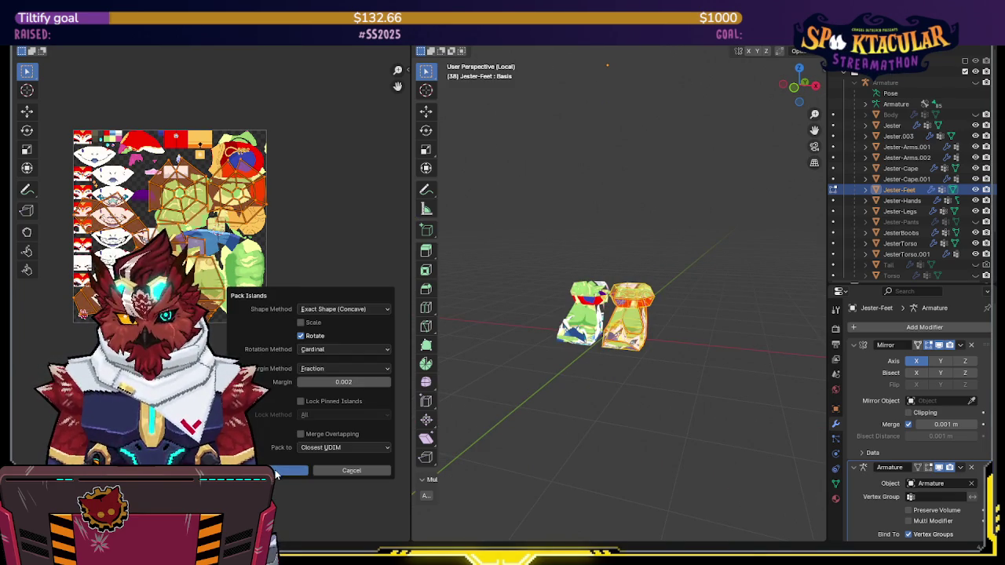
click(277, 471)
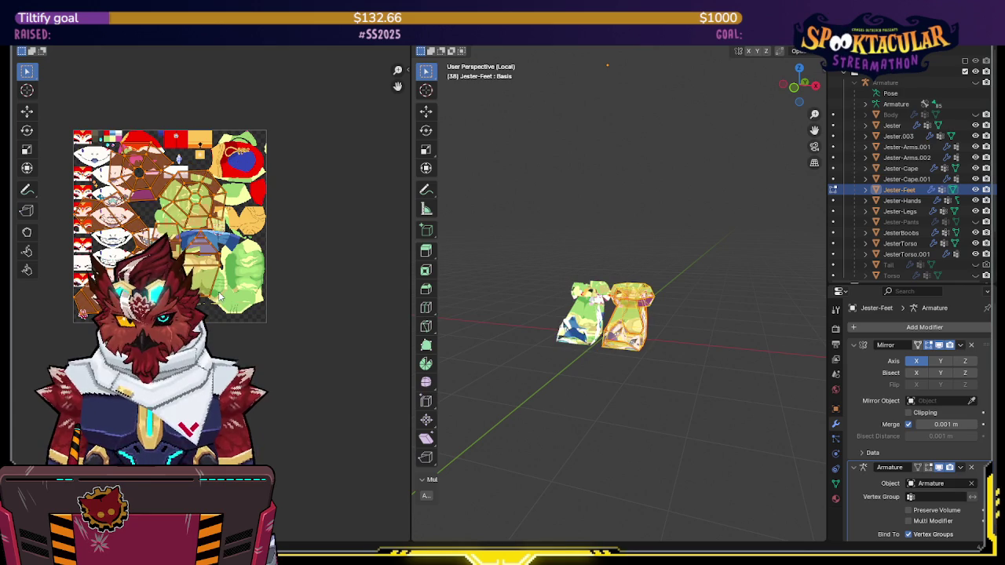
Scale the feet islands to the 'Set My TD' texel density and repack them
key(n)
click(358, 255)
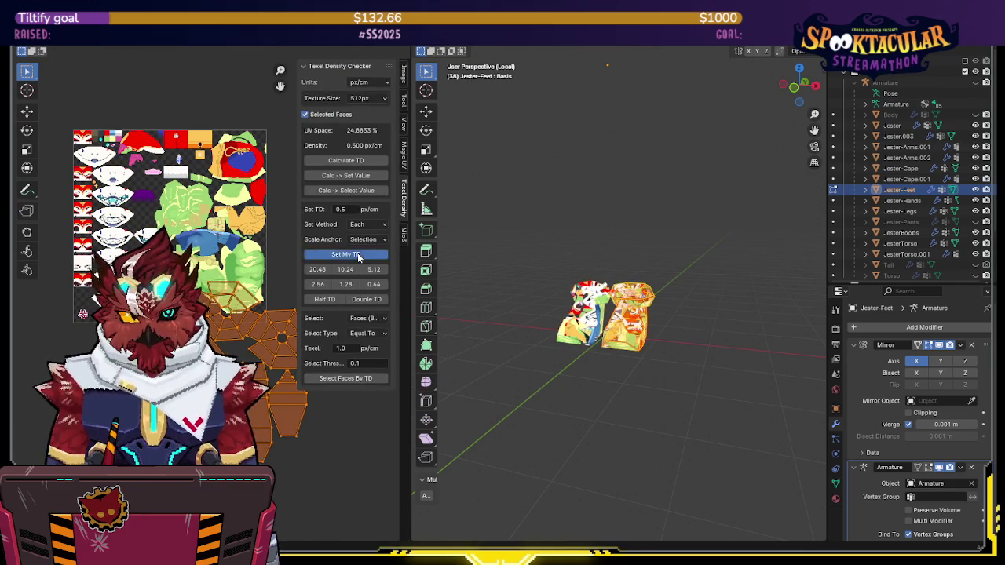
key(n)
key(ctrl+p)
click(279, 467)
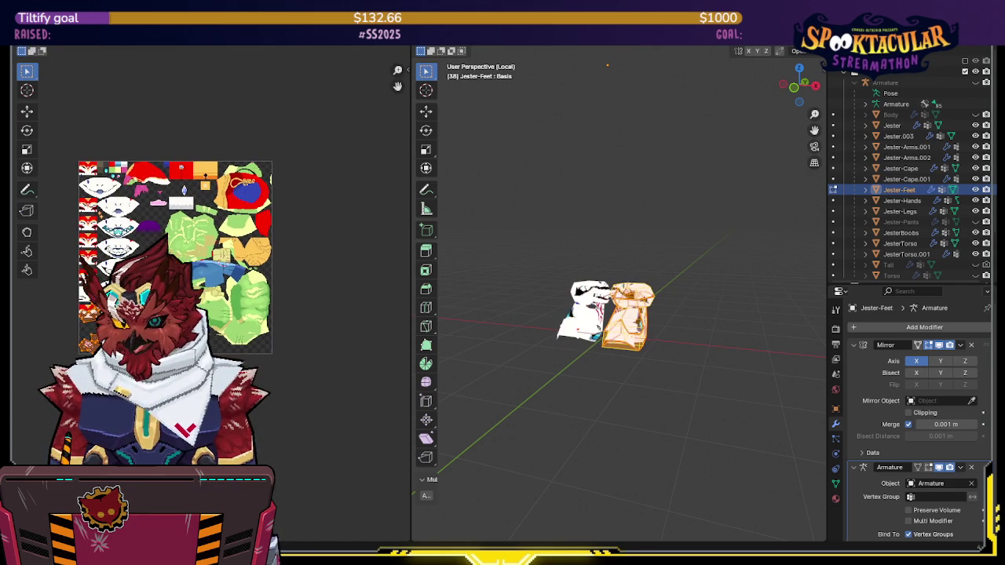
key(g)
key(Escape)
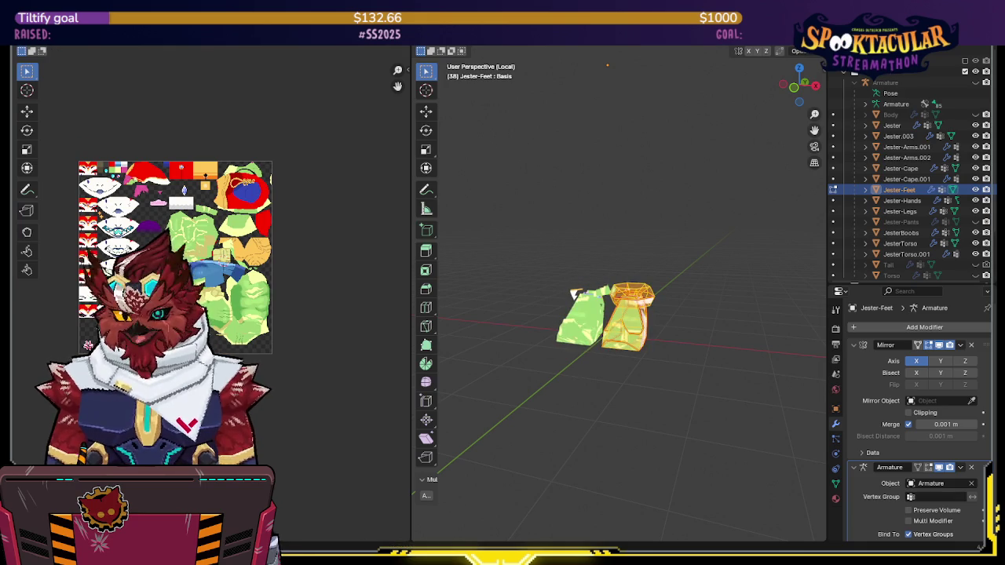
middle_drag(173, 259, 170, 212)
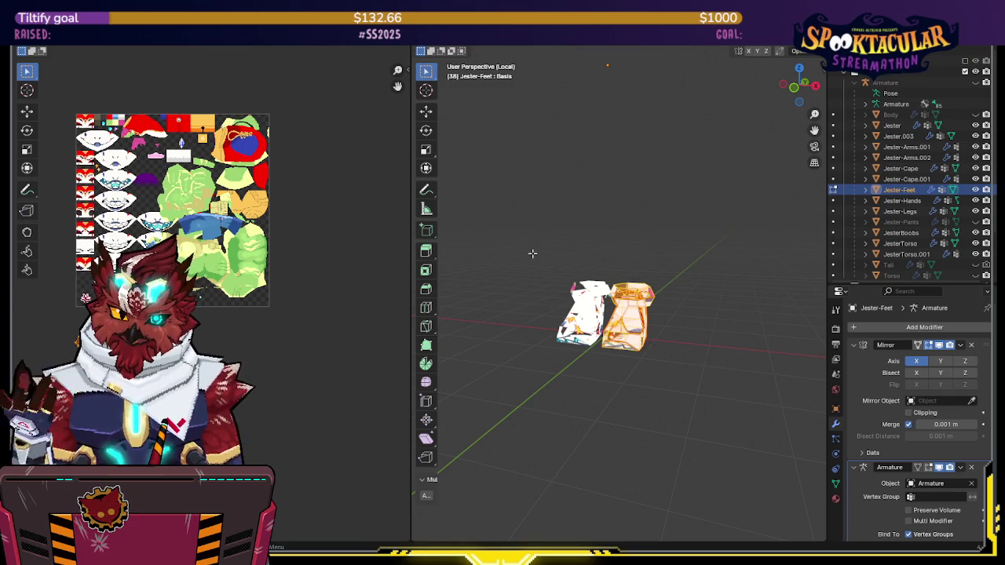
Inspect the re-textured Jester-Feet boots, then exit local view to show the full jester
mouse_move(644, 255)
middle_down()
mouse_move(628, 259)
mouse_move(651, 252)
middle_up()
scroll(631, 253, up, 3)
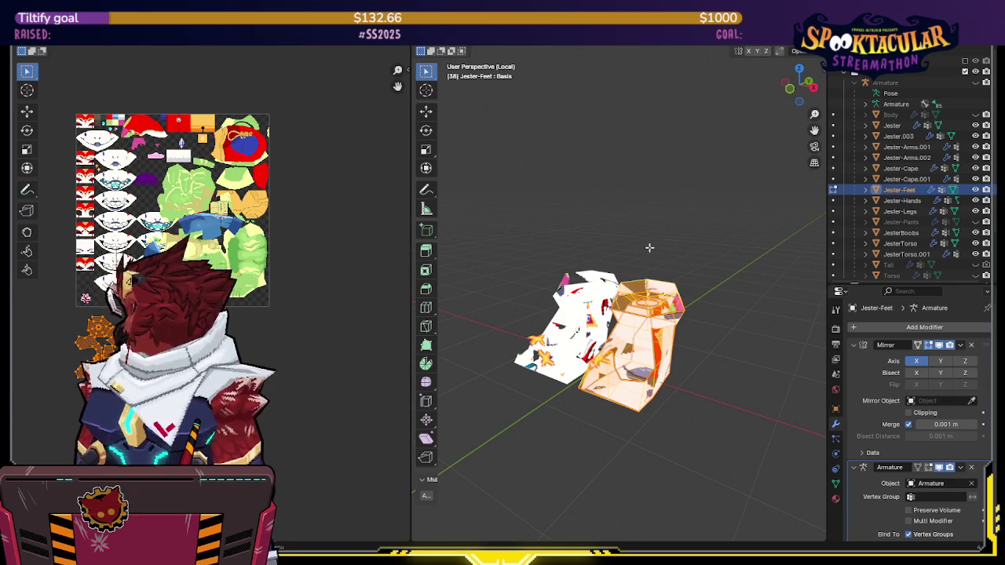
mouse_move(651, 247)
middle_down()
mouse_move(661, 252)
mouse_move(648, 244)
middle_up()
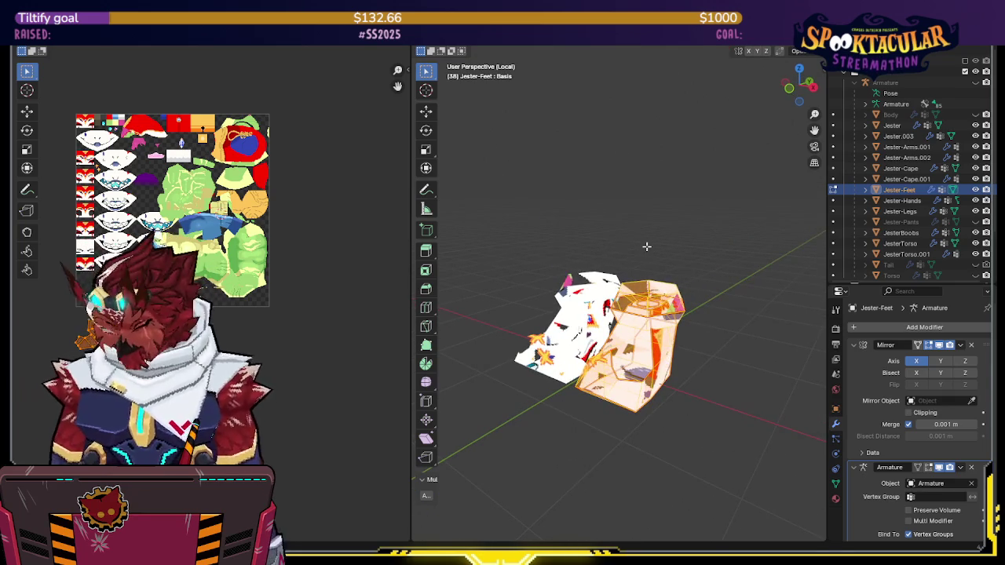
key(KP_Divide)
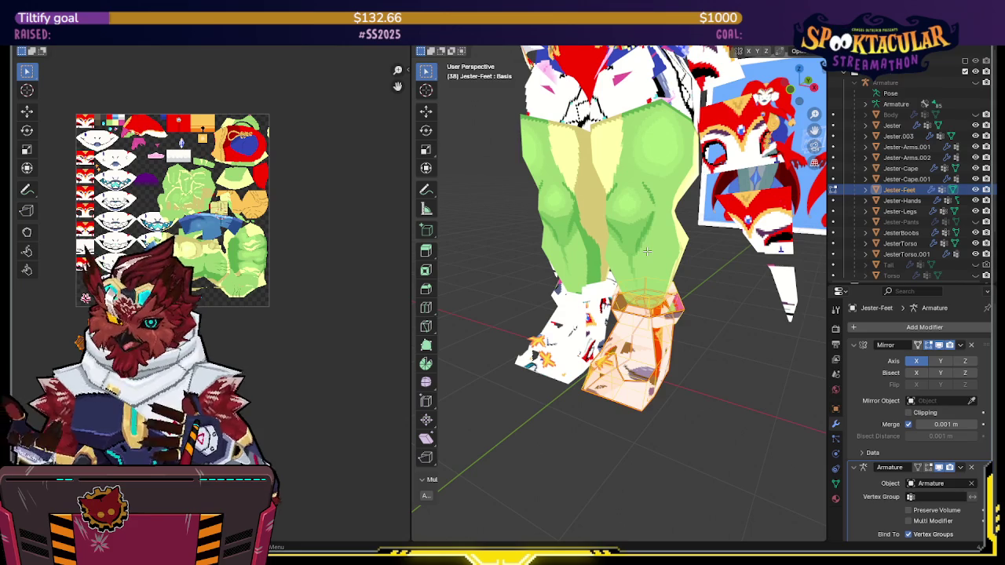
Zoom out and take the feet mesh out of edit mode
scroll(687, 218, down, 1)
scroll(691, 227, down, 1)
scroll(703, 247, down, 3)
scroll(710, 261, down, 2)
scroll(707, 283, down, 1)
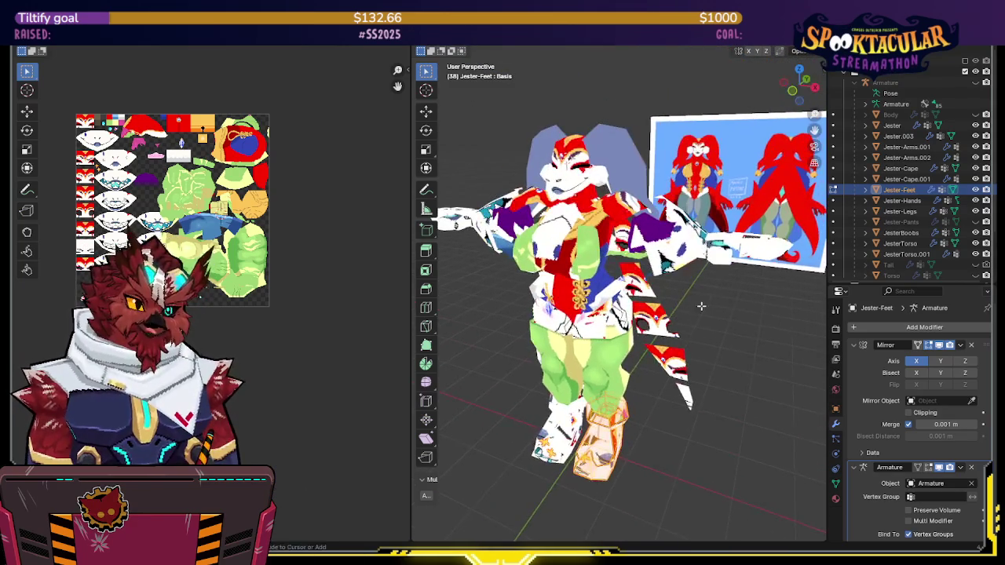
key(Tab)
scroll(621, 298, down, 3)
Compare the jester model with the reference art in front and right orthographic views
key(KP_1)
scroll(664, 284, down, 1)
scroll(664, 284, up, 3)
scroll(697, 220, down, 2)
scroll(686, 221, up, 1)
mouse_move(685, 221)
shift+middle_down()
mouse_move(710, 274)
mouse_move(683, 274)
shift+middle_up()
key(KP_3)
key(KP_3)
mouse_move(570, 265)
shift+middle_down()
mouse_move(686, 262)
mouse_move(674, 259)
shift+middle_up()
scroll(678, 270, up, 2)
scroll(691, 270, up, 1)
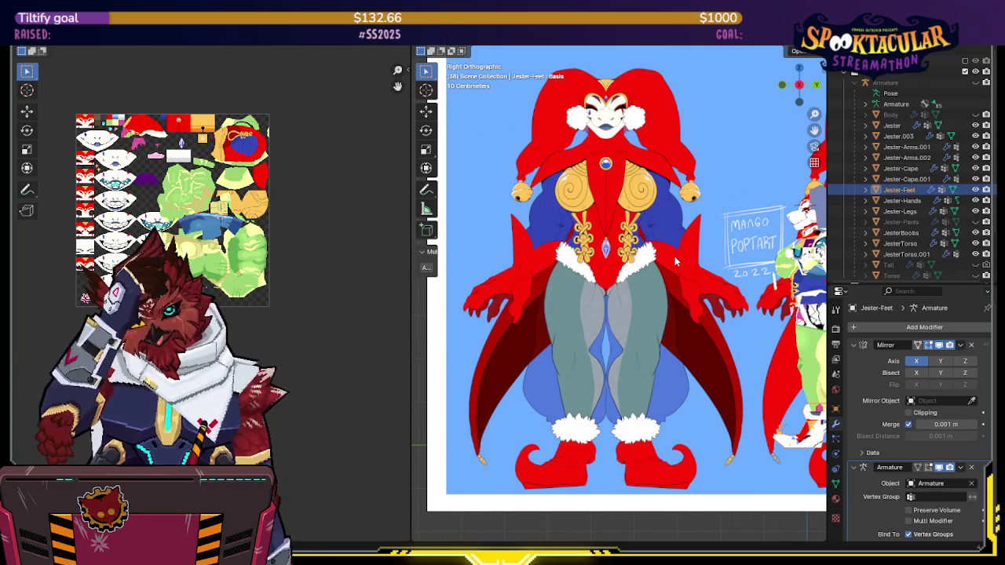
mouse_move(678, 257)
shift+middle_down()
mouse_move(722, 272)
mouse_move(695, 272)
shift+middle_up()
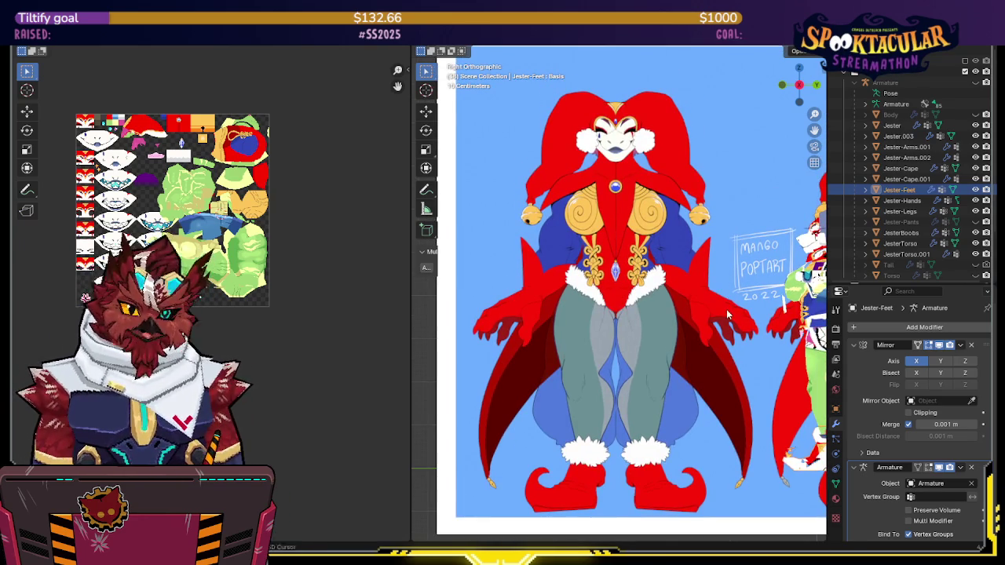
shift+middle_drag(727, 312, 718, 290)
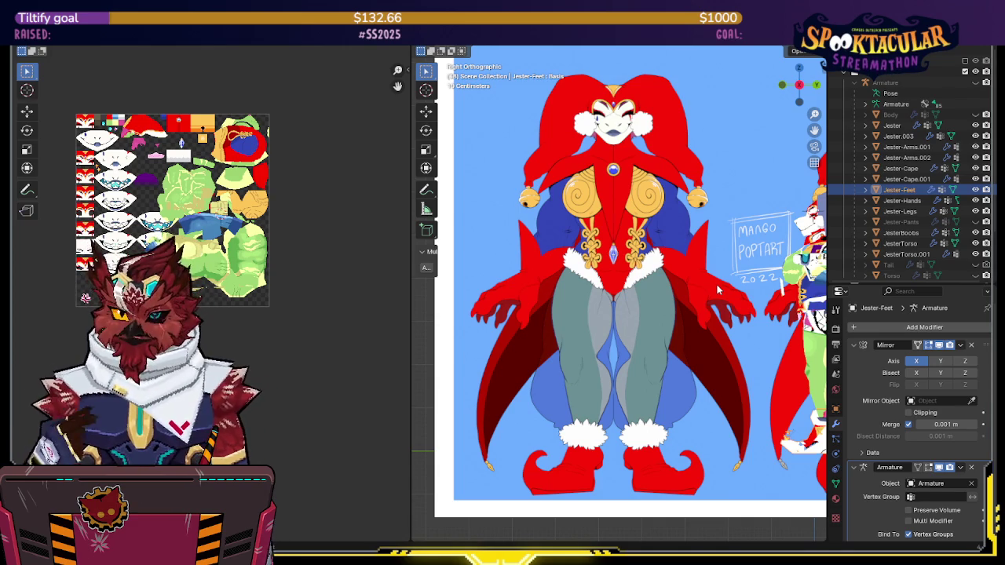
Orbit back to a perspective view and select the Jester-Hands mesh
scroll(716, 290, down, 4)
mouse_move(716, 291)
middle_down()
mouse_move(726, 333)
mouse_move(638, 294)
middle_up()
scroll(726, 332, up, 3)
click(677, 281)
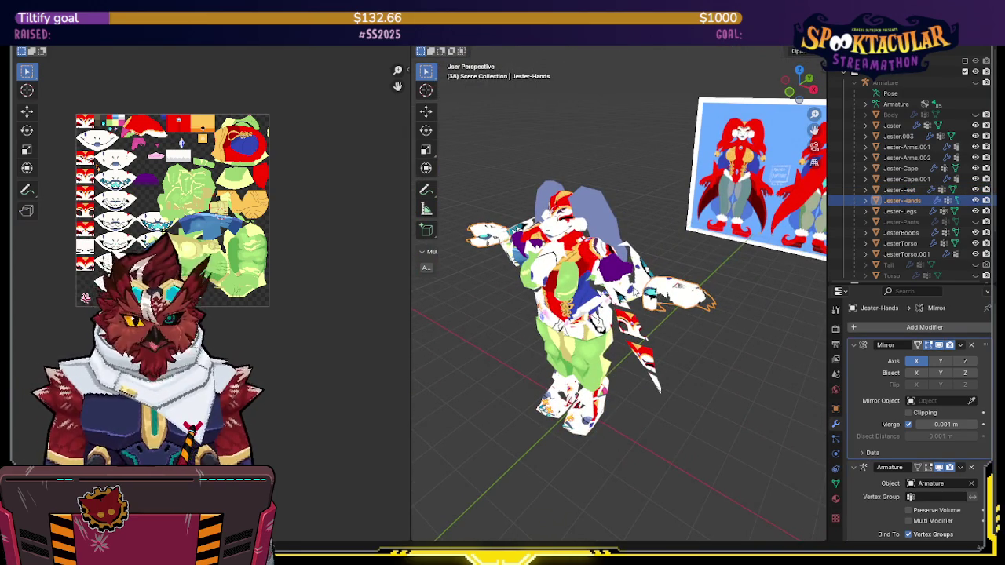
Pack the Jester-Cape UV islands and move them left on the atlas
key(Tab)
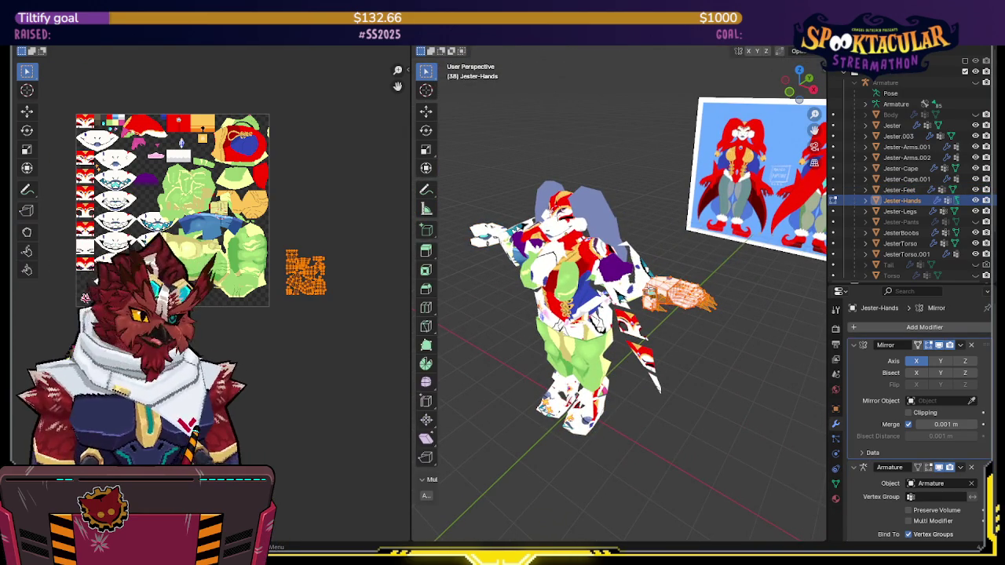
key(Tab)
click(647, 360)
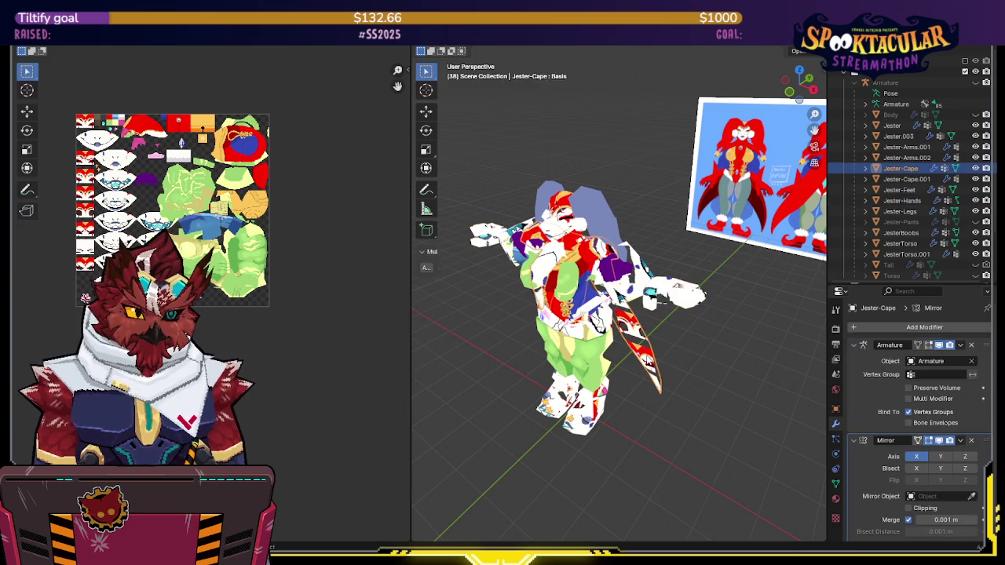
key(Tab)
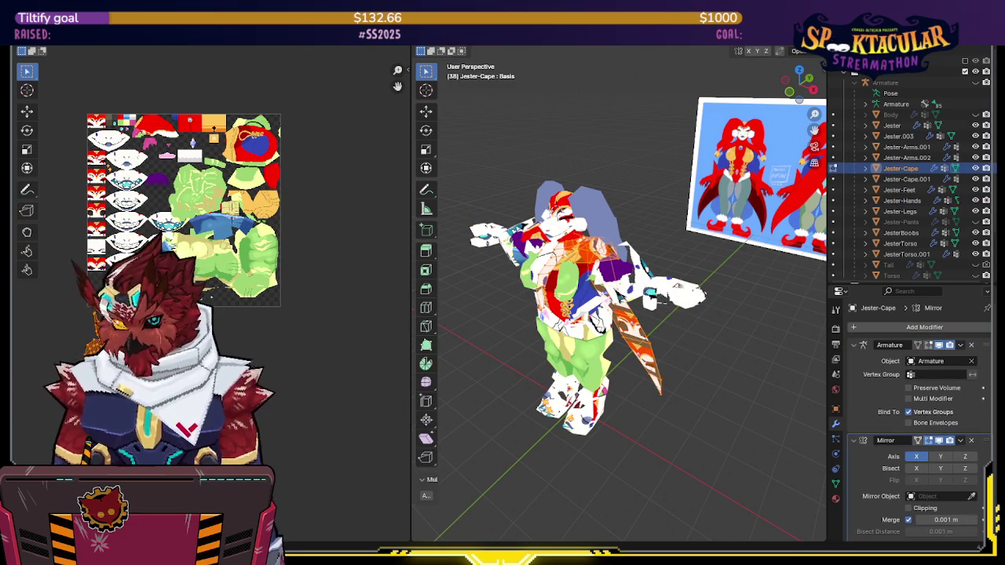
key(ctrl+p)
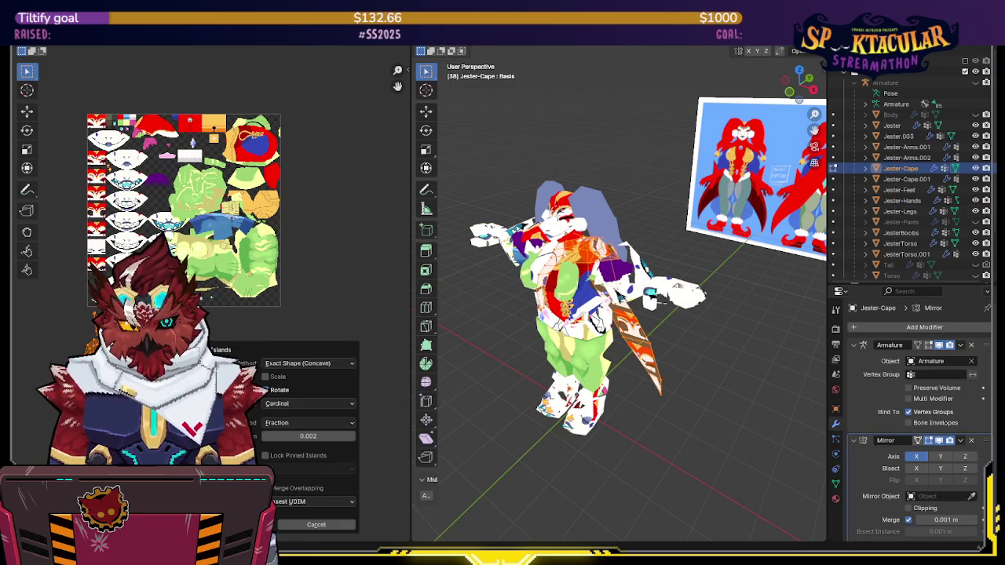
key(Return)
key(g)
key(Return)
Select all of Jester-Legs and place its plaid UV islands on the atlas
middle_drag(180, 208, 240, 212)
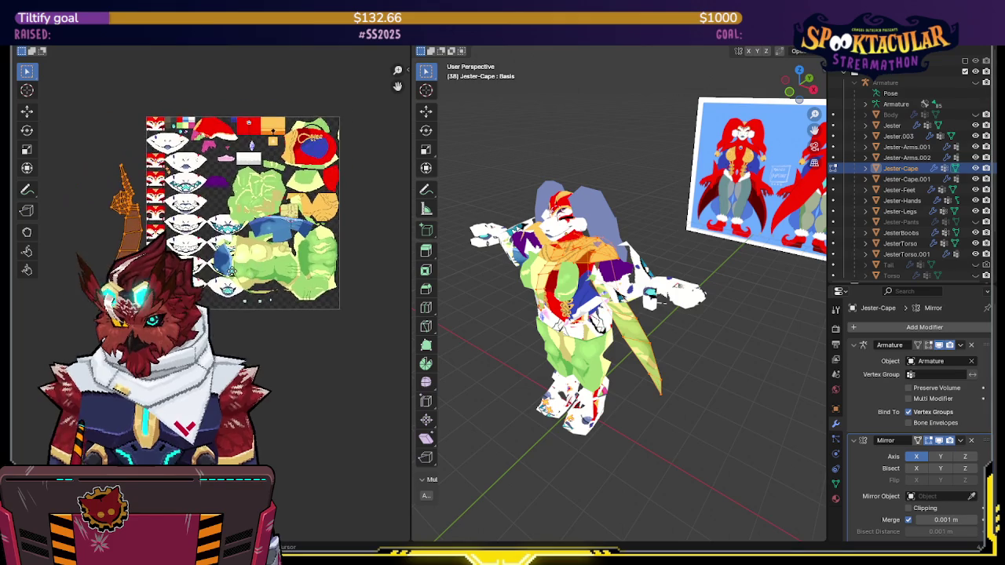
click(573, 303)
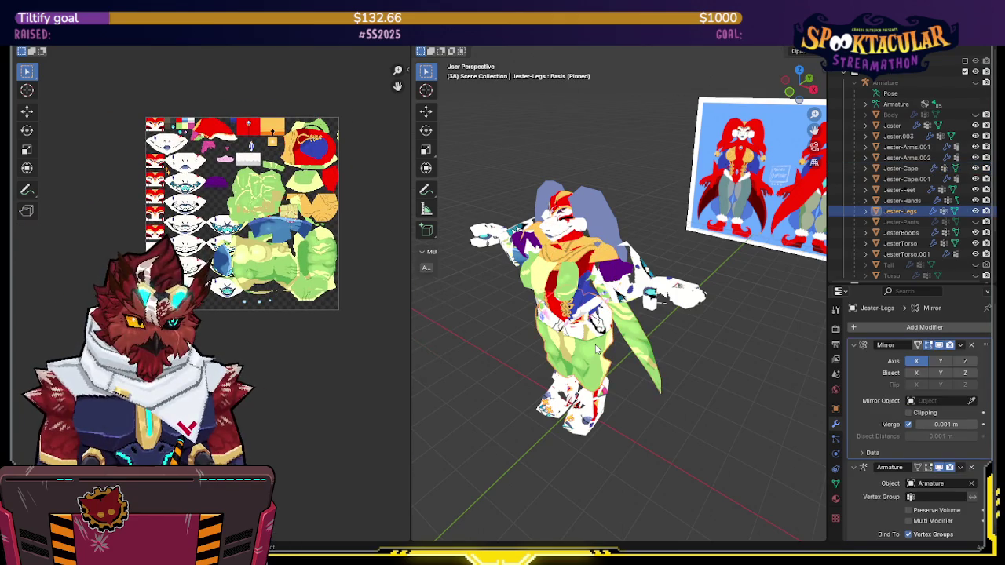
middle_drag(573, 302, 614, 340)
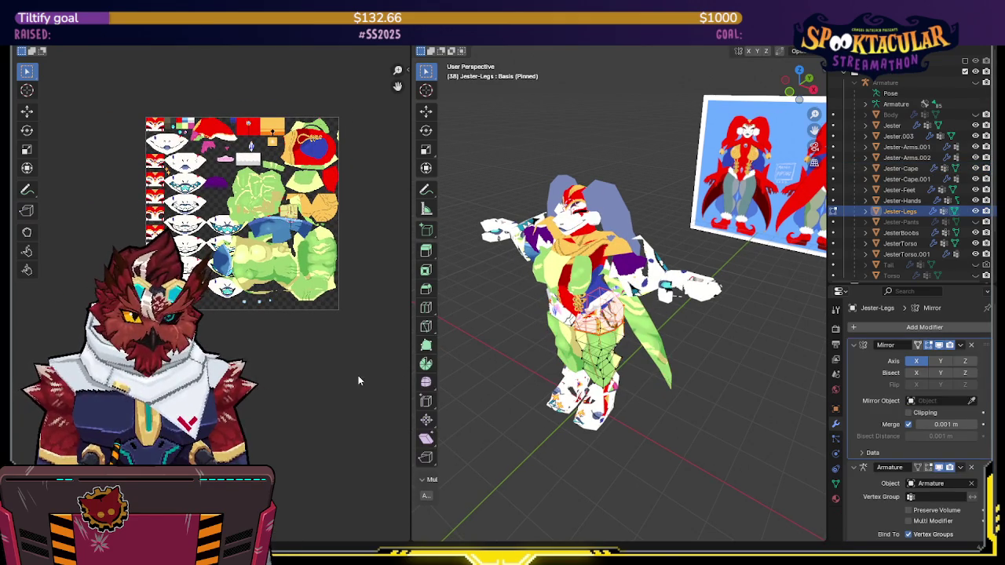
key(a)
key(g)
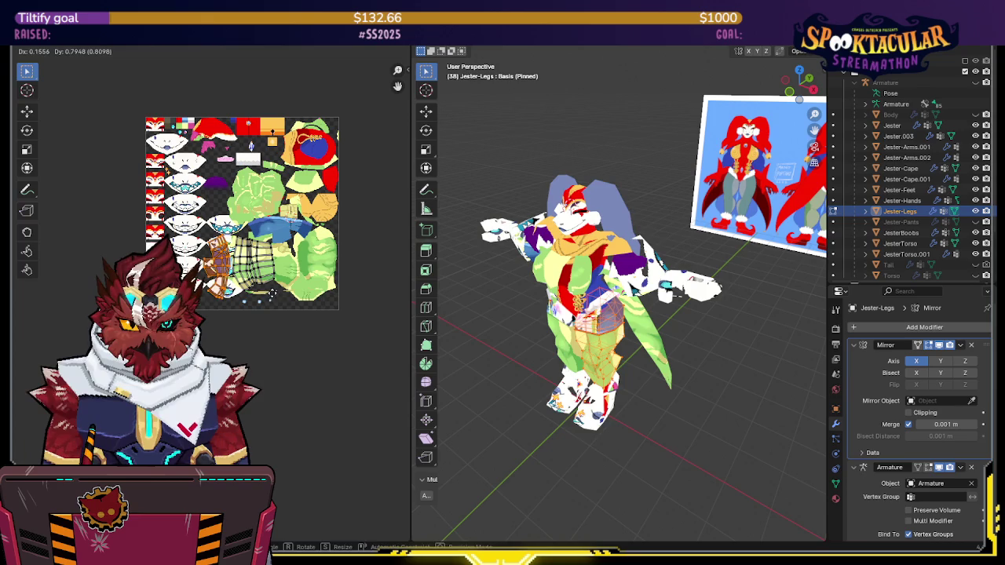
click(254, 264)
Pan the texture view and select the jester's head mesh
scroll(292, 295, up, 3)
shift+scroll(291, 295, up, 3)
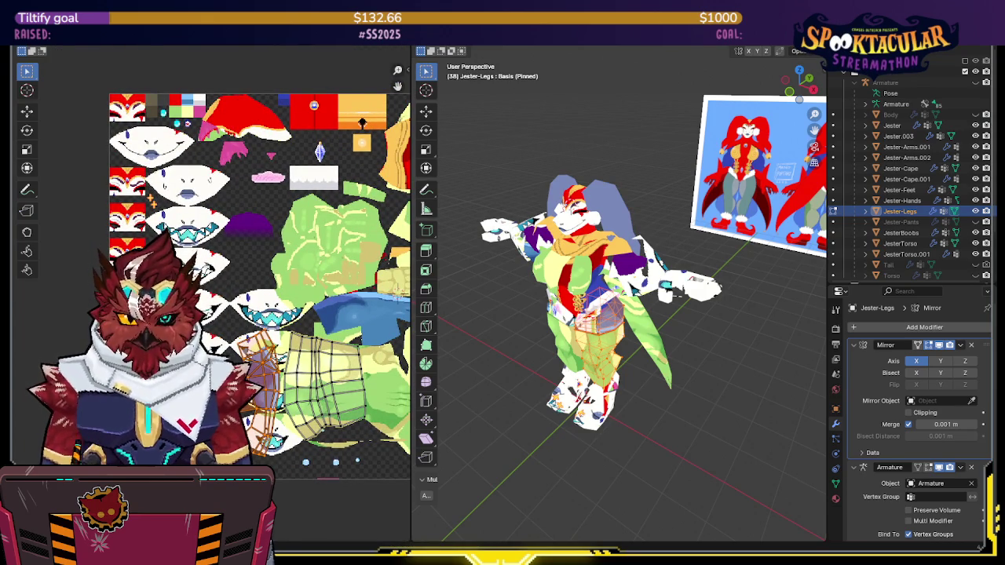
middle_drag(306, 338, 278, 311)
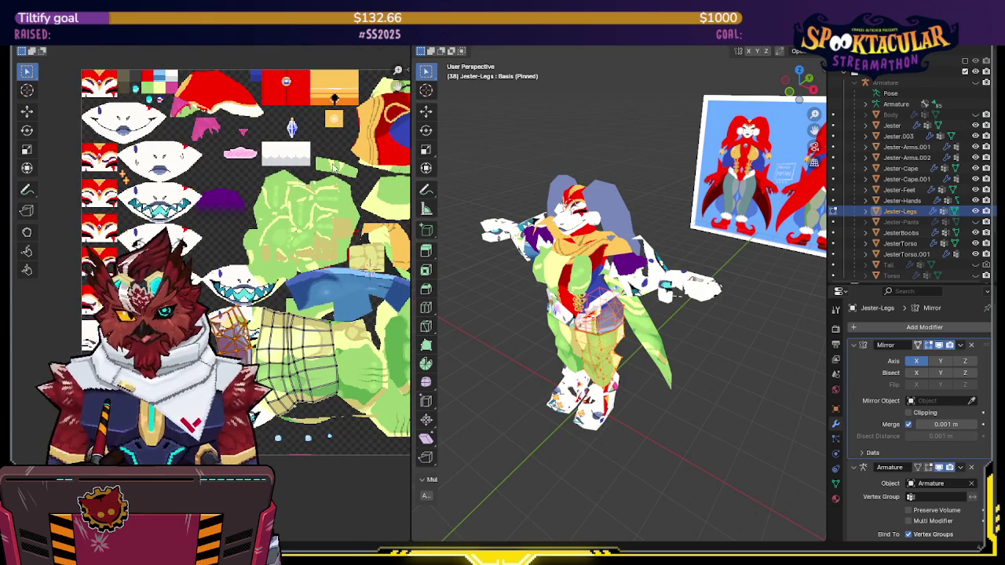
middle_drag(333, 144, 305, 140)
click(577, 200)
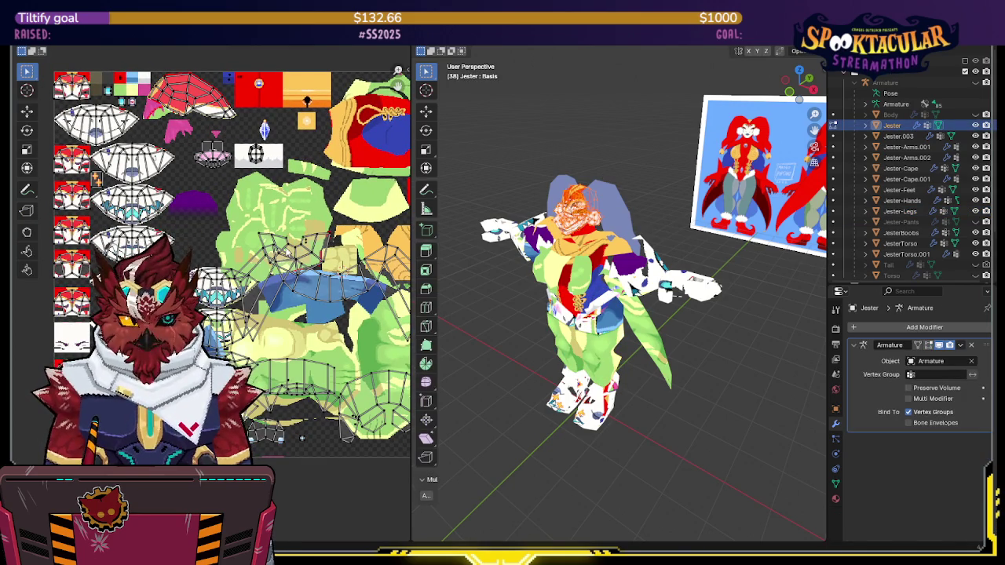
Pan and zoom the UV view to show the lower part of the atlas
middle_drag(181, 248, 240, 272)
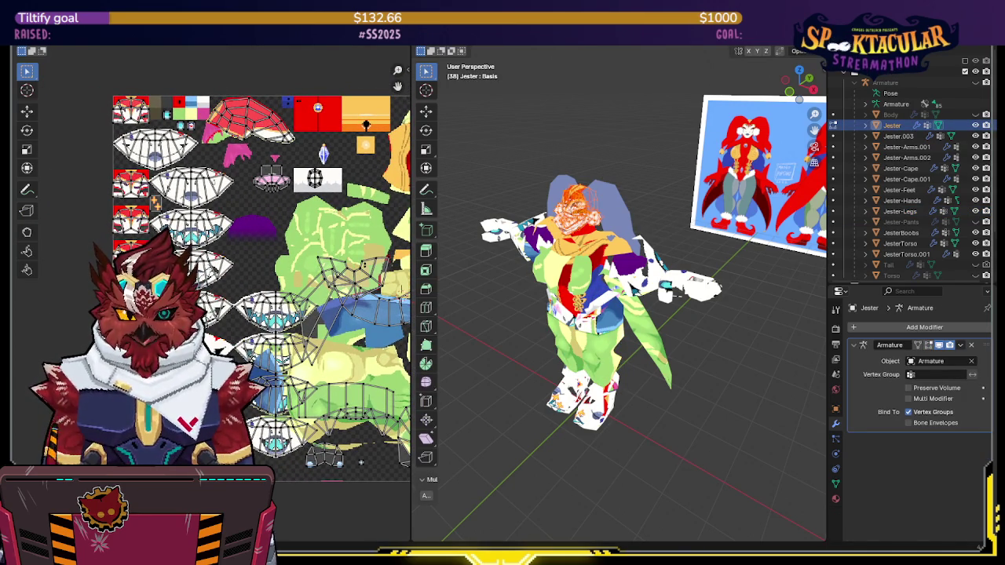
middle_drag(361, 462, 322, 467)
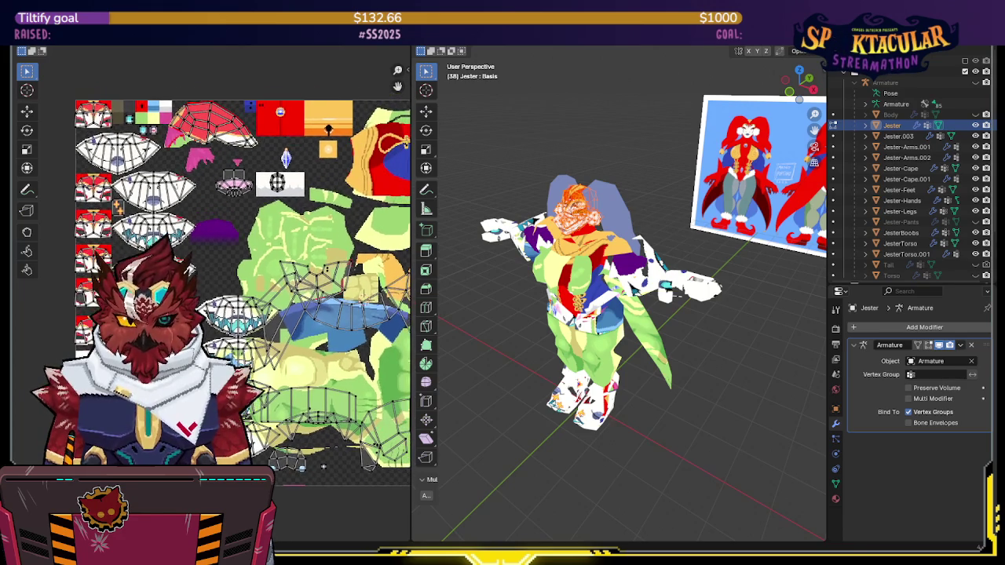
mouse_move(237, 251)
middle_down()
mouse_move(235, 322)
mouse_move(233, 184)
mouse_move(306, 200)
mouse_move(310, 222)
middle_up()
scroll(240, 292, up, 1)
scroll(240, 292, up, 1)
scroll(240, 292, up, 1)
scroll(236, 322, up, 3)
scroll(235, 322, down, 3)
scroll(235, 322, up, 1)
scroll(236, 322, down, 1)
scroll(237, 256, down, 2)
scroll(237, 256, up, 2)
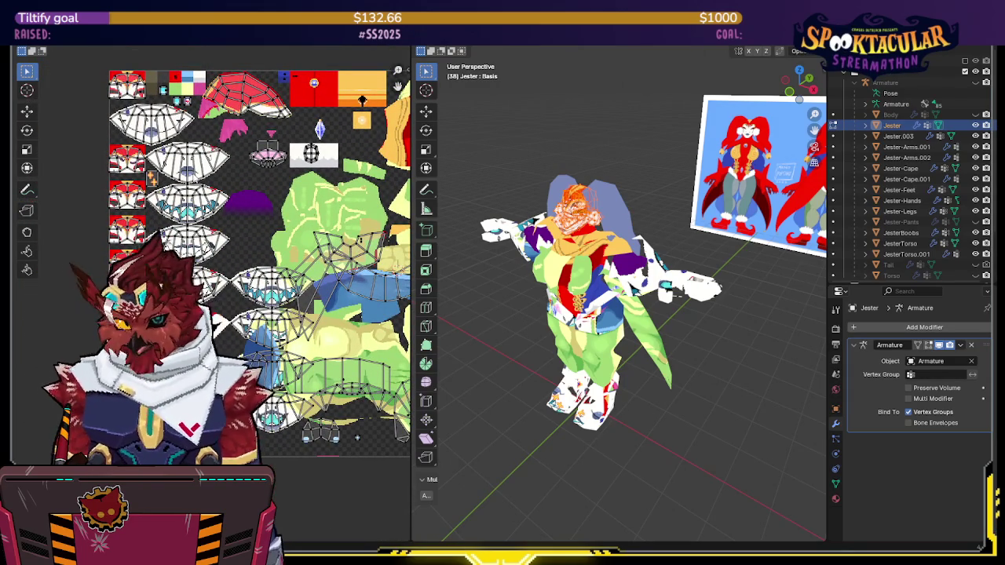
Select seven head face UV islands, delete those vertices, then undo the deletion
shift+click(189, 163)
shift+click(189, 204)
shift+click(216, 244)
shift+click(216, 284)
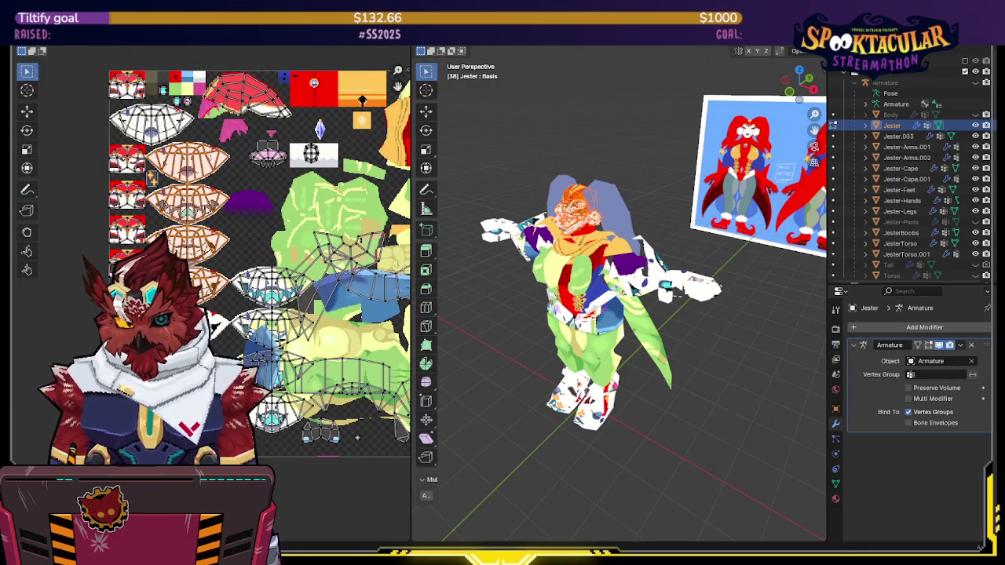
shift+click(291, 410)
shift+click(270, 326)
shift+click(271, 286)
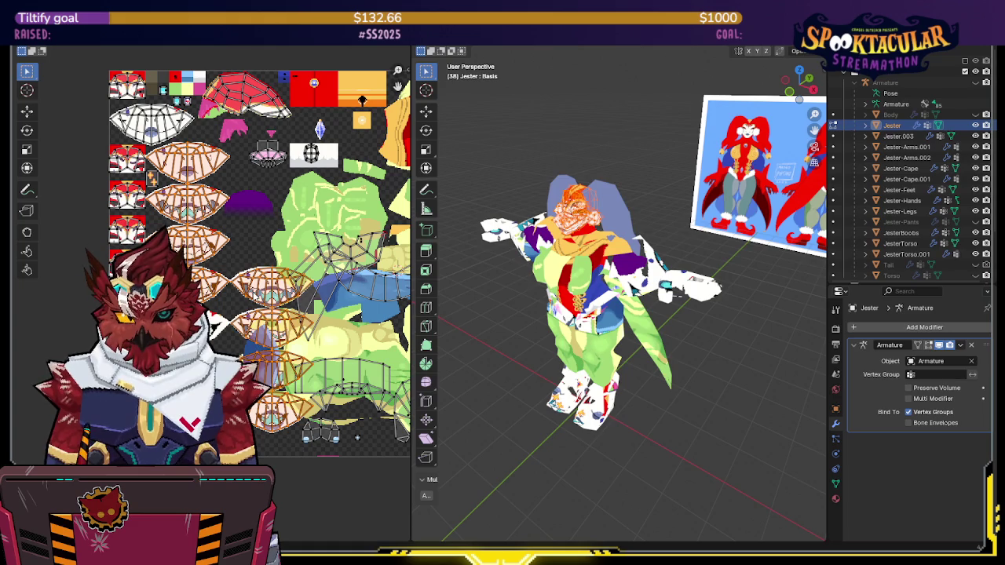
key(x)
click(552, 273)
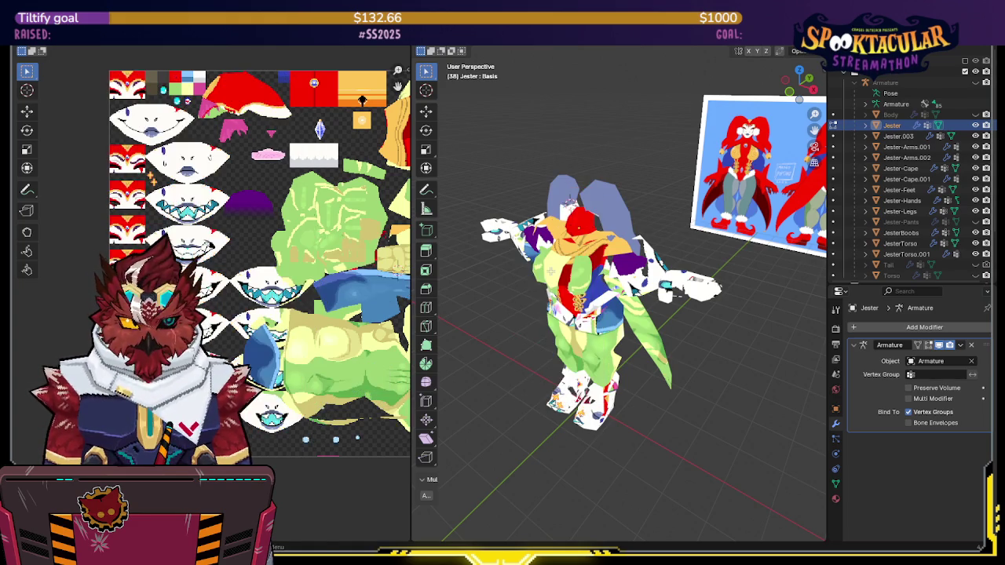
key(ctrl+z)
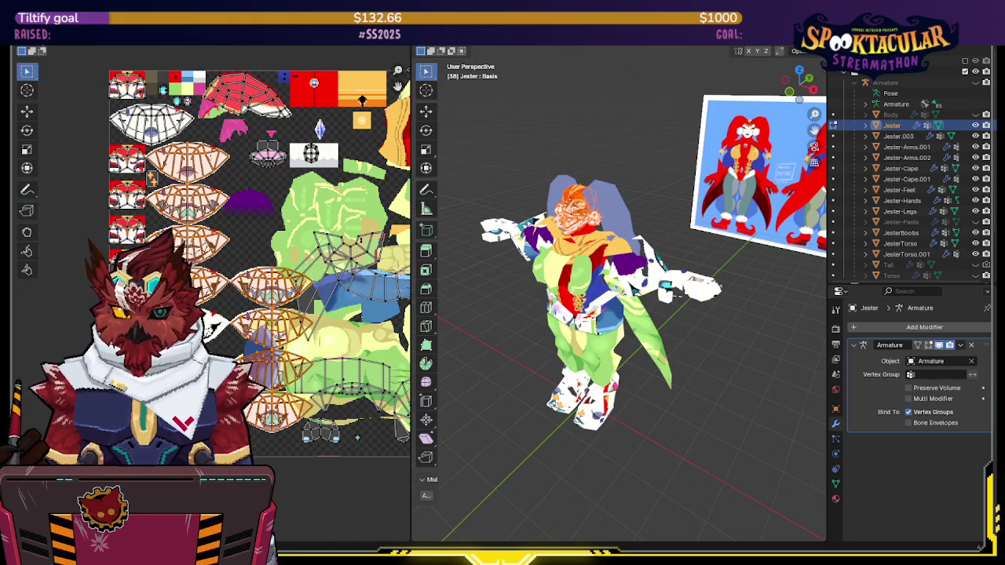
Deselect, pick two head UV islands, then select all the head's islands
key(alt+a)
click(191, 160)
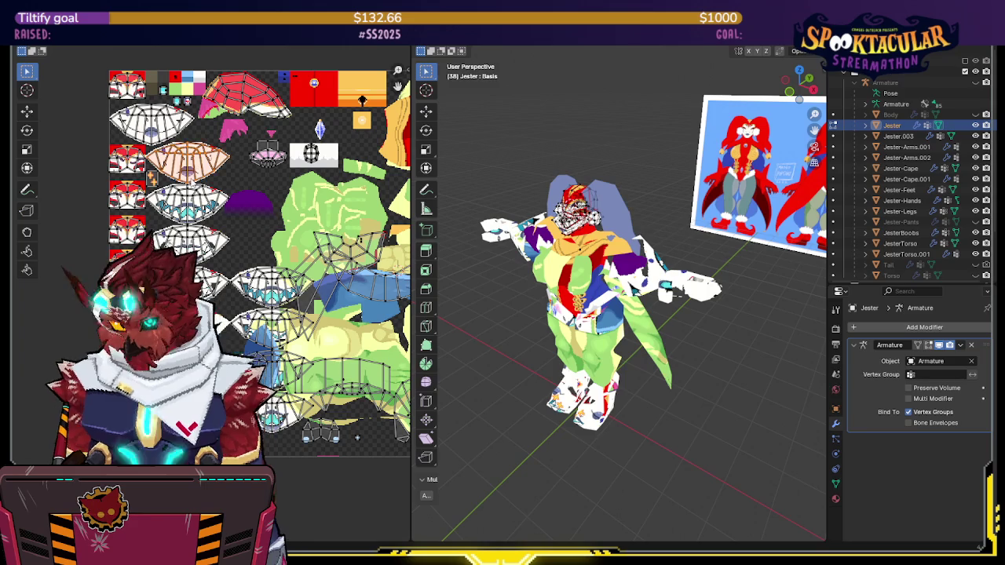
shift+click(189, 198)
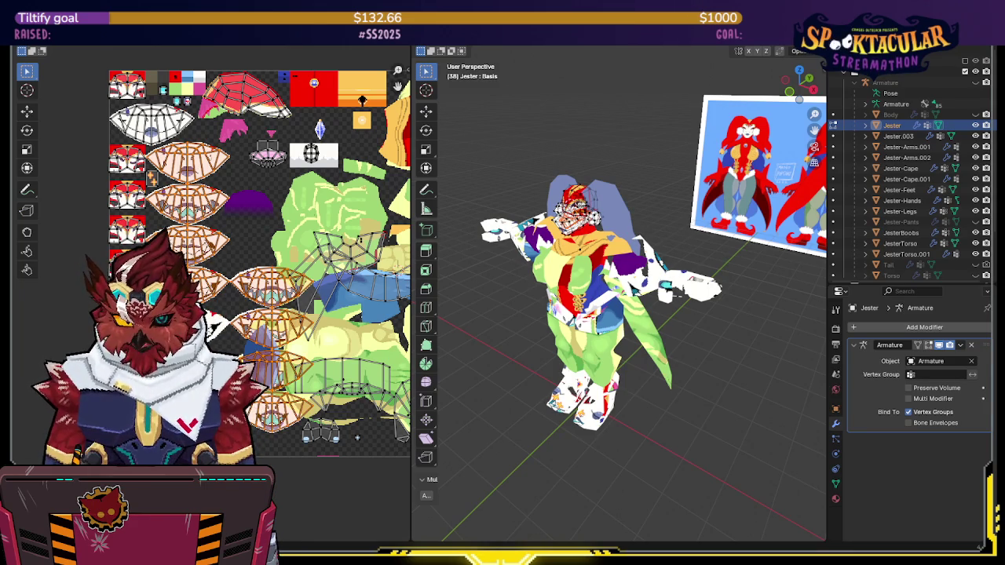
middle_drag(273, 314, 210, 280)
right_click(608, 268)
click(608, 268)
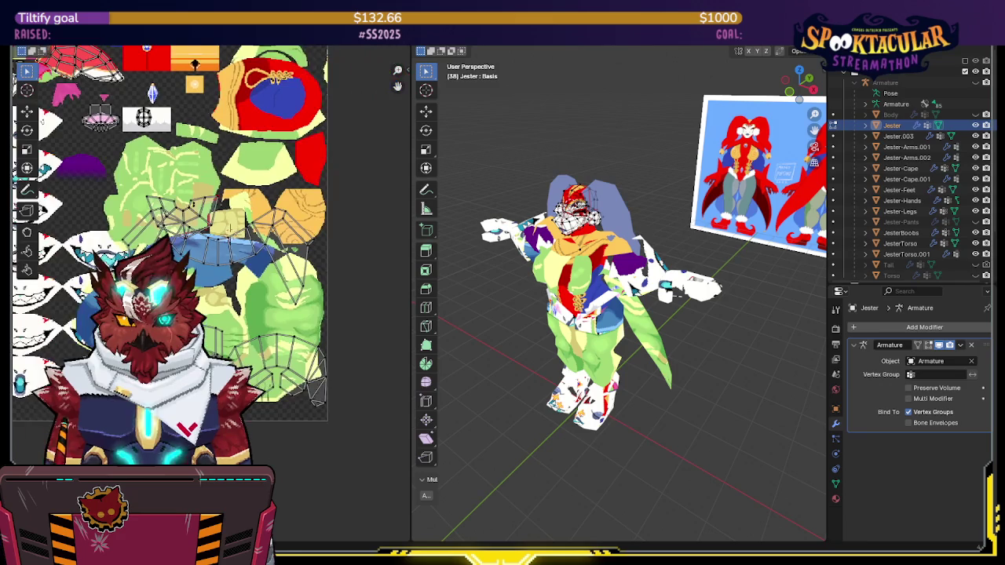
middle_drag(189, 257, 218, 246)
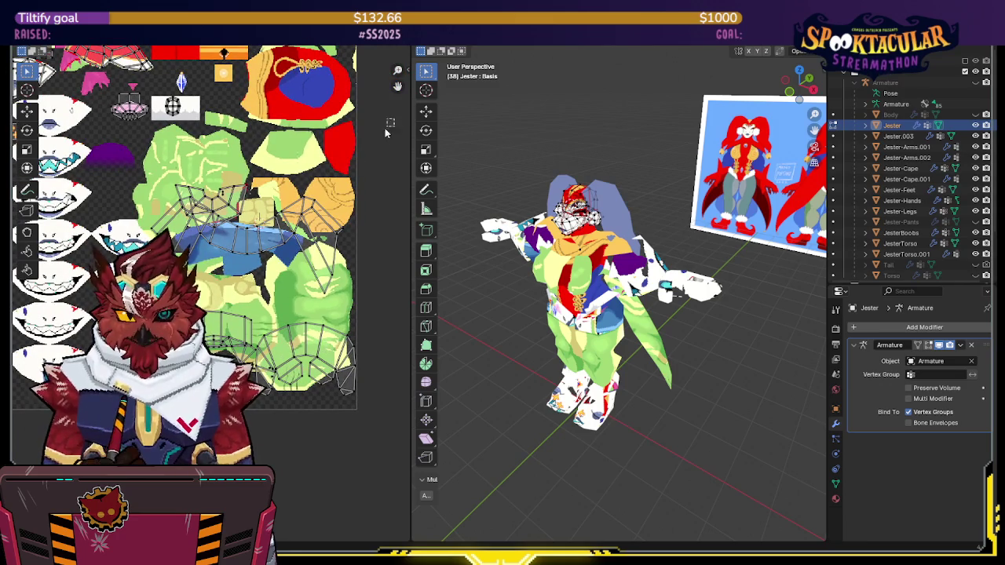
key(a)
middle_drag(292, 315, 366, 320)
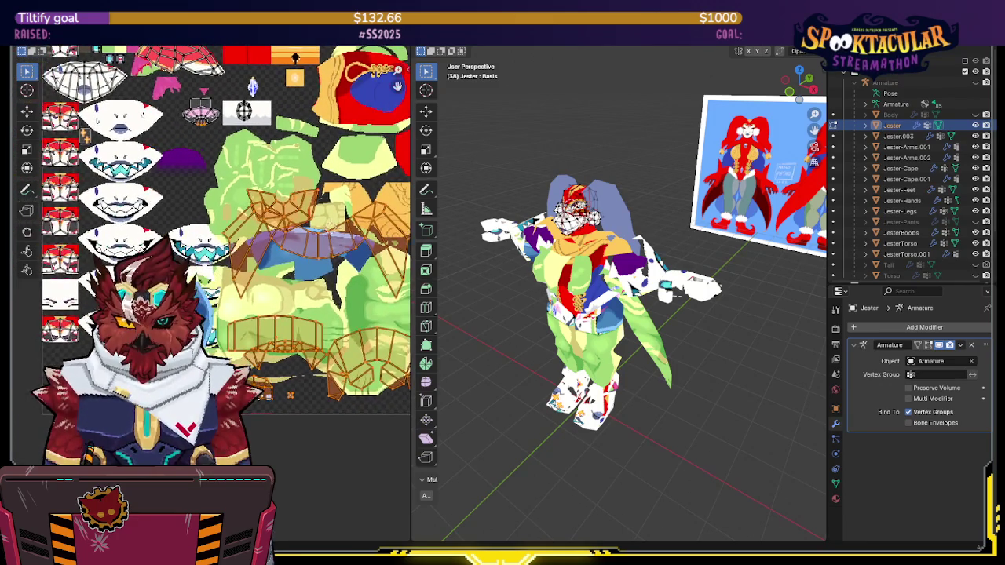
mouse_move(261, 399)
middle_down()
mouse_move(279, 301)
mouse_move(267, 318)
middle_up()
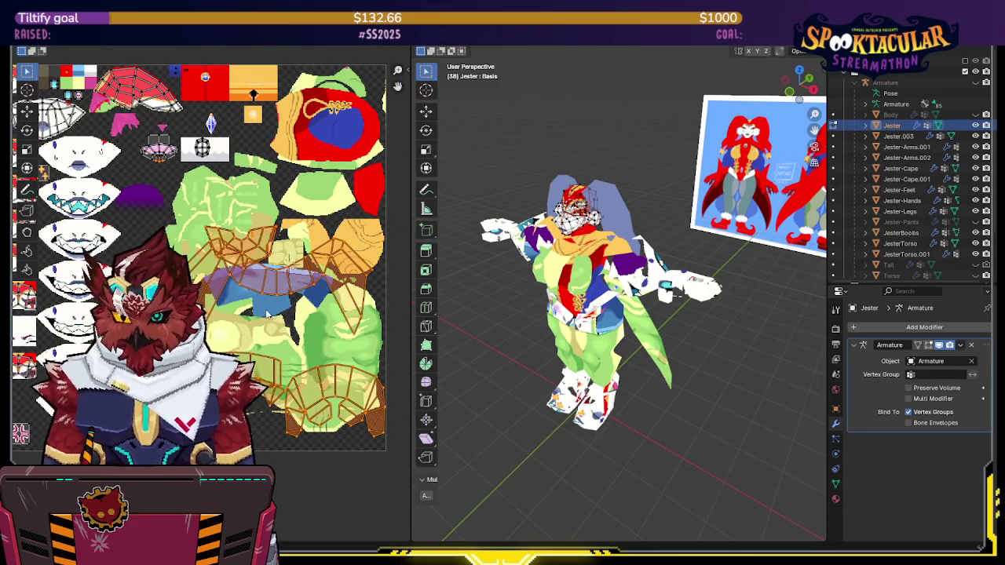
right_click(671, 271)
click(671, 271)
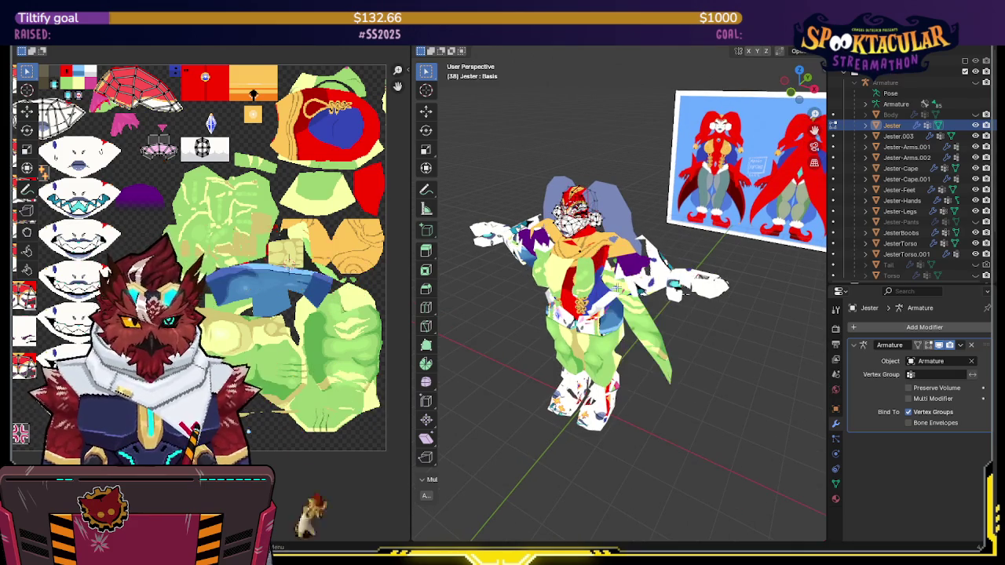
scroll(228, 275, up, 1)
click(229, 275)
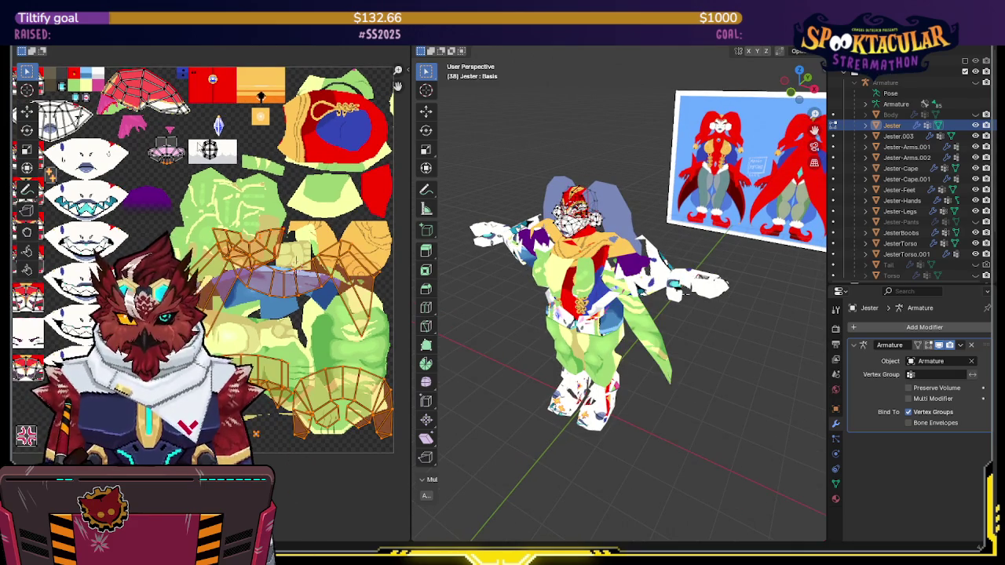
scroll(267, 250, up, 2)
scroll(267, 250, up, 2)
scroll(283, 192, down, 1)
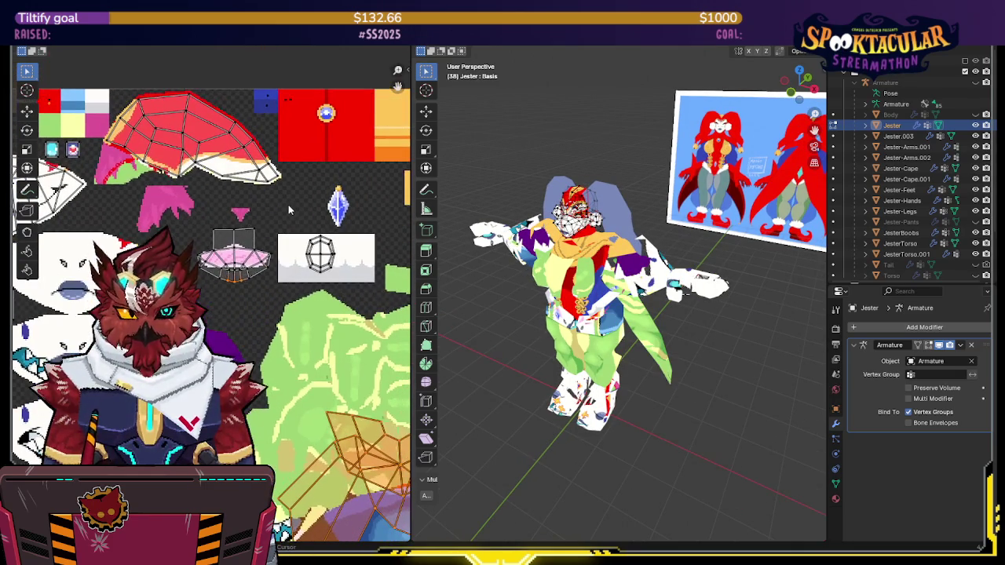
scroll(267, 294, down, 2)
drag(276, 251, 196, 320)
scroll(266, 272, down, 1)
right_click(537, 263)
scroll(316, 358, down, 1)
middle_drag(317, 360, 299, 275)
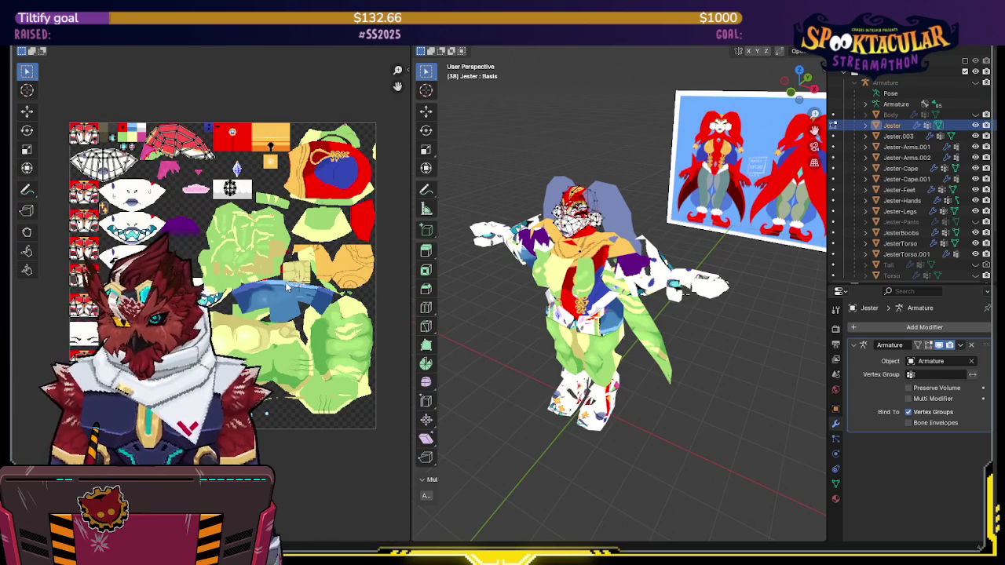
middle_drag(287, 289, 292, 289)
middle_drag(613, 330, 647, 326)
middle_drag(605, 270, 594, 293)
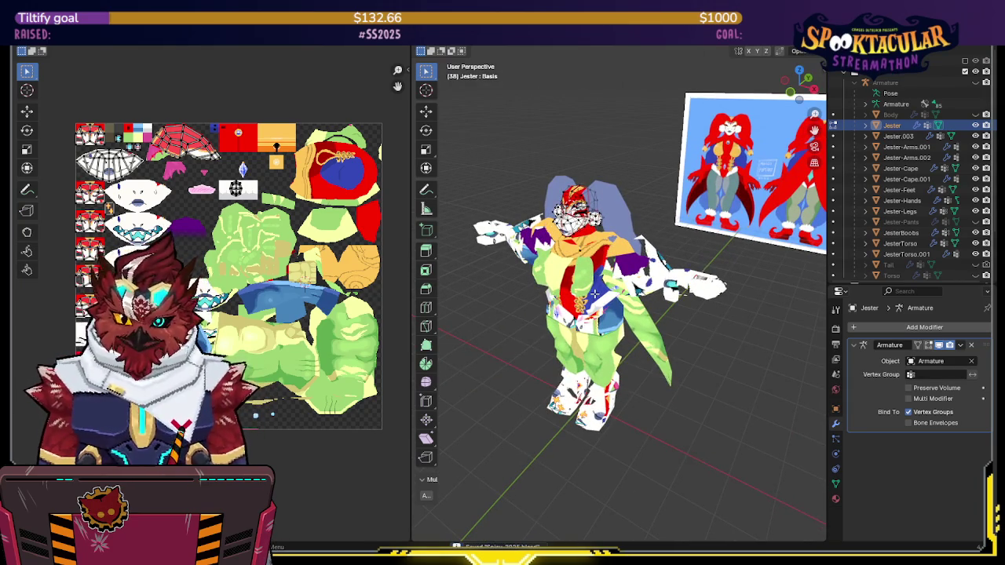
key(Tab)
Switch from Jester-Hands to Jester-Feet in edit mode and inspect its UVs on the atlas
click(683, 283)
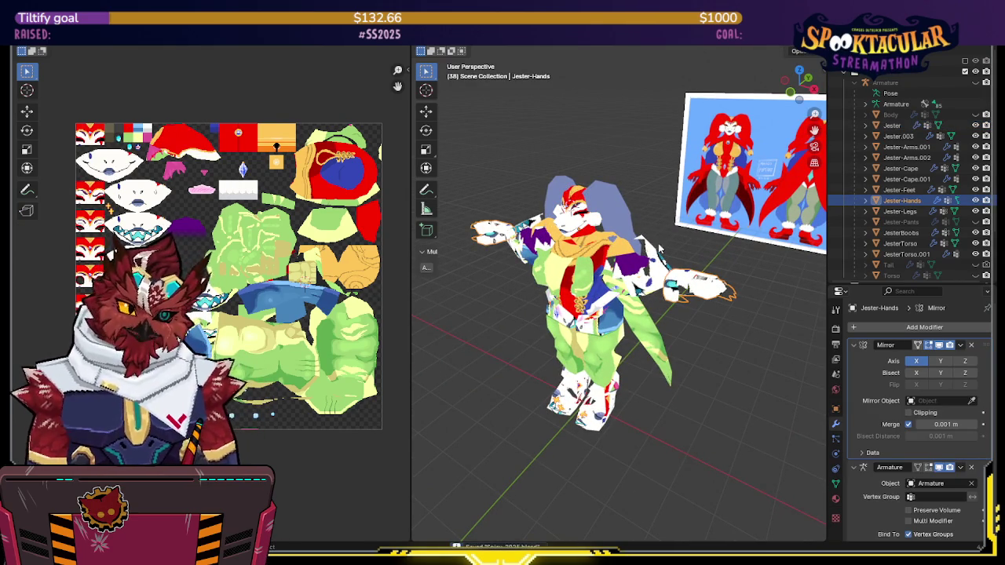
middle_drag(659, 247, 689, 279)
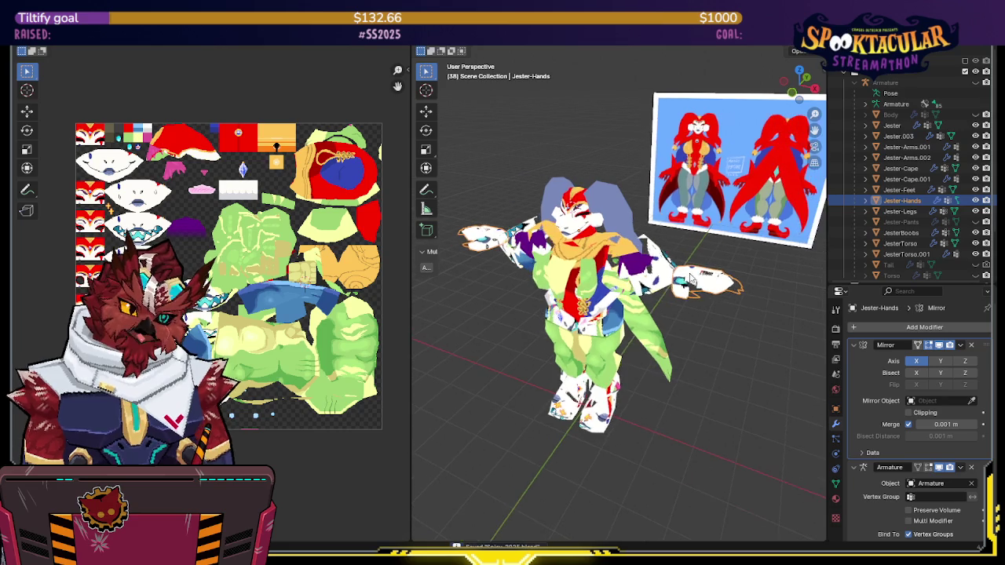
click(601, 396)
key(Tab)
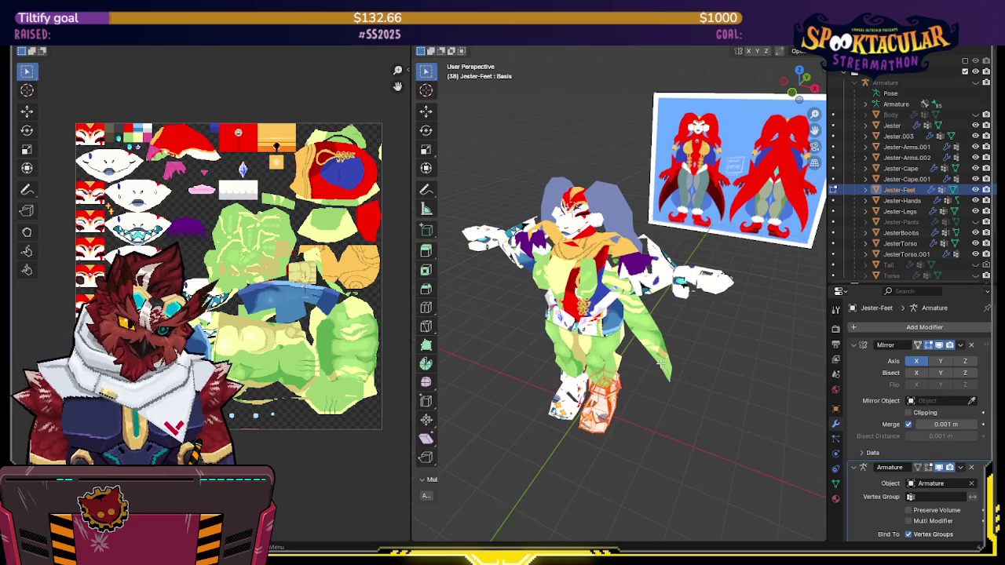
middle_drag(90, 415, 85, 297)
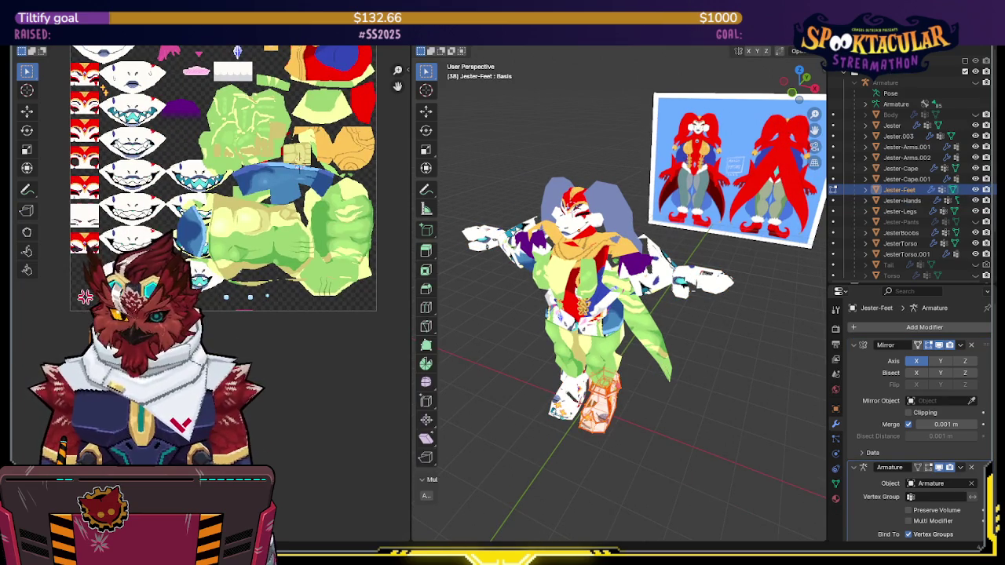
scroll(84, 297, up, 2)
mouse_move(170, 376)
middle_down()
mouse_move(240, 318)
mouse_move(243, 346)
mouse_move(231, 335)
middle_up()
scroll(239, 318, up, 2)
scroll(263, 326, down, 2)
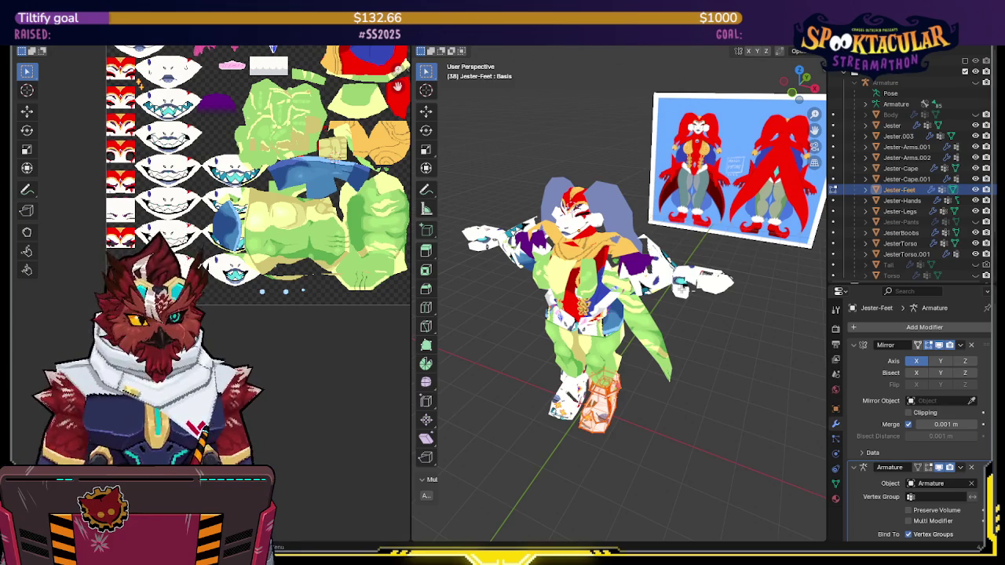
click(656, 346)
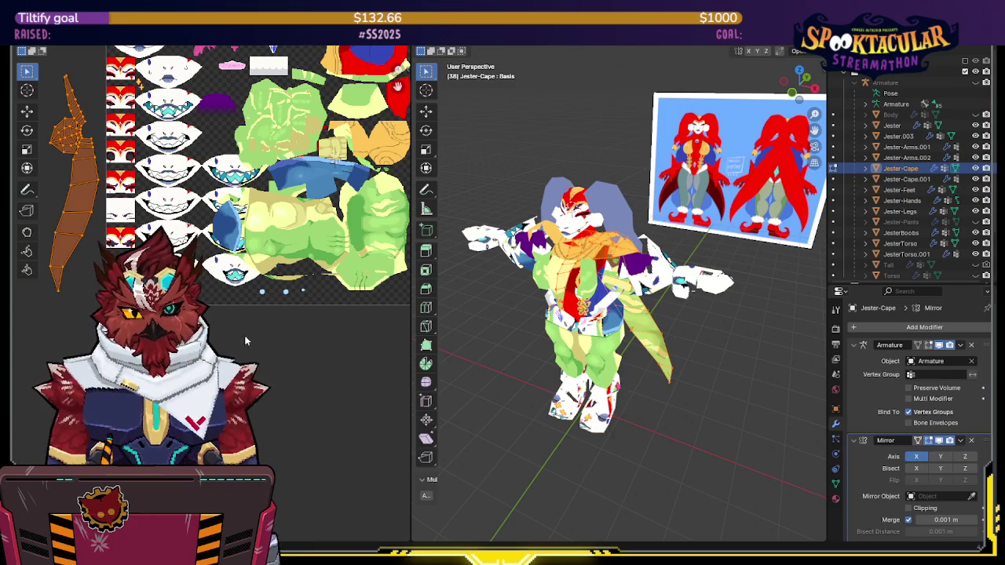
Box-select several Jester meshes, edit them together and clear the selection
middle_drag(359, 351, 357, 379)
key(Tab)
scroll(673, 262, down, 3)
drag(655, 213, 486, 393)
key(Tab)
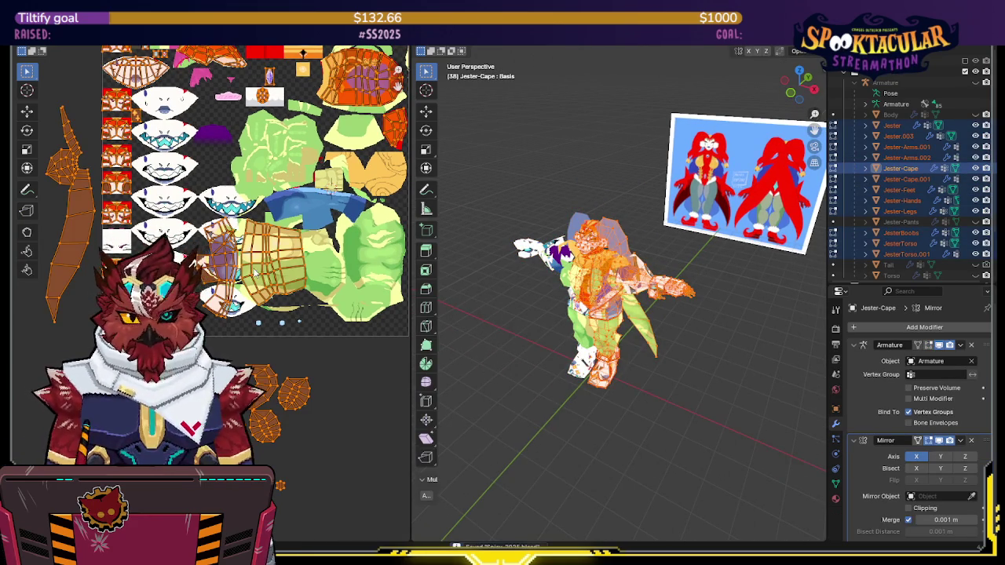
scroll(255, 272, down, 1)
scroll(251, 275, down, 1)
scroll(220, 287, down, 2)
key(alt+a)
key(a)
key(alt+a)
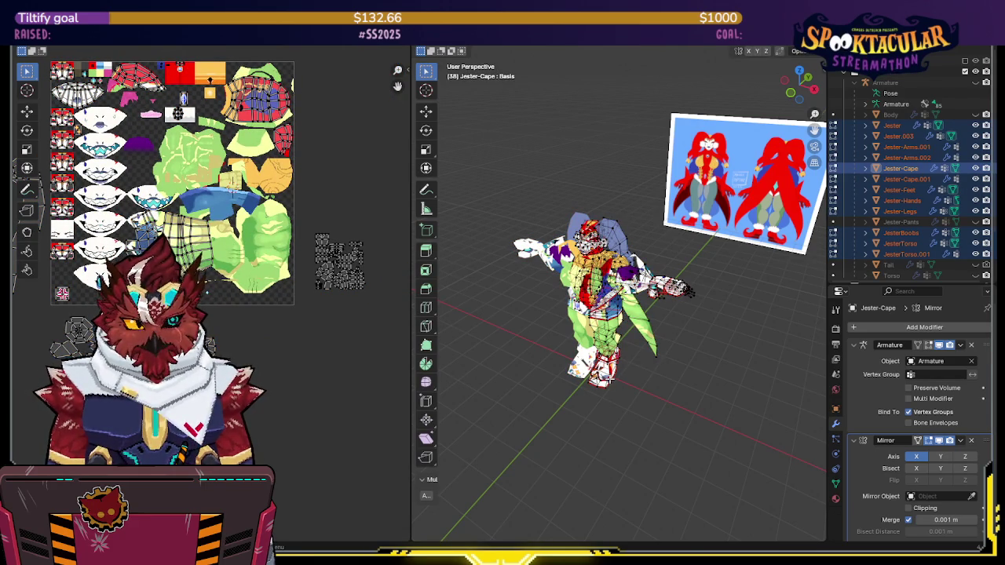
Select the connected foot UV island and move it to a new atlas spot
key(ctrl+l)
key(g)
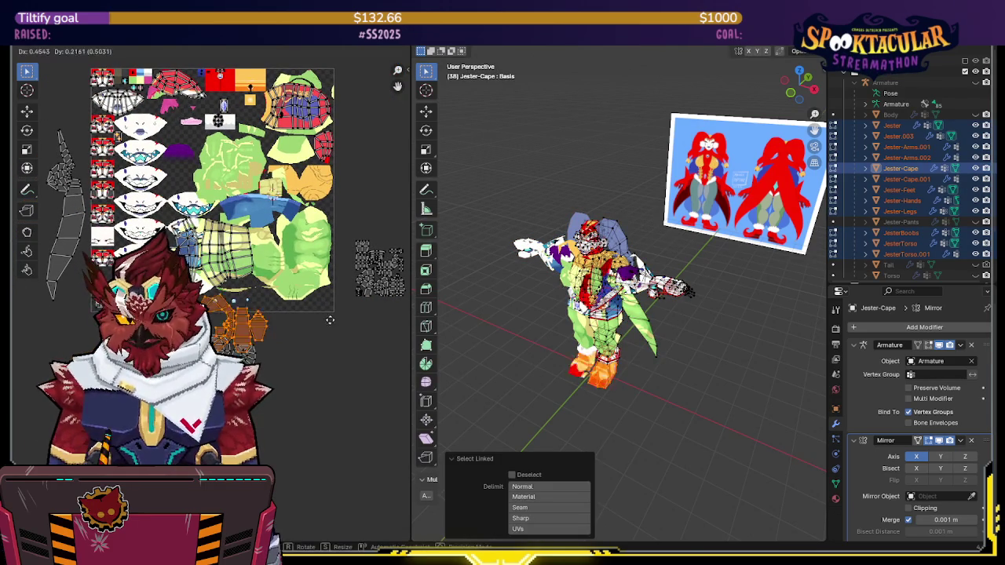
click(388, 279)
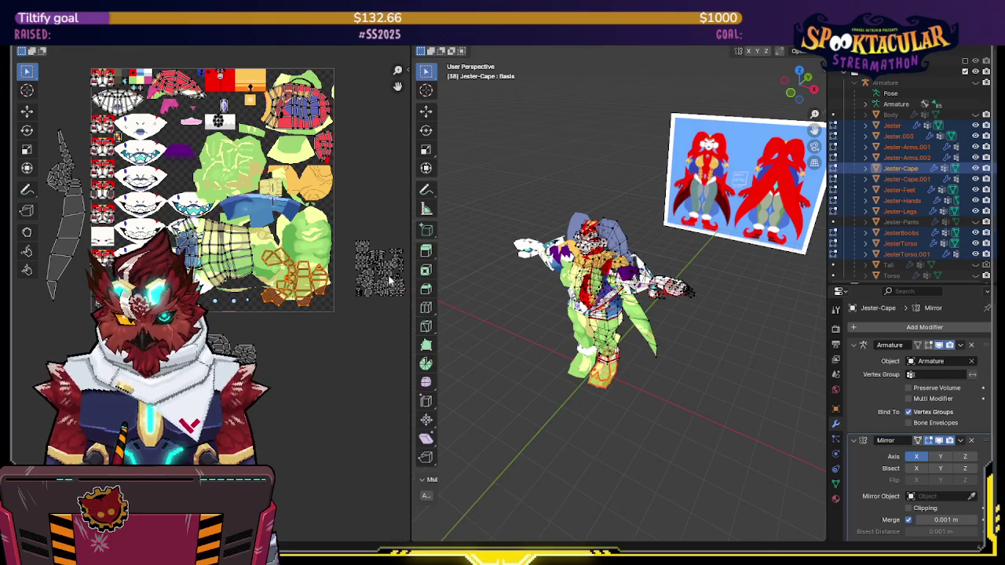
scroll(389, 279, up, 1)
scroll(369, 299, up, 1)
scroll(346, 330, up, 1)
scroll(318, 365, up, 1)
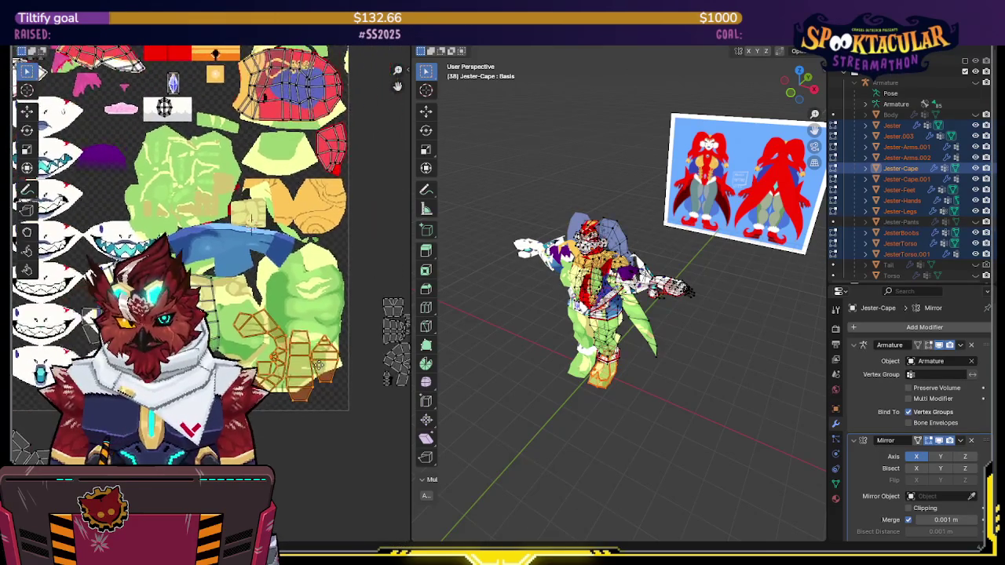
scroll(339, 357, down, 3)
Box-select the hand UV island and move it among the other islands
drag(319, 238, 203, 382)
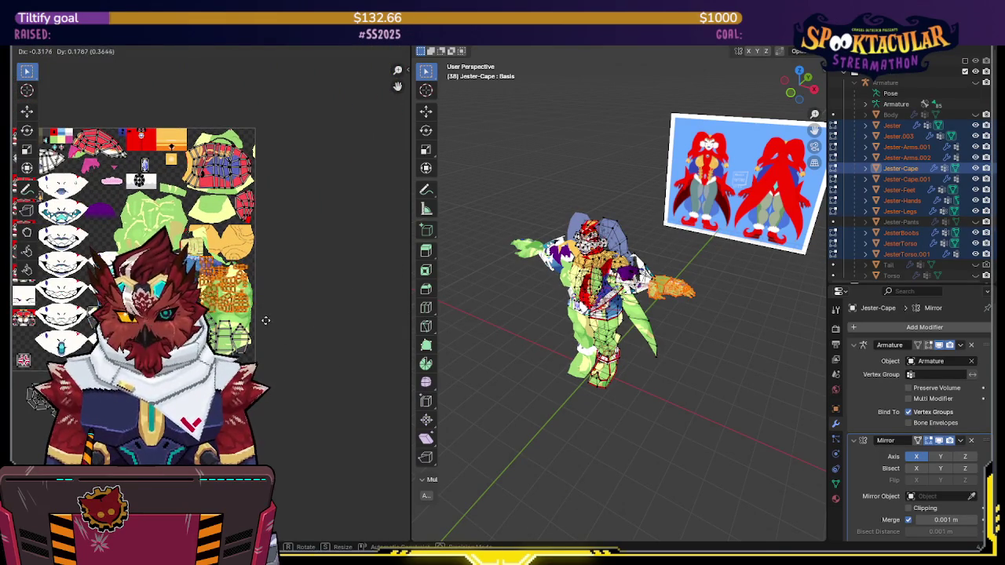
click(267, 320)
scroll(271, 315, up, 1)
key(g)
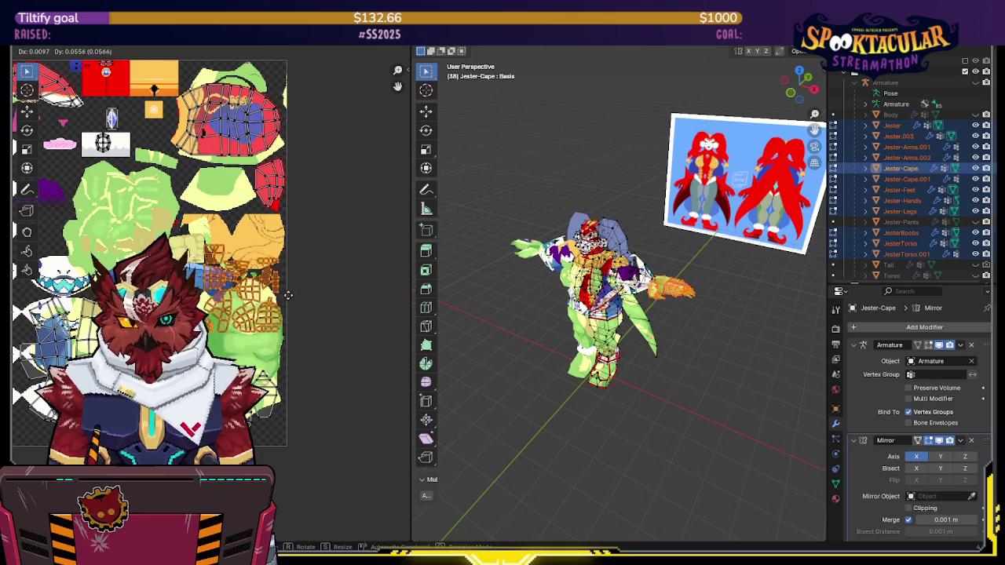
click(292, 267)
scroll(325, 215, up, 1)
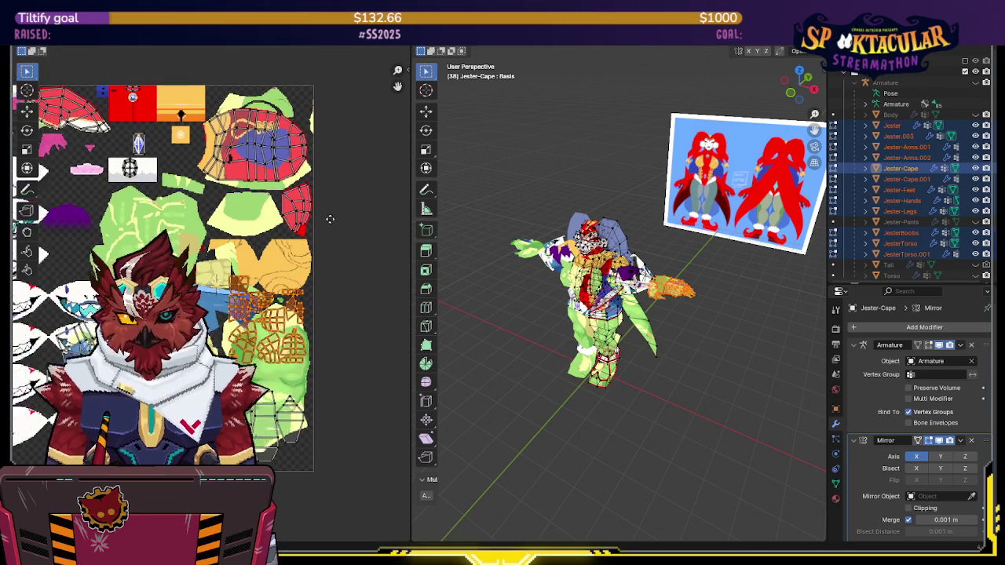
scroll(391, 209, up, 1)
scroll(391, 209, down, 2)
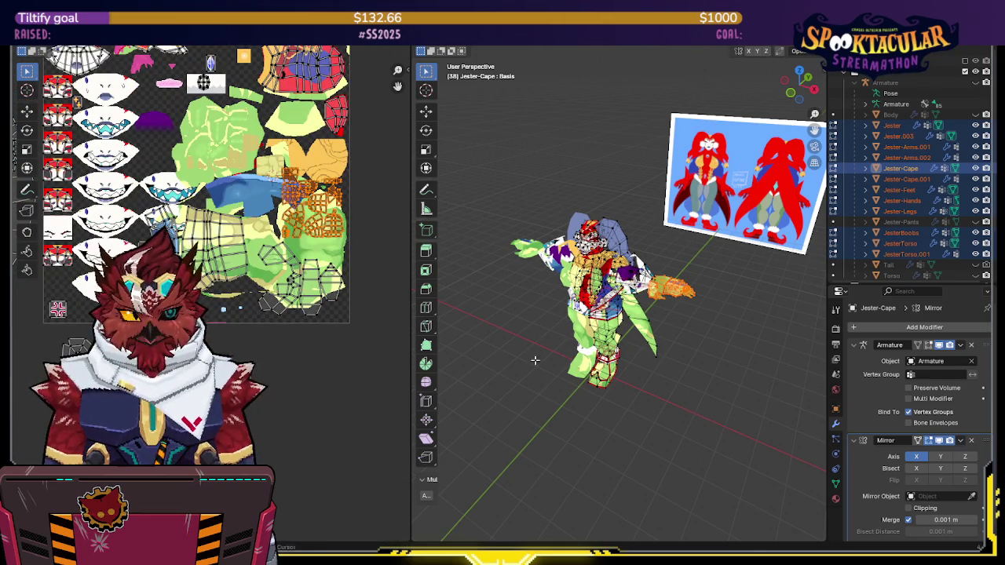
scroll(566, 510, up, 2)
scroll(620, 298, up, 2)
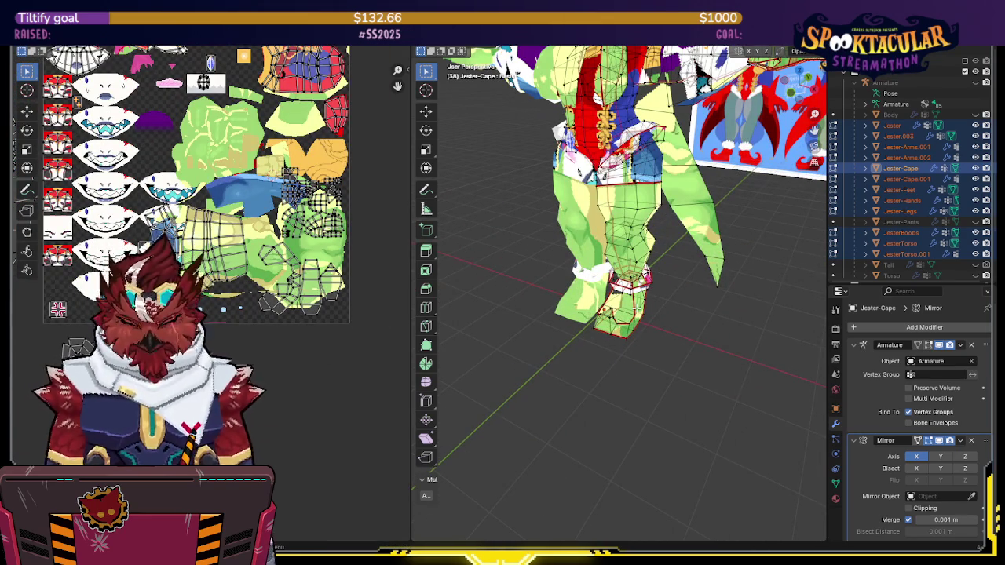
key(ctrl+l)
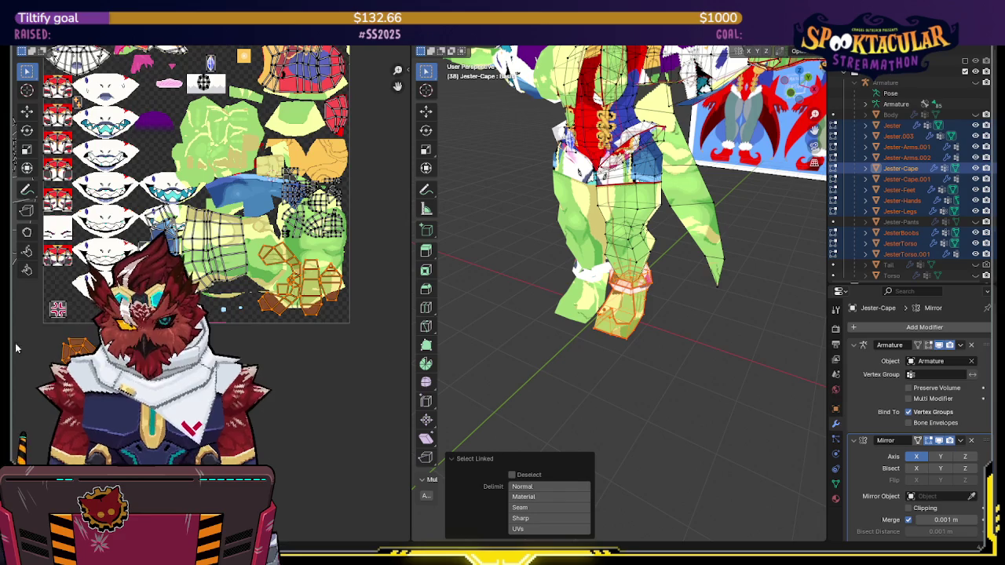
scroll(328, 476, up, 1)
middle_drag(290, 315, 218, 328)
key(g)
click(227, 318)
scroll(226, 314, up, 2)
scroll(226, 313, up, 2)
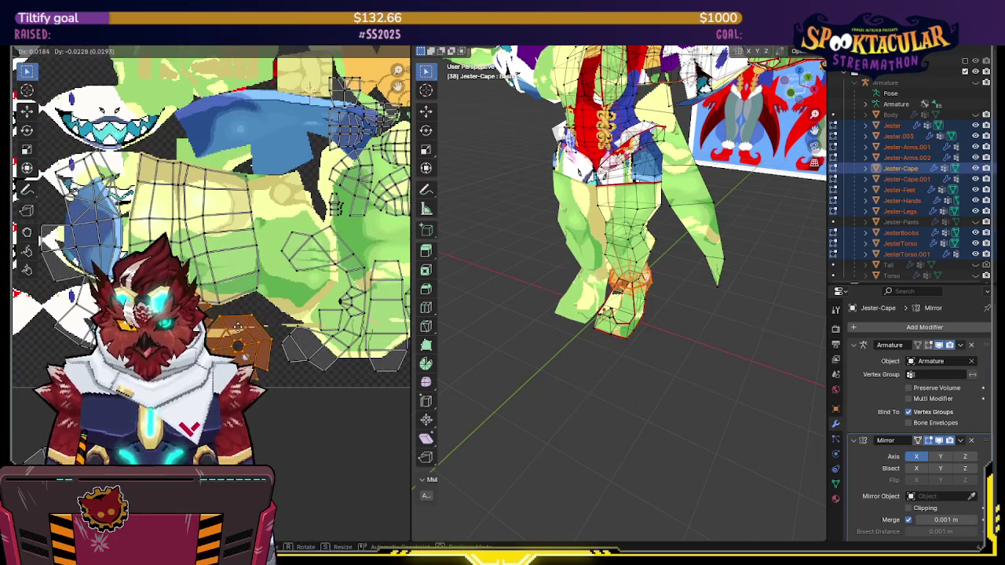
click(236, 333)
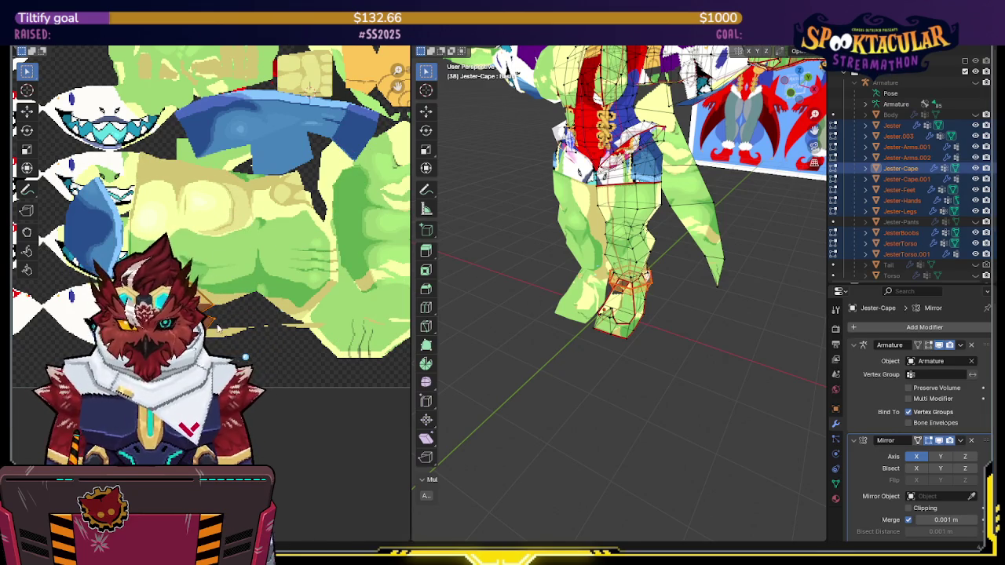
key(a)
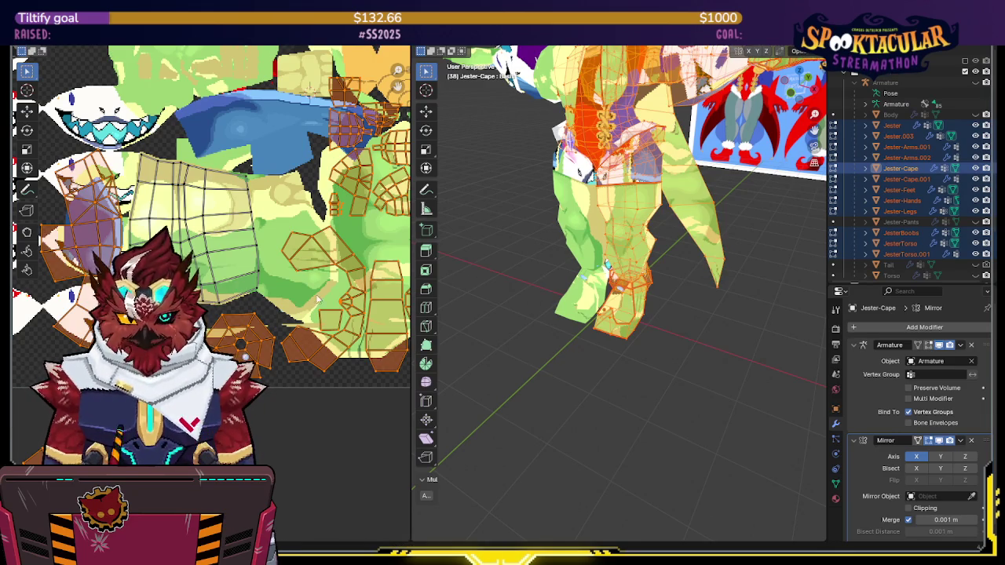
key(alt+a)
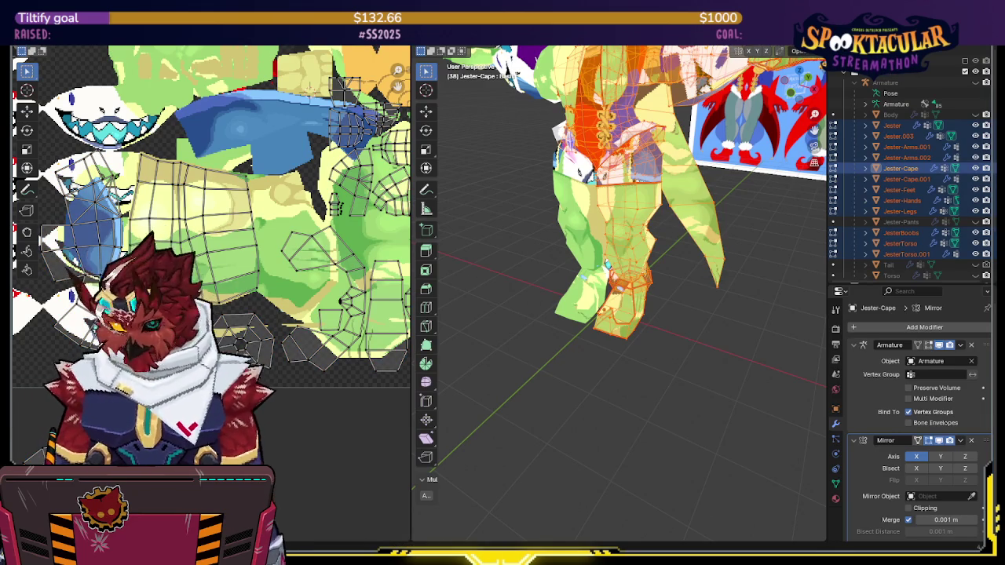
scroll(212, 212, up, 1)
key(g)
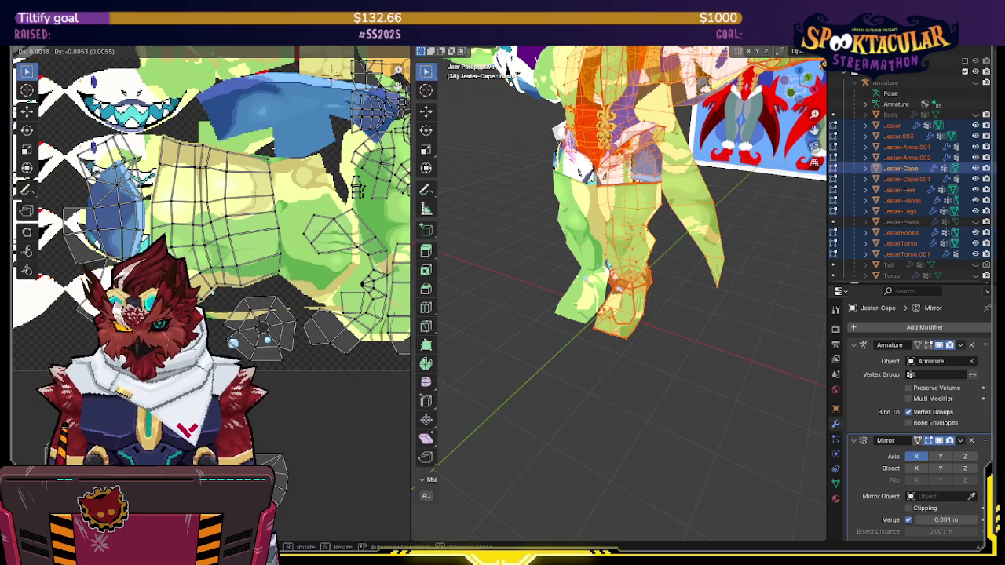
key(Escape)
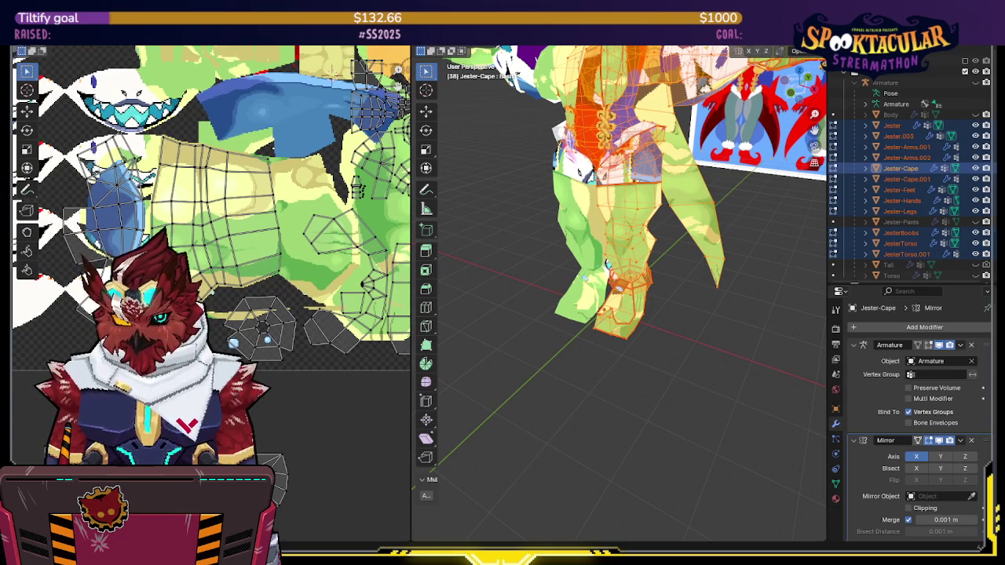
scroll(212, 212, down, 1)
scroll(212, 212, down, 1)
scroll(212, 212, down, 1)
key(g)
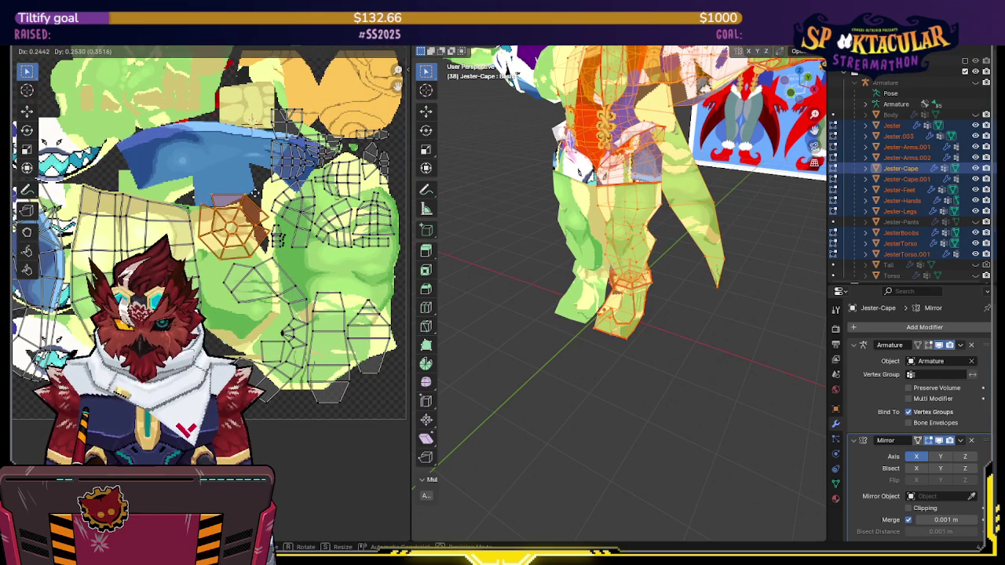
click(255, 196)
shift+scroll(253, 228, down, 2)
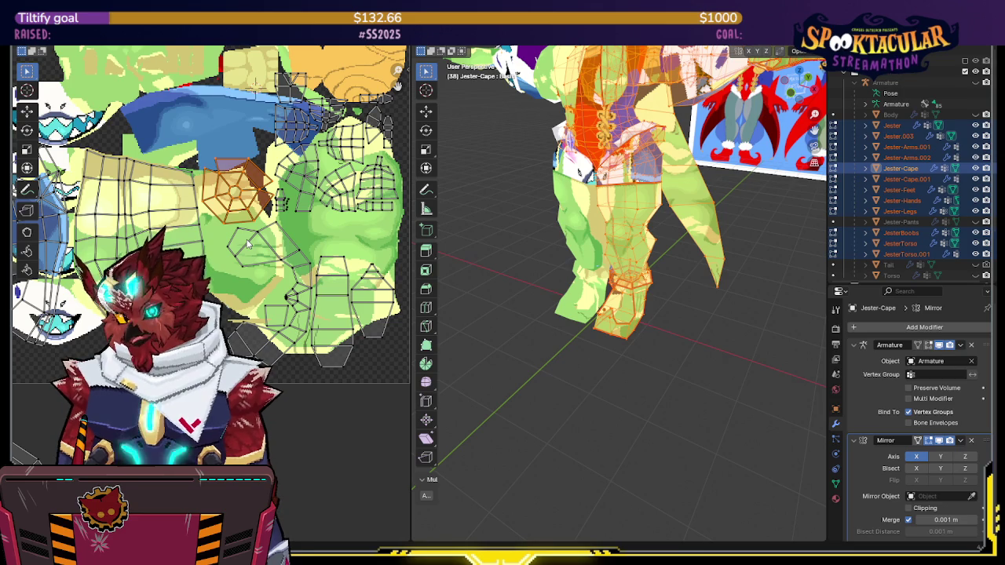
mouse_move(238, 255)
middle_down()
mouse_move(266, 320)
mouse_move(321, 156)
middle_up()
scroll(266, 320, down, 2)
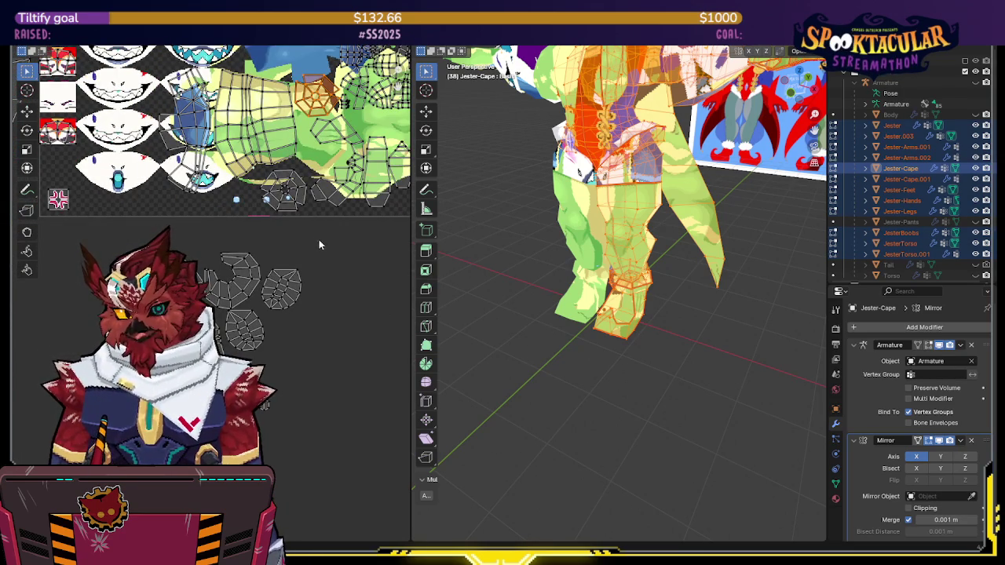
Select the two hat-piece UV islands and move them aside
key(a)
scroll(710, 197, down, 3)
key(alt+a)
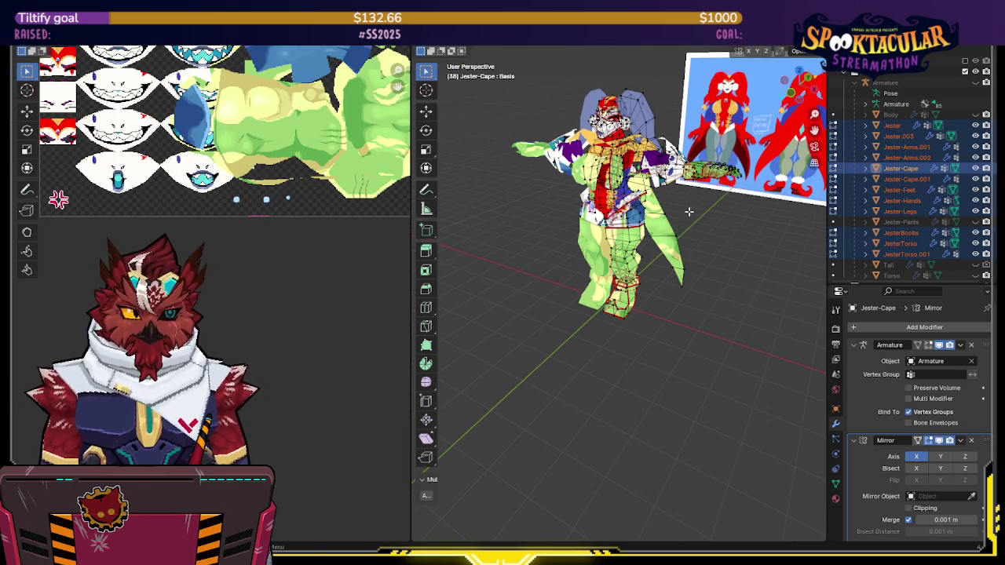
key(a)
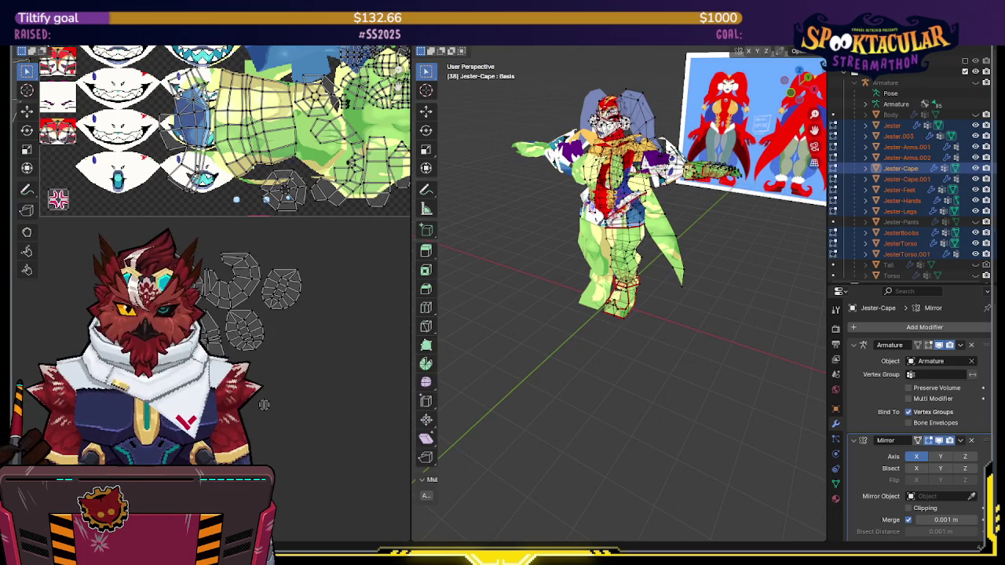
key(alt+a)
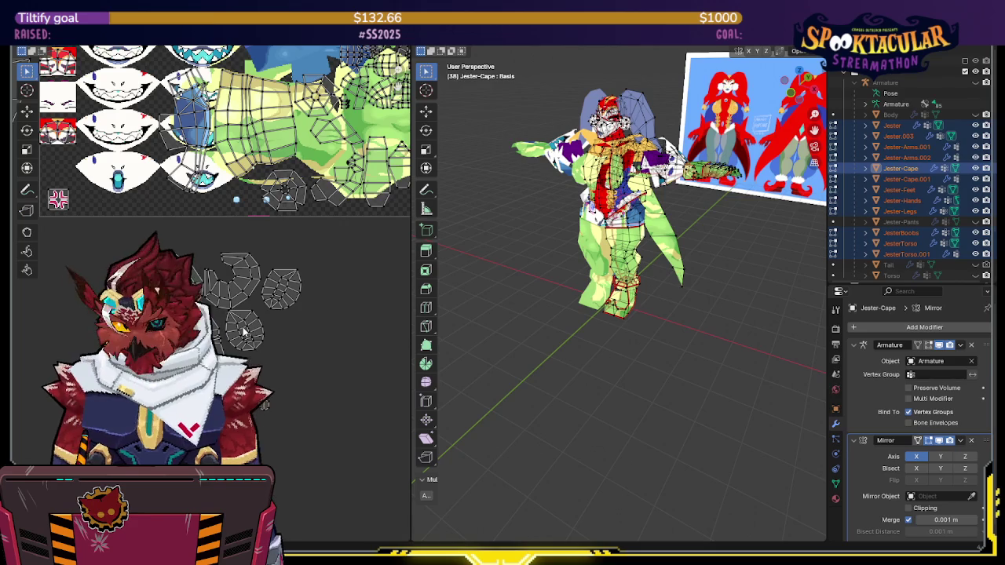
click(244, 333)
shift+click(285, 293)
key(g)
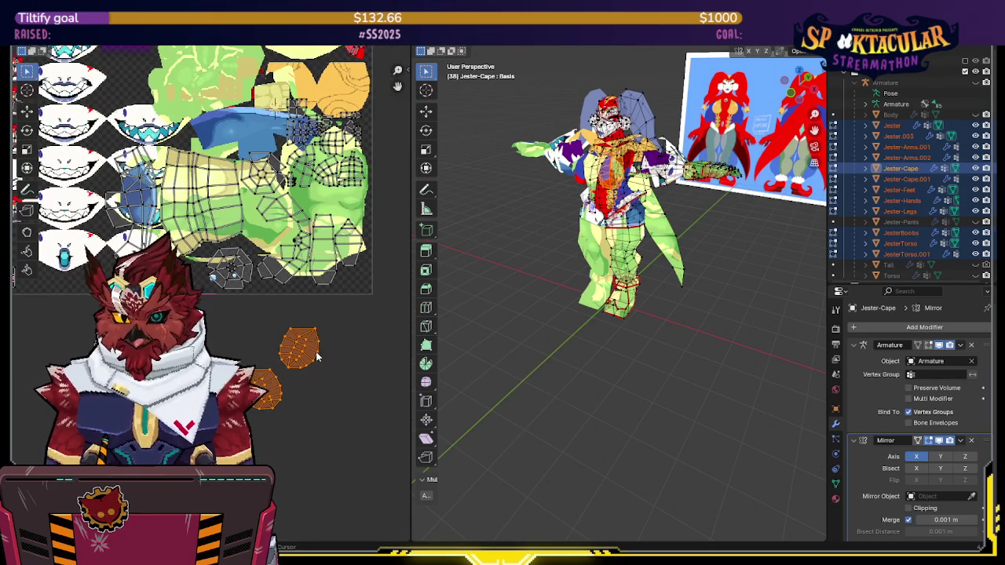
middle_drag(318, 357, 323, 337)
mouse_move(628, 298)
middle_down()
mouse_move(656, 291)
mouse_move(644, 275)
middle_up()
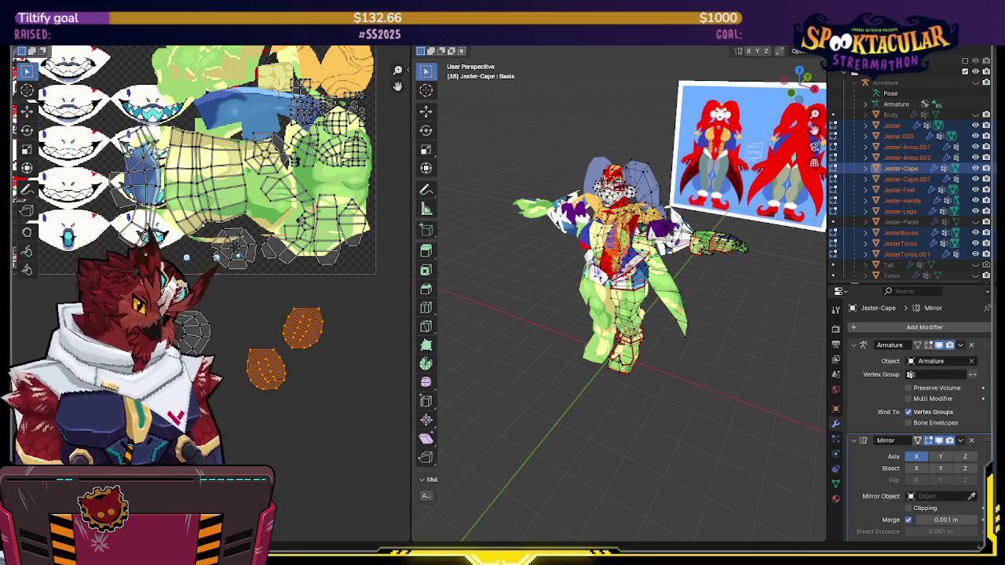
Pack all UV islands onto the atlas and fit the texture in view
middle_drag(628, 314, 616, 310)
middle_drag(483, 336, 496, 338)
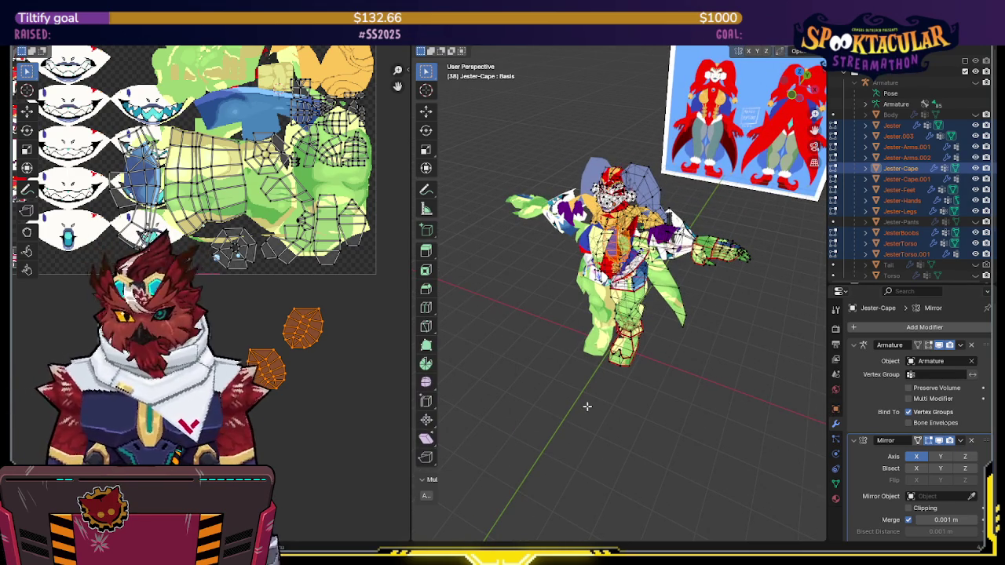
key(ctrl+p)
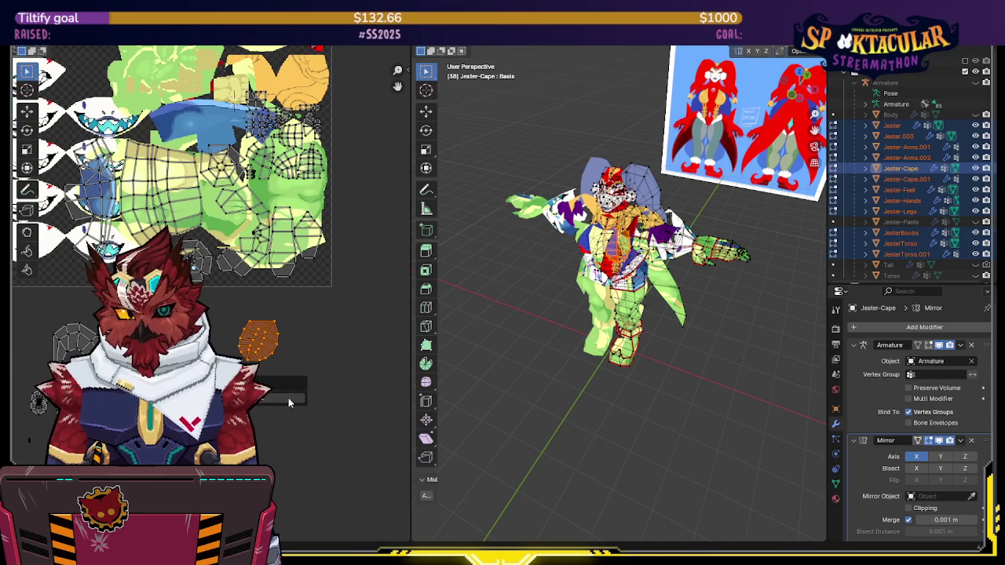
click(250, 365)
click(249, 364)
key(Home)
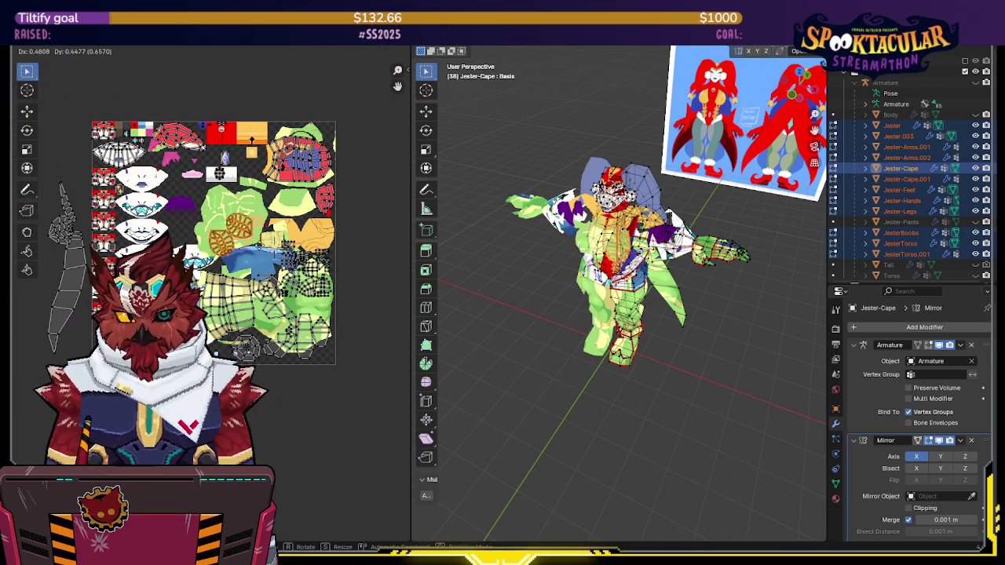
middle_drag(261, 249, 220, 294)
scroll(220, 294, up, 2)
Move one island, then select another island and shift it left into free atlas space
key(g)
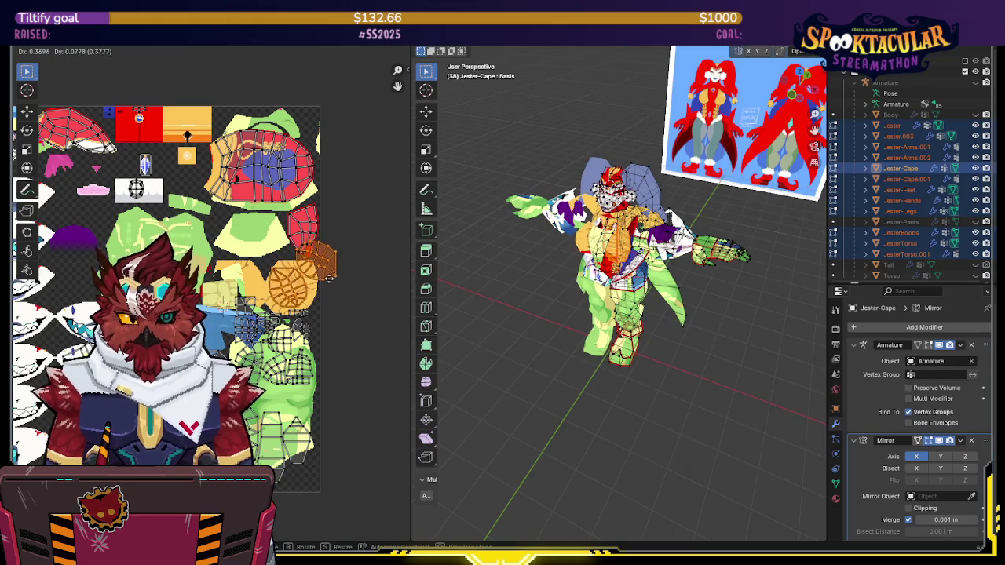
click(332, 259)
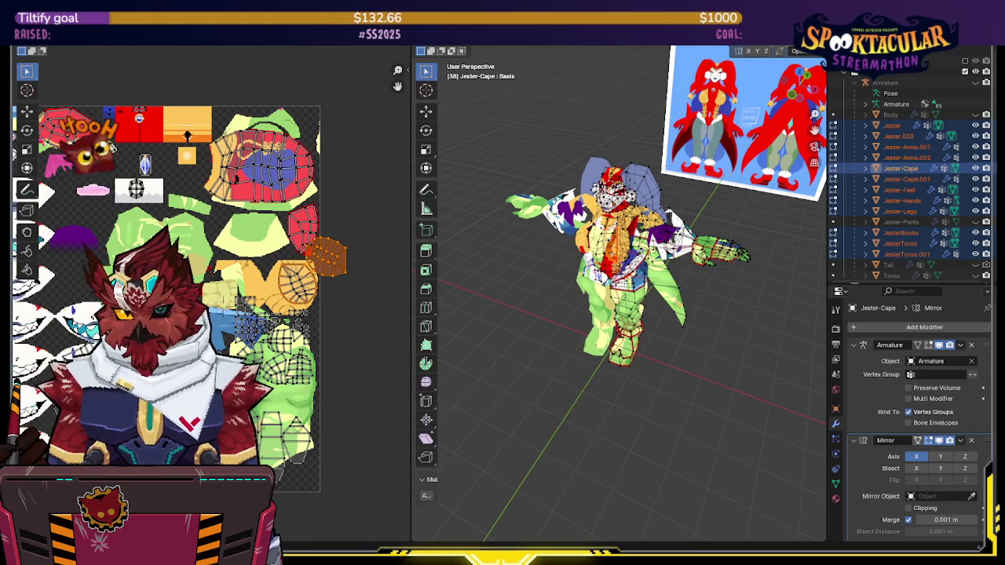
key(alt+a)
key(a)
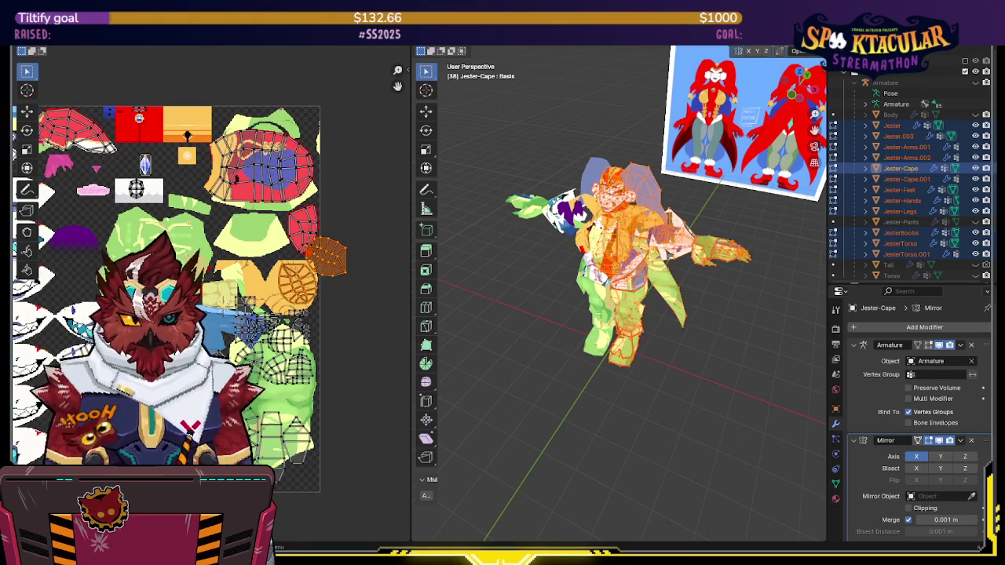
scroll(316, 299, up, 1)
scroll(316, 299, up, 1)
key(alt+a)
click(336, 281)
key(g)
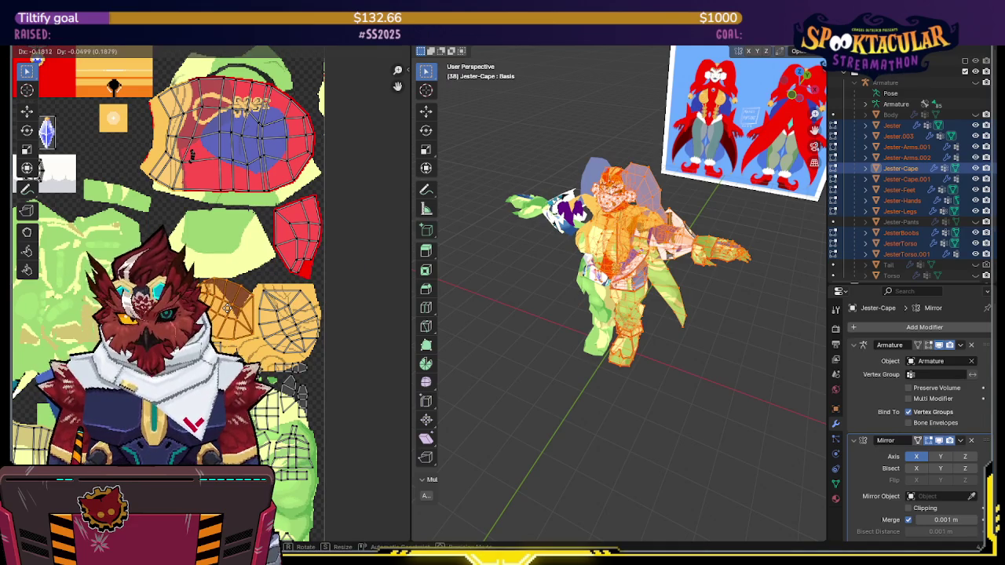
click(226, 308)
Move a small island and another island into free space, cancelling a final move
scroll(226, 308, down, 2)
scroll(226, 308, down, 2)
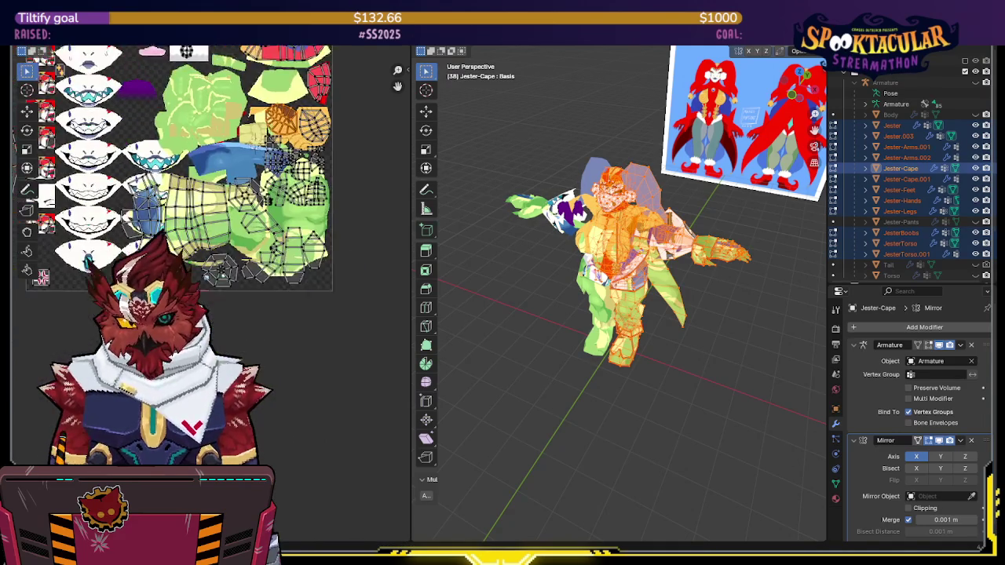
key(g)
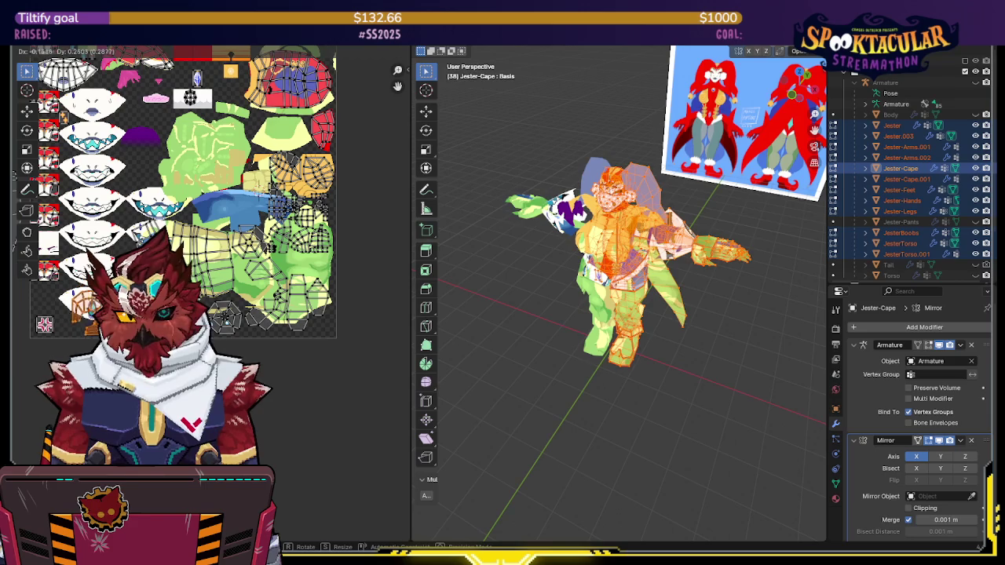
click(70, 278)
scroll(71, 279, up, 1)
scroll(71, 278, up, 2)
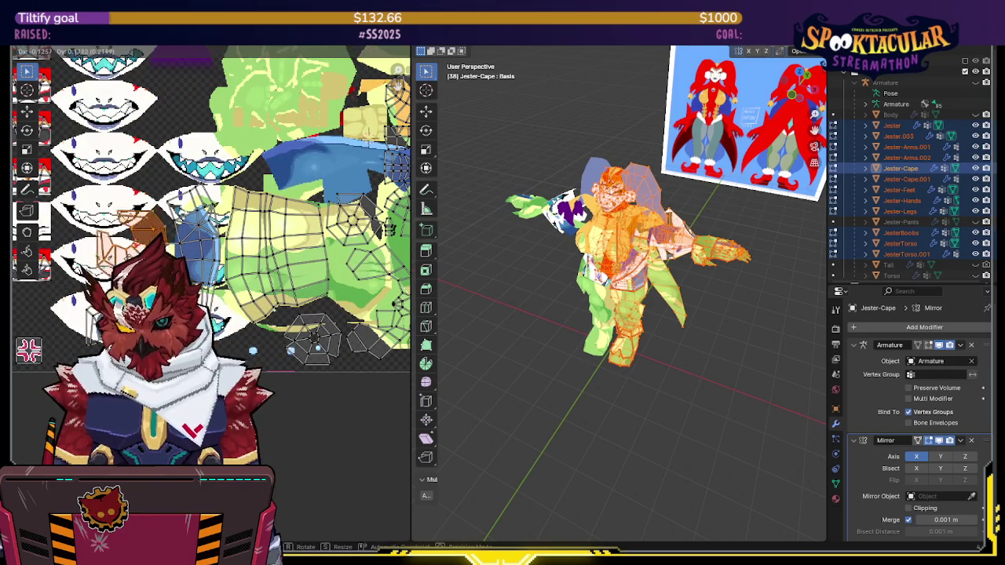
mouse_move(211, 236)
middle_down()
mouse_move(228, 244)
mouse_move(191, 267)
middle_up()
key(g)
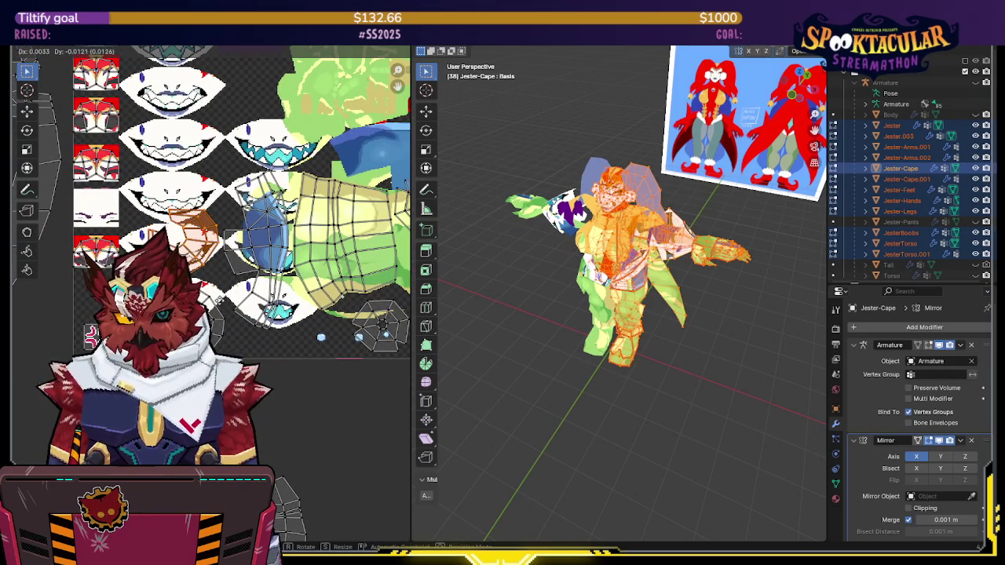
key(Return)
middle_drag(330, 502, 302, 408)
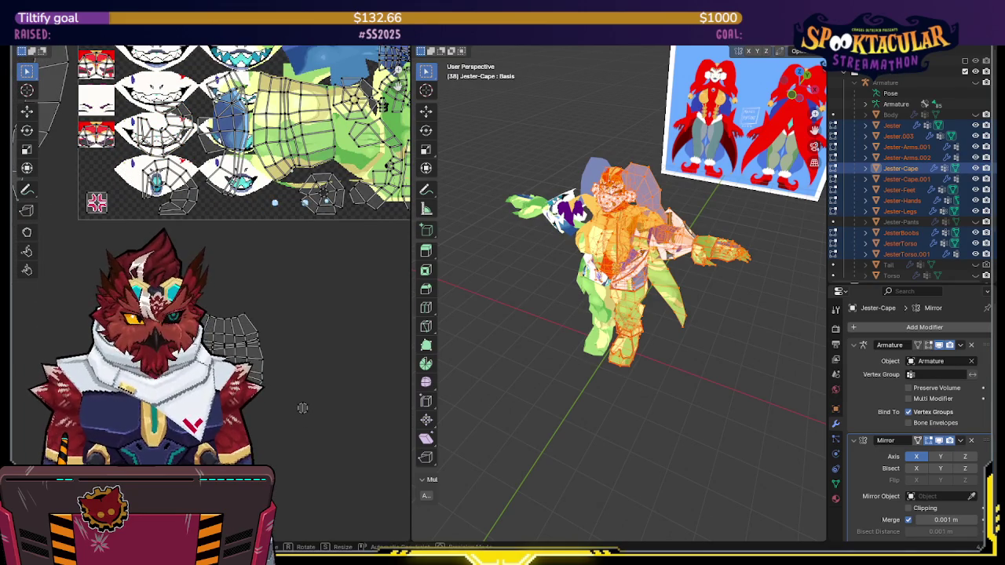
key(g)
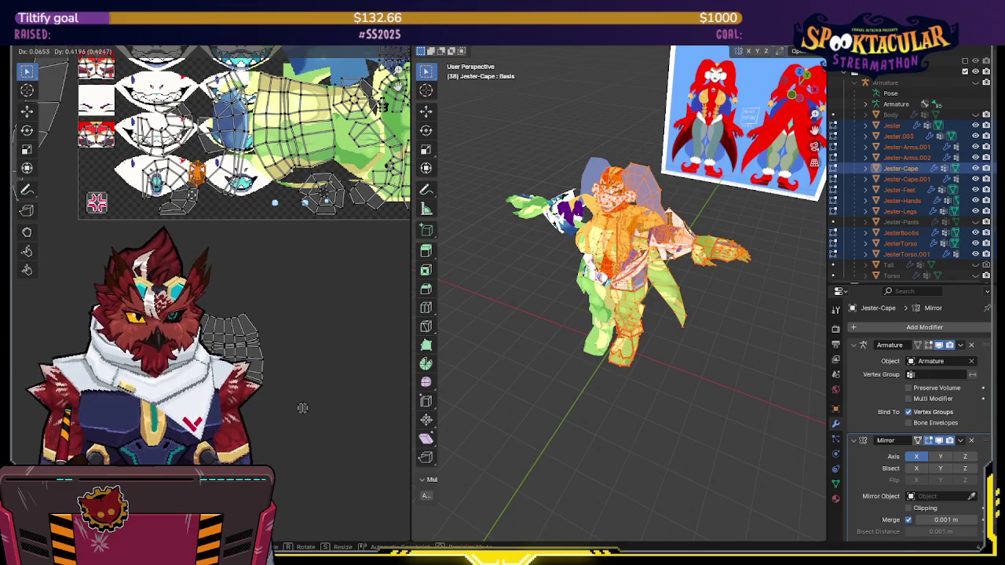
key(Escape)
middle_drag(549, 353, 489, 252)
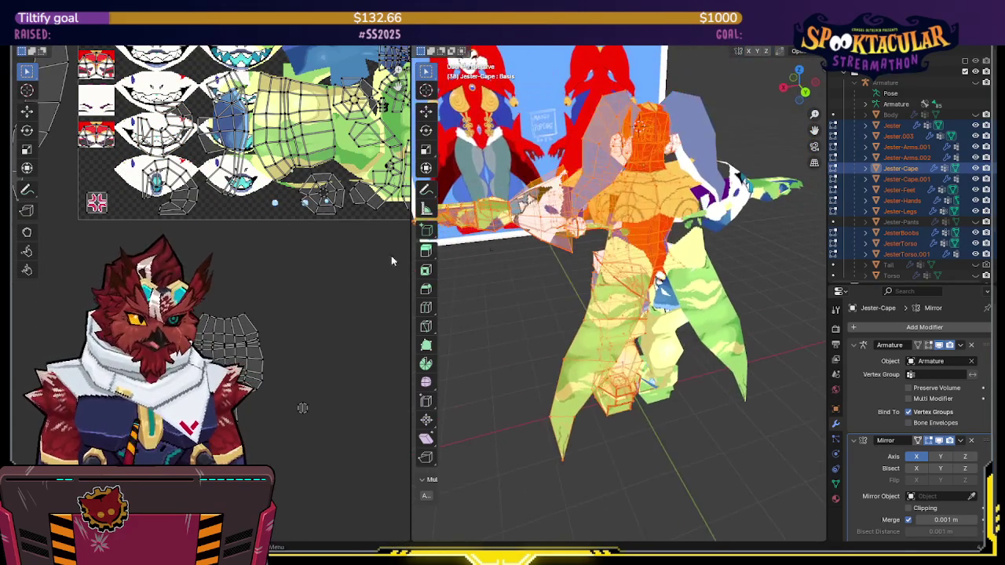
Place one more UV island in a new atlas position
key(g)
click(213, 224)
scroll(213, 223, up, 3)
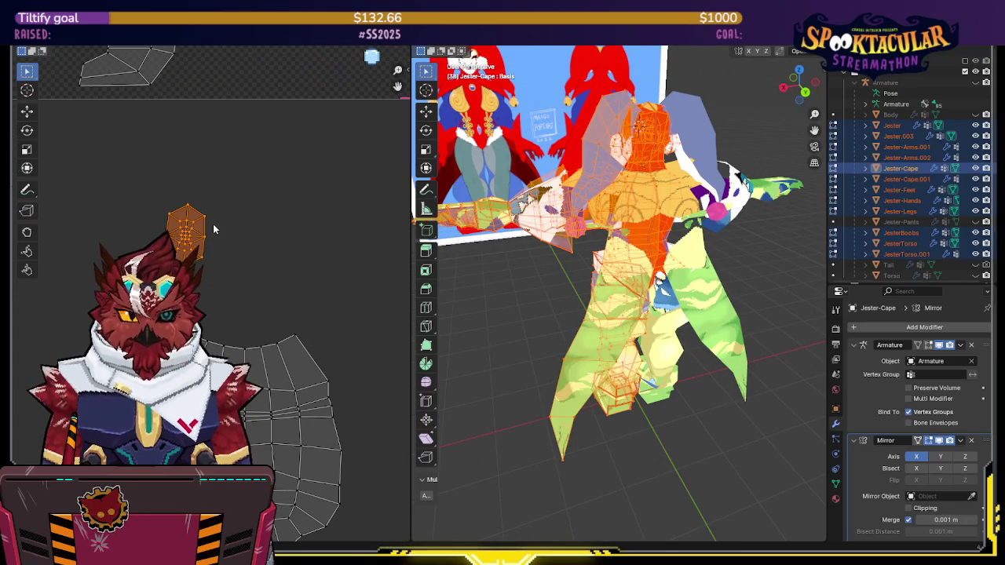
mouse_move(549, 314)
middle_down()
mouse_move(620, 174)
mouse_move(557, 182)
middle_up()
Edit Jester.003 as the active mesh alongside Jester-Arms.001
key(Tab)
click(906, 147)
click(590, 202)
key(Tab)
scroll(592, 201, up, 4)
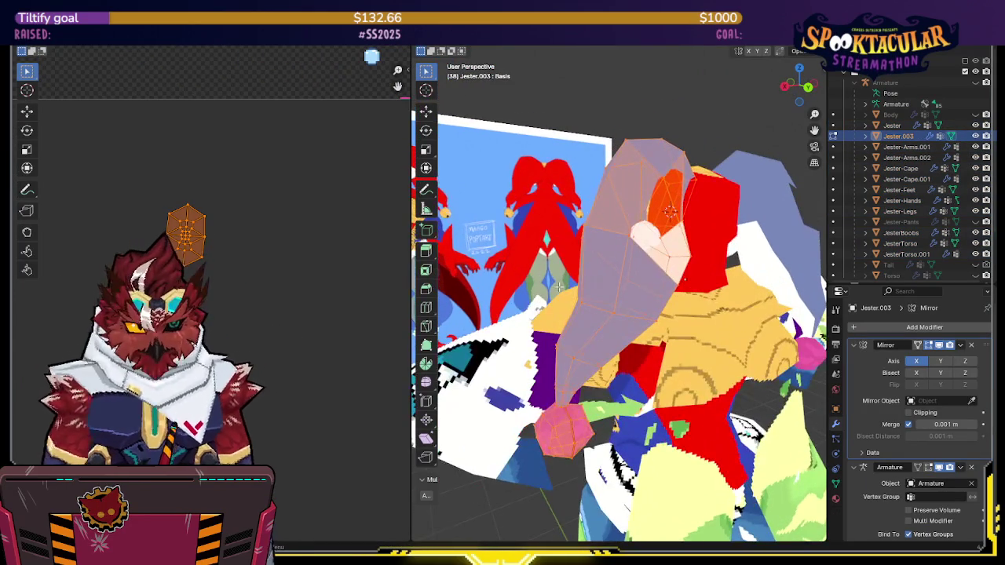
mouse_move(561, 431)
middle_down()
mouse_move(599, 369)
mouse_move(590, 340)
mouse_move(608, 351)
middle_up()
Select the hat's pink ball and mark its edges as seams
click(611, 344)
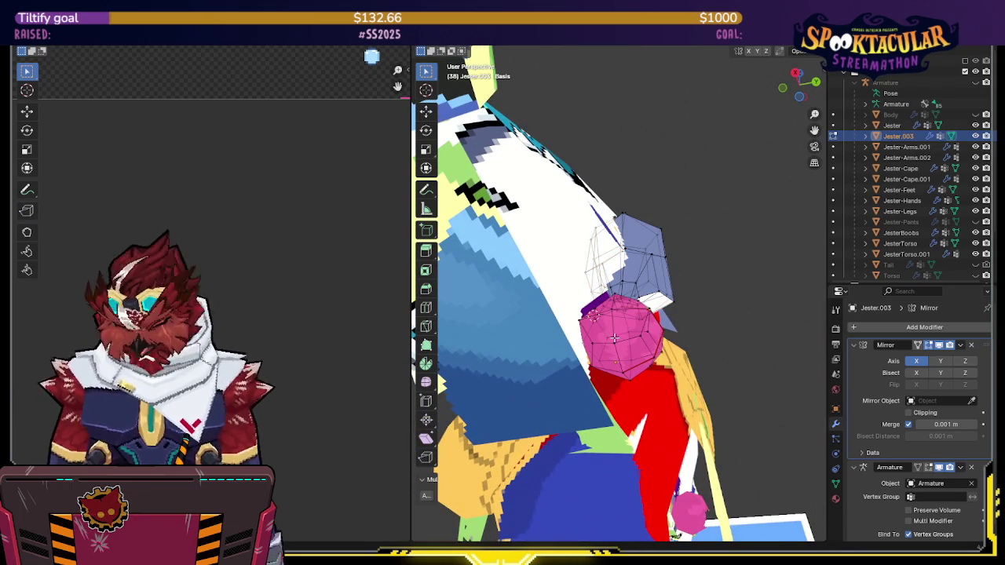
key(l)
key(KP_Decimal)
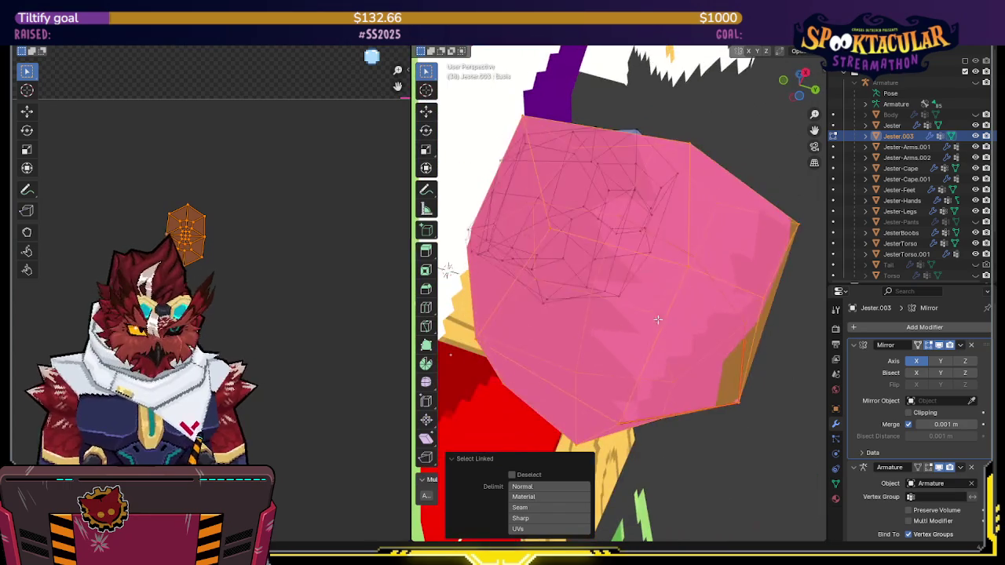
scroll(636, 279, down, 3)
mouse_move(636, 279)
middle_down()
mouse_move(502, 397)
mouse_move(617, 338)
middle_up()
key(q)
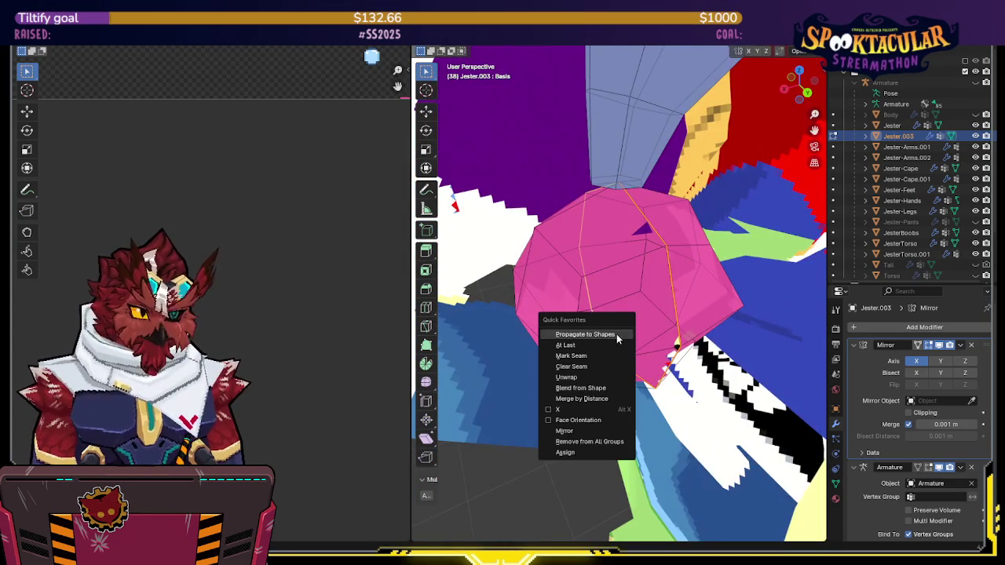
click(583, 360)
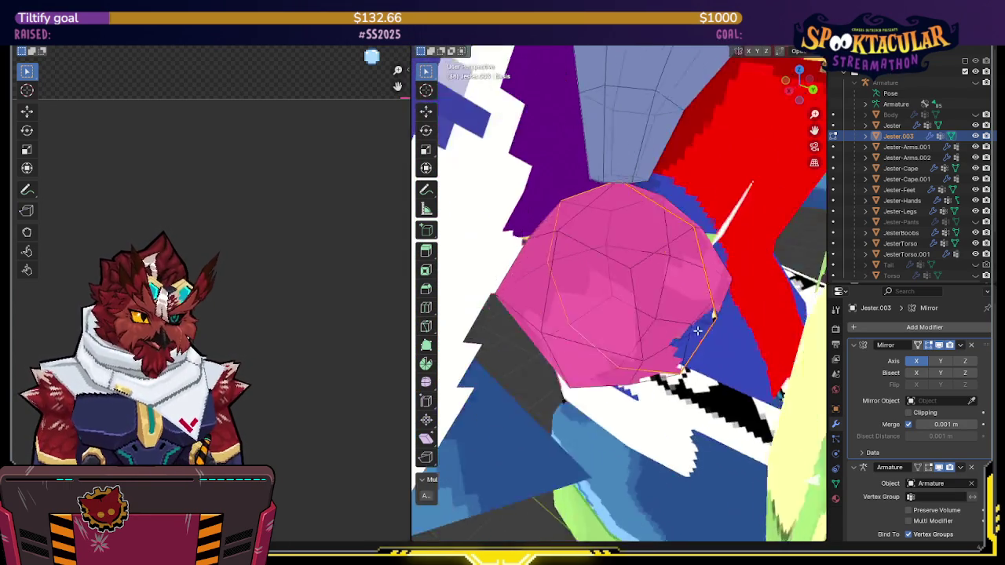
middle_drag(583, 359, 662, 333)
scroll(662, 333, down, 2)
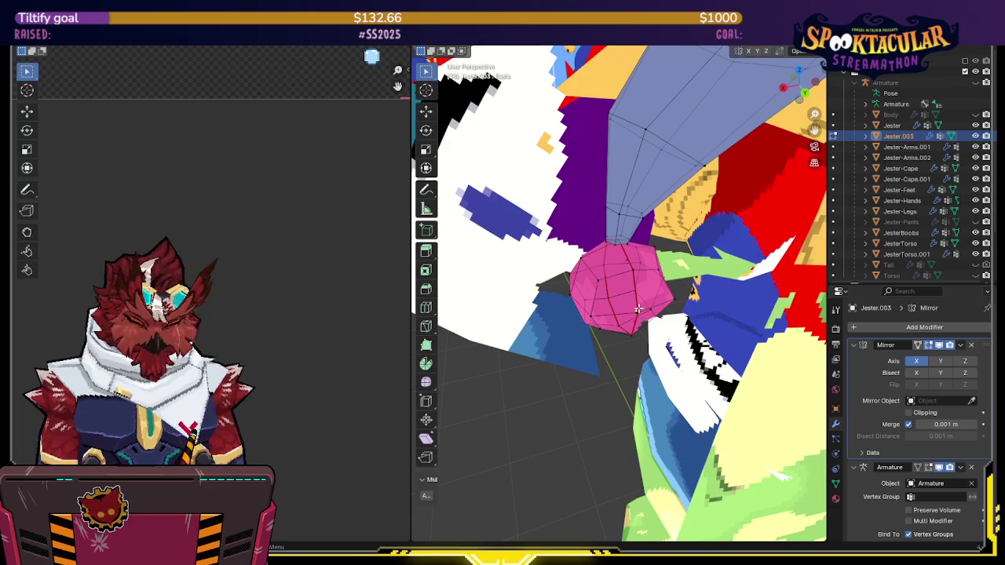
Unwrap the pink ball, apply the set texel density, and reposition its islands
key(ctrl+l)
middle_drag(639, 309, 623, 284)
key(u)
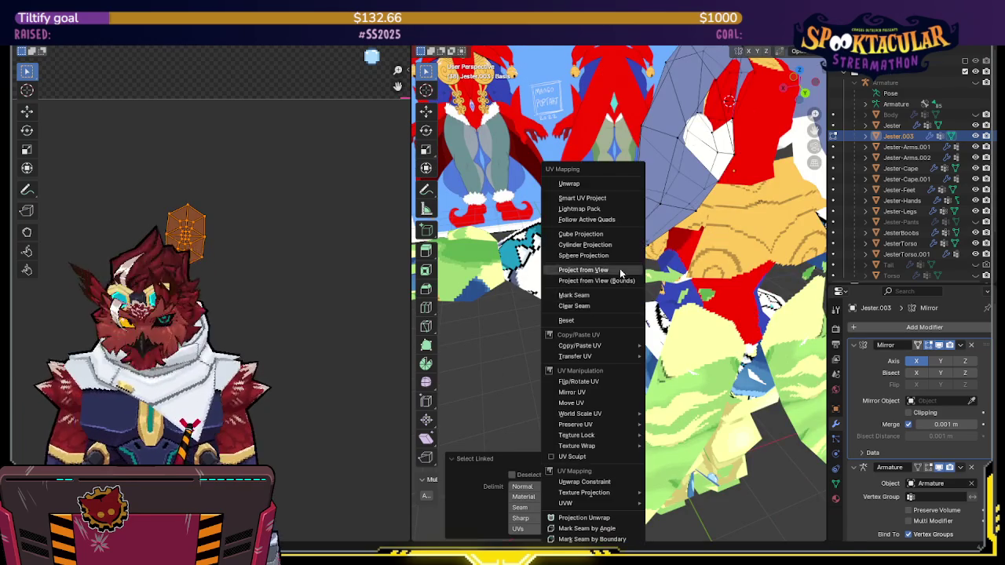
click(569, 184)
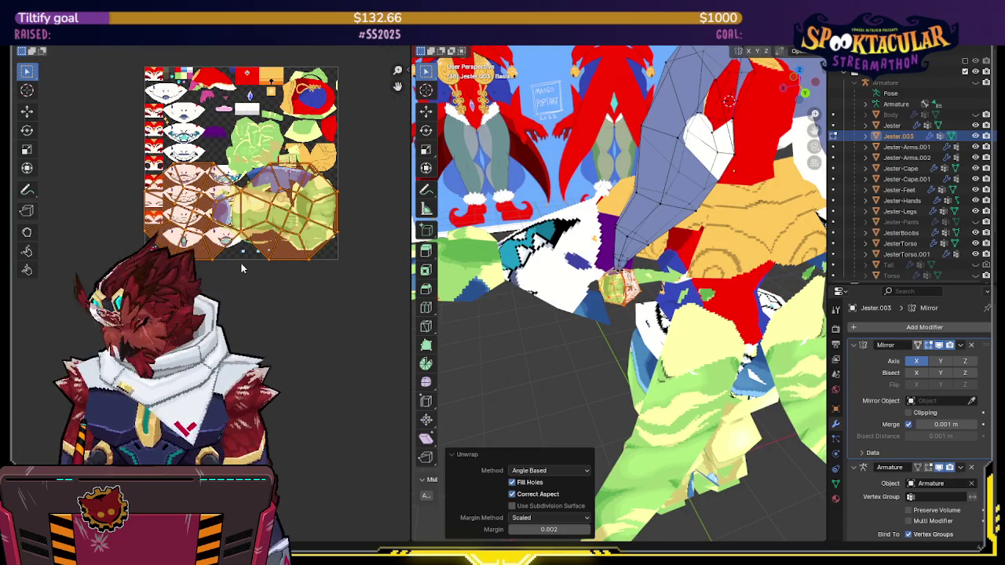
key(n)
click(323, 255)
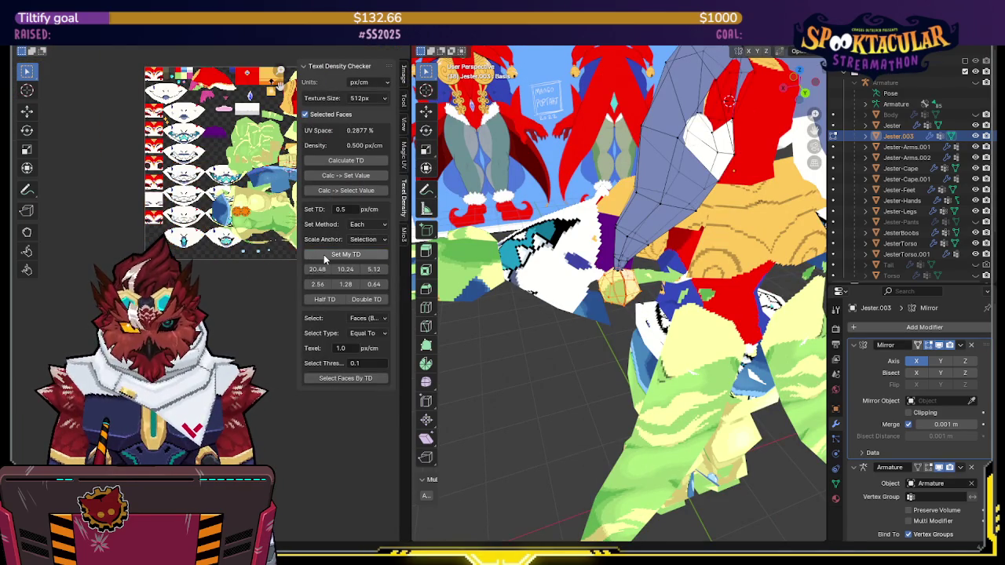
key(n)
key(g)
click(284, 297)
Select the whole Jester.003 hat mesh and unwrap it onto the texture
middle_drag(584, 286, 577, 248)
scroll(581, 267, down, 5)
key(a)
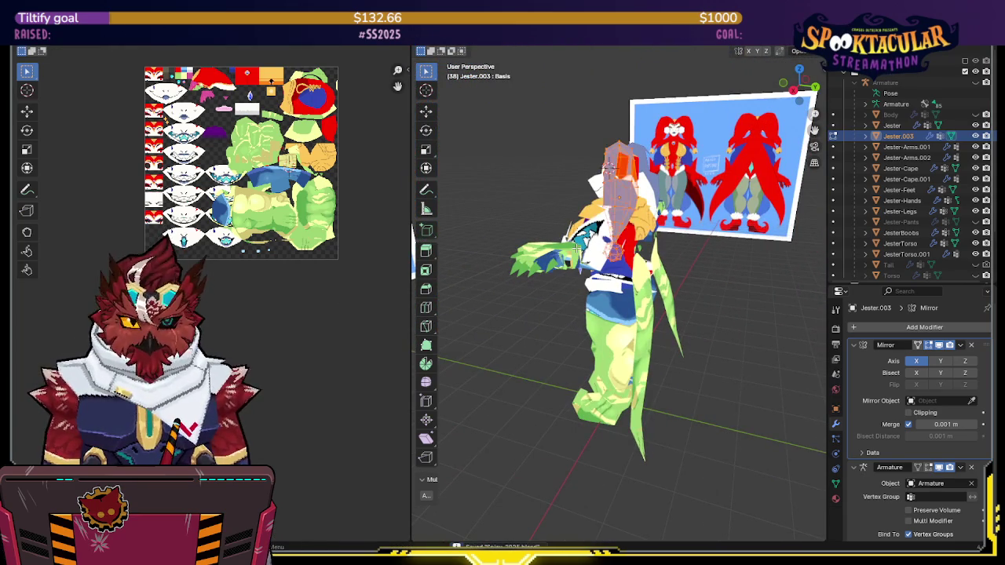
middle_drag(561, 172, 630, 169)
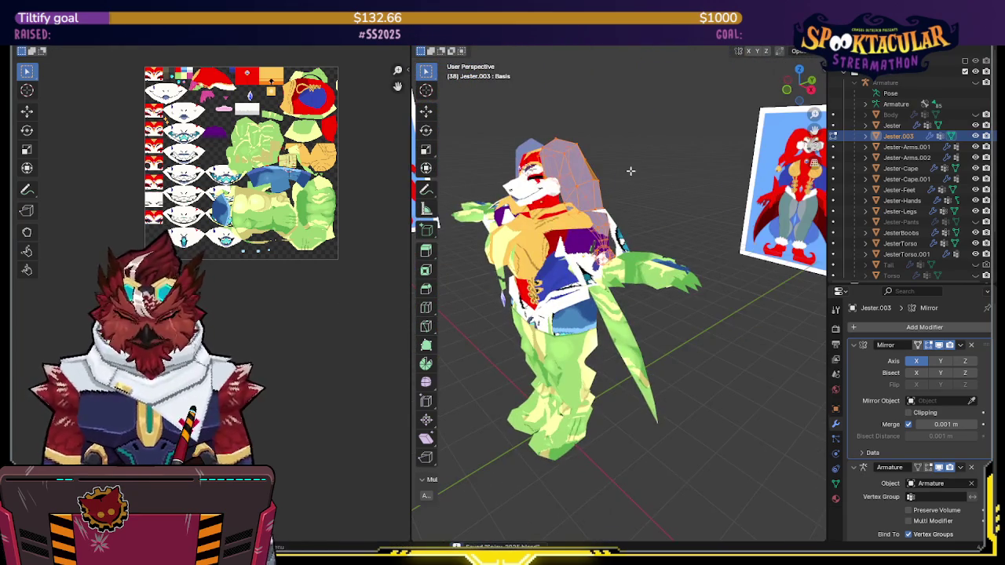
key(u)
click(630, 170)
middle_drag(259, 300, 259, 349)
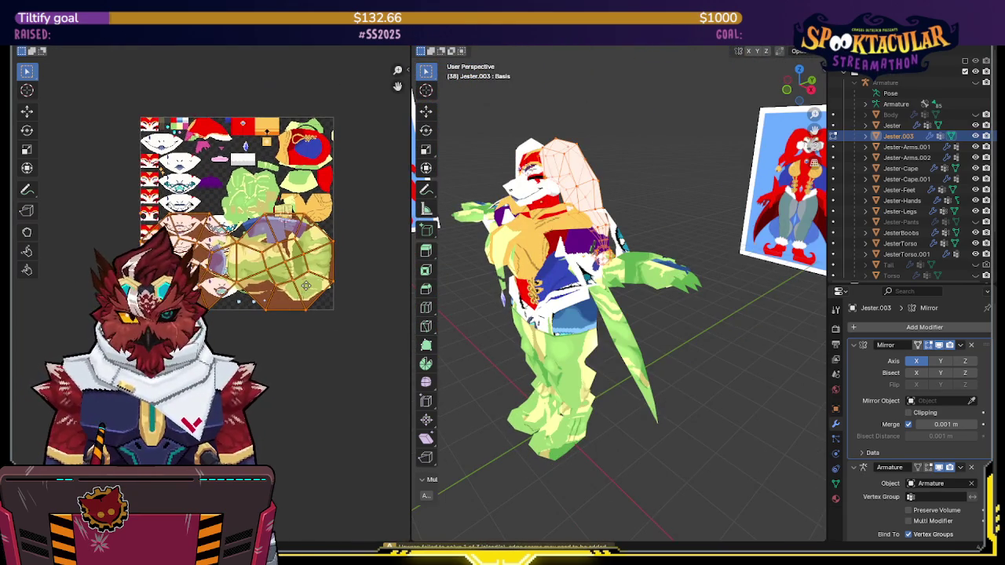
mouse_move(565, 224)
middle_down()
mouse_move(589, 228)
mouse_move(604, 299)
middle_up()
Isolate Jester.003 in local view, ready for geometry editing
key(Tab)
key(KP_Divide)
scroll(604, 299, up, 4)
key(Tab)
Mark the hat's top edge loop as a seam
middle_drag(604, 299, 639, 184)
scroll(613, 260, up, 2)
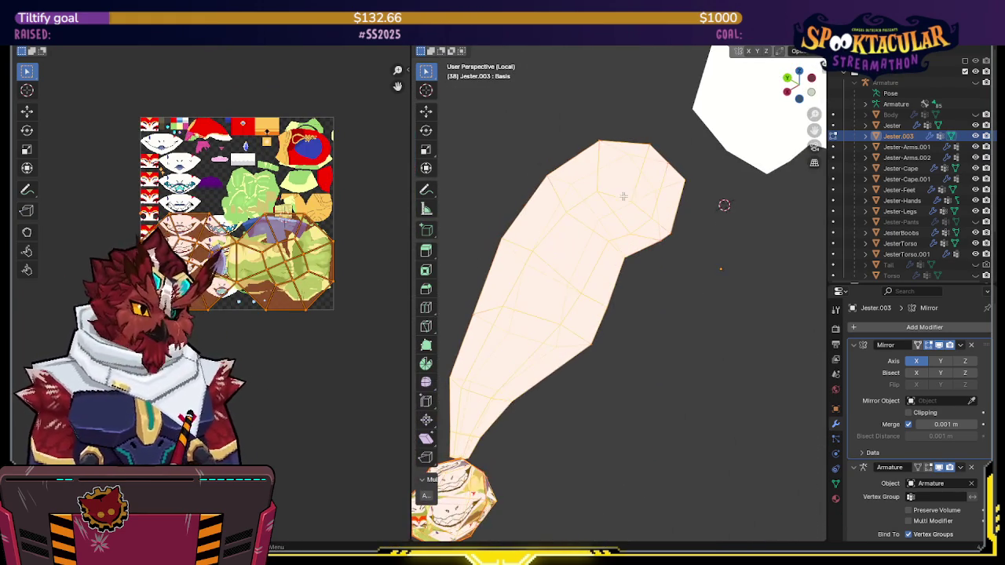
key(alt+a)
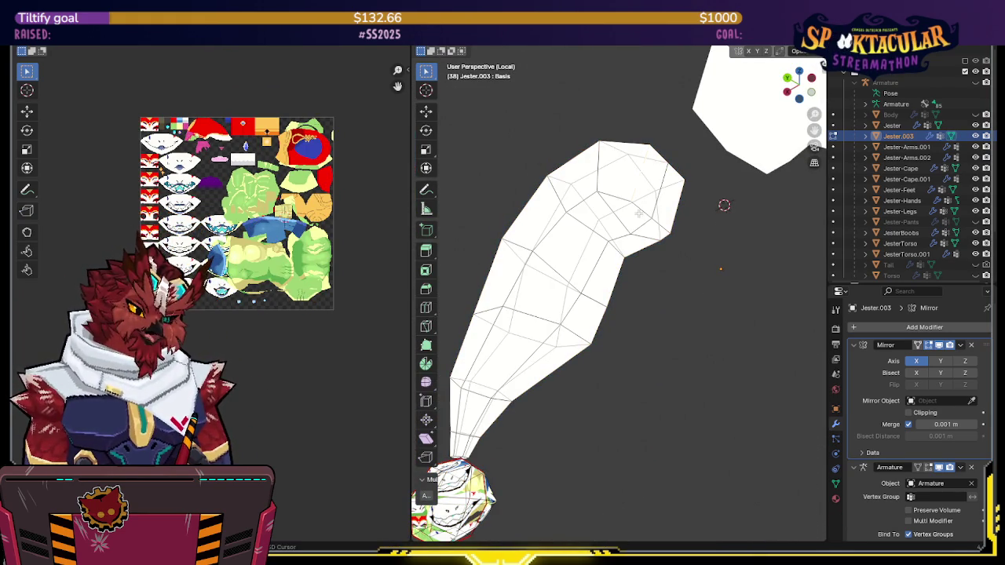
right_click(663, 153)
click(633, 234)
Mark additional edges around the hat and its ball as seams
mouse_move(605, 277)
middle_down()
mouse_move(701, 306)
mouse_move(740, 294)
mouse_move(758, 231)
mouse_move(621, 222)
middle_up()
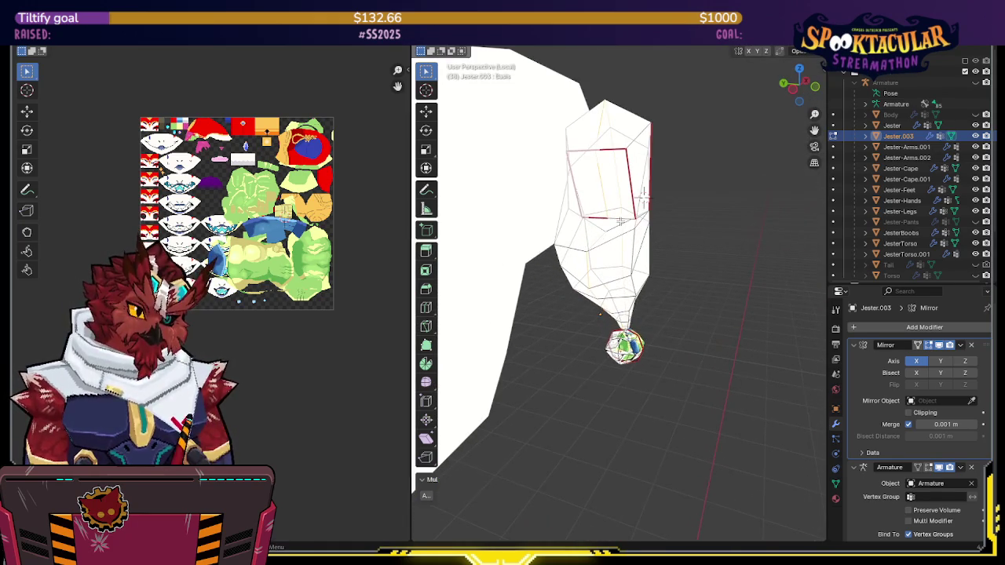
mouse_move(598, 184)
middle_down()
mouse_move(672, 183)
mouse_move(600, 238)
mouse_move(576, 278)
mouse_move(576, 308)
mouse_move(541, 312)
mouse_move(567, 351)
middle_up()
scroll(600, 238, up, 2)
scroll(584, 249, up, 3)
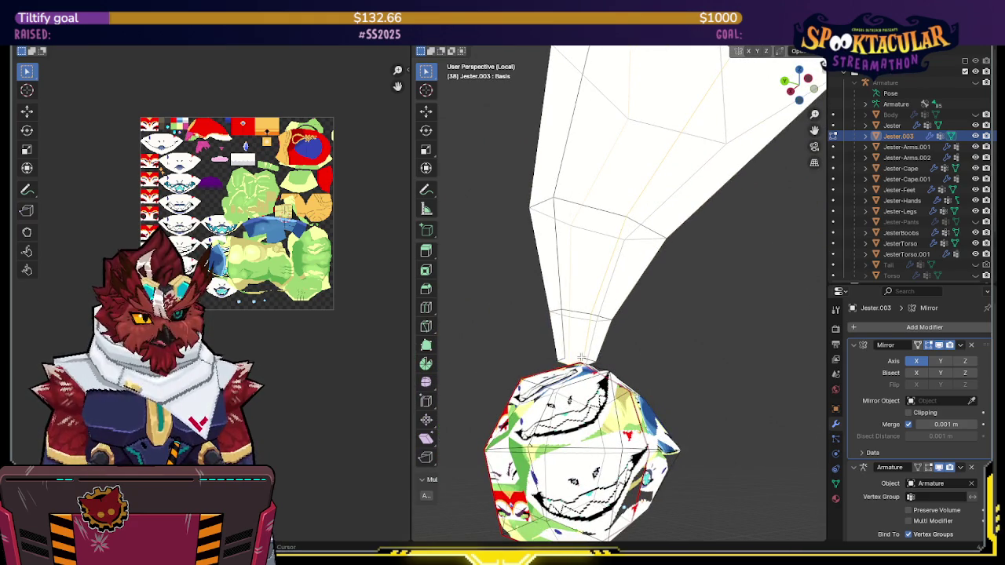
right_click(591, 361)
click(634, 354)
Unwrap the whole hat and apply the shared texel density
scroll(635, 348, down, 5)
mouse_move(634, 348)
middle_down()
mouse_move(662, 259)
mouse_move(679, 270)
middle_up()
key(ctrl+l)
key(u)
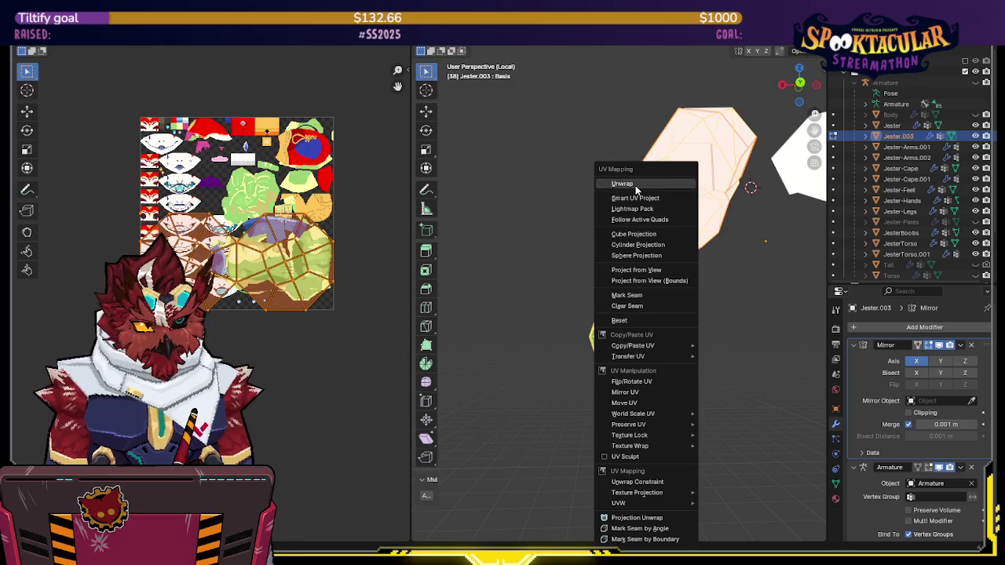
click(635, 186)
middle_drag(326, 207, 310, 250)
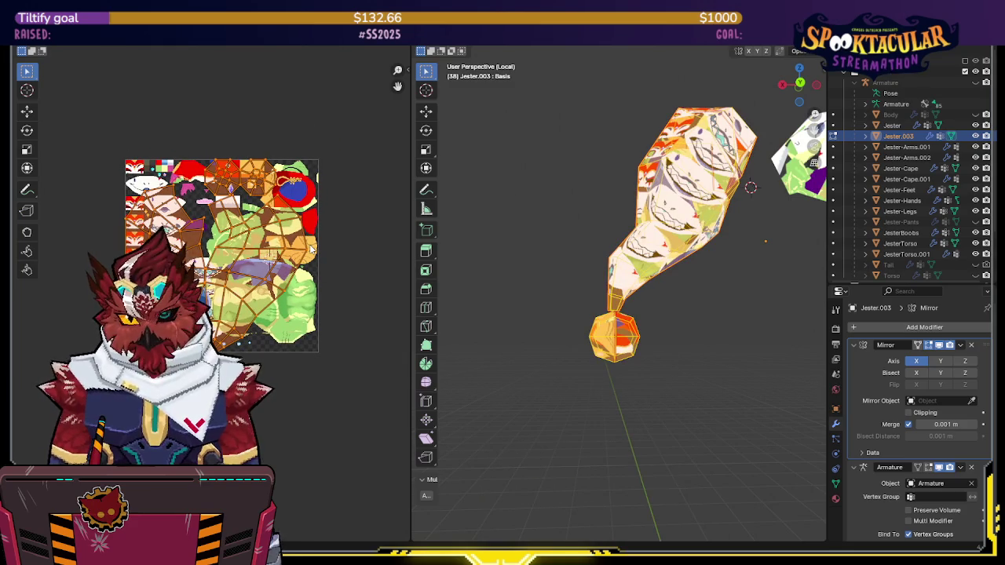
key(n)
click(343, 254)
key(n)
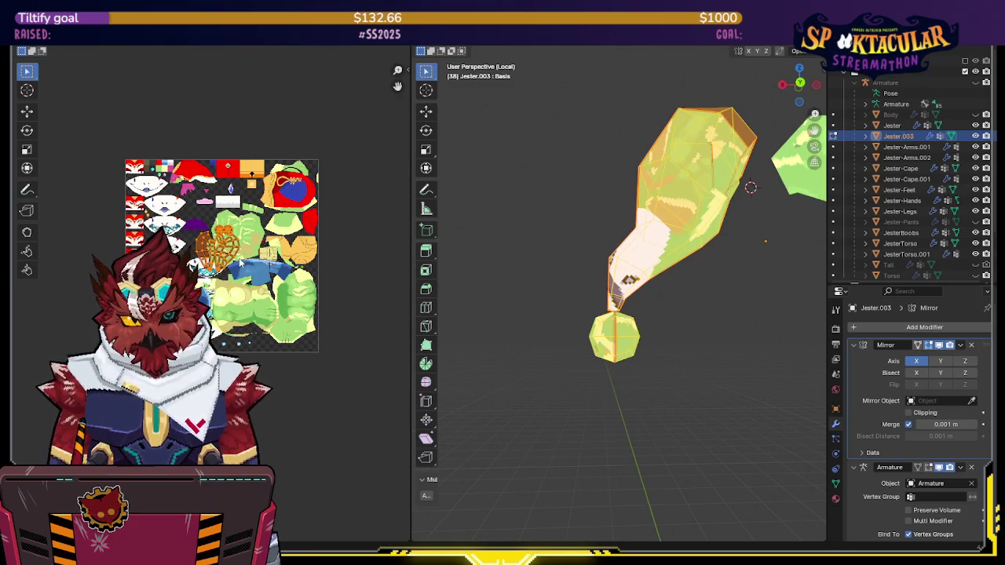
Pack the hat's islands, inspect its texture, and exit local view
key(ctrl+p)
click(259, 412)
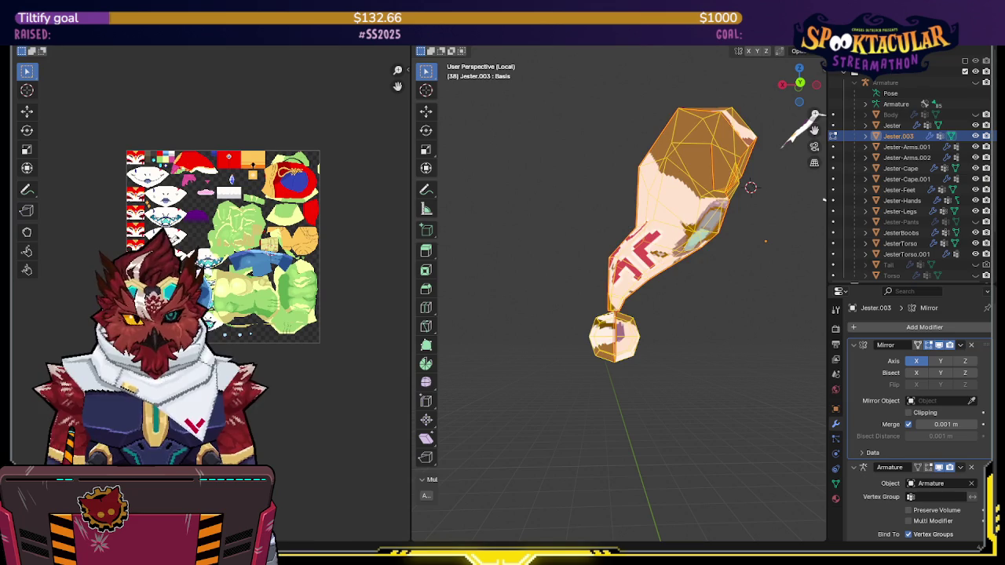
mouse_move(553, 306)
middle_down()
mouse_move(536, 274)
mouse_move(551, 281)
mouse_move(593, 196)
middle_up()
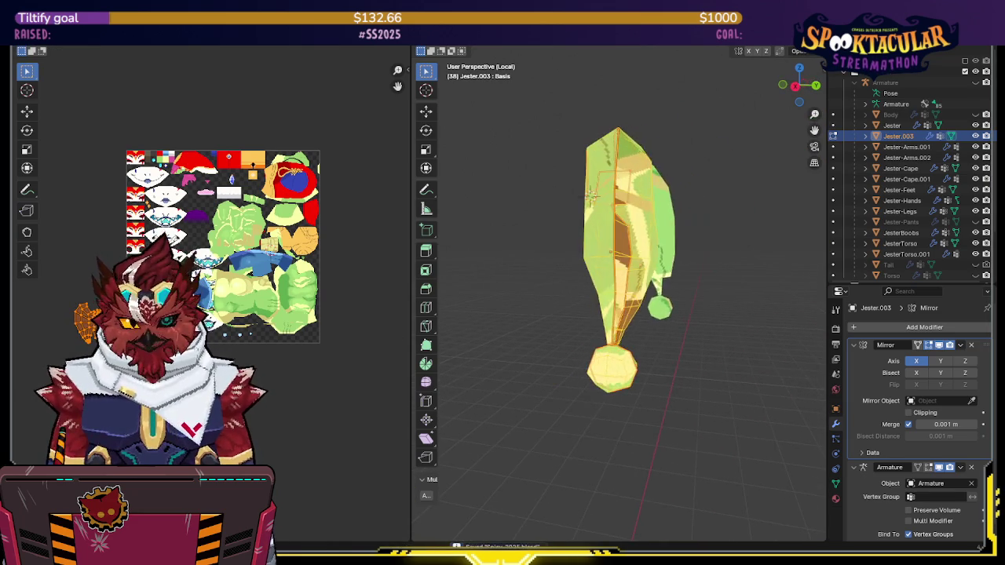
middle_drag(543, 273, 567, 273)
key(KP_Divide)
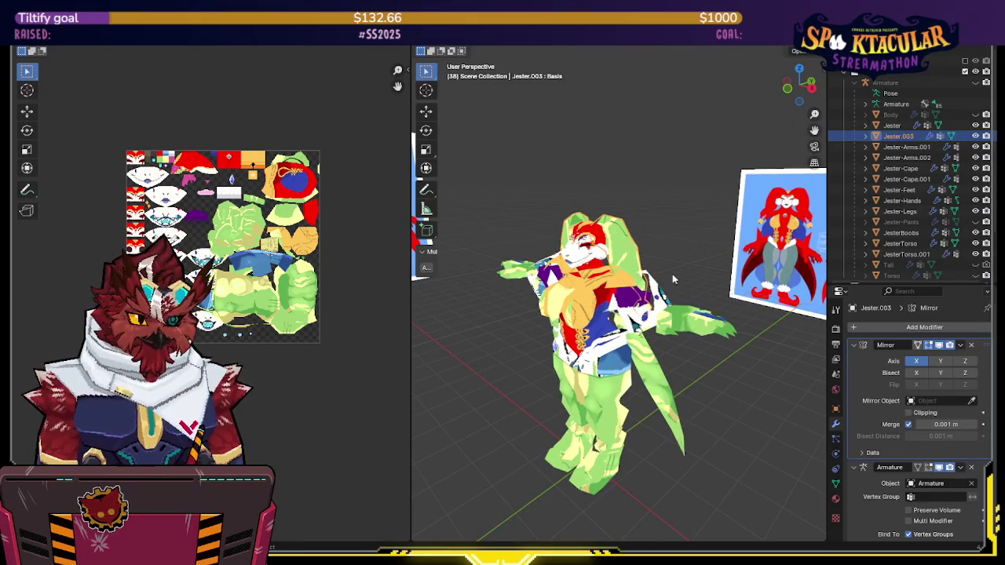
Select all the jester meshes for editing together
key(Tab)
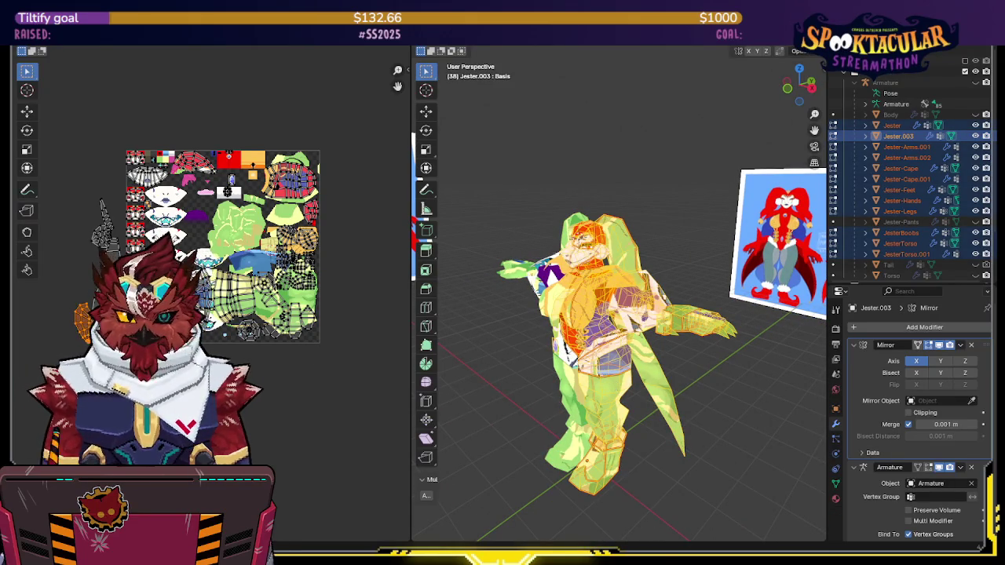
scroll(278, 253, up, 4)
scroll(278, 252, down, 2)
scroll(277, 253, down, 4)
mouse_move(447, 291)
middle_down()
mouse_move(641, 248)
mouse_move(696, 152)
middle_up()
key(Tab)
key(Tab)
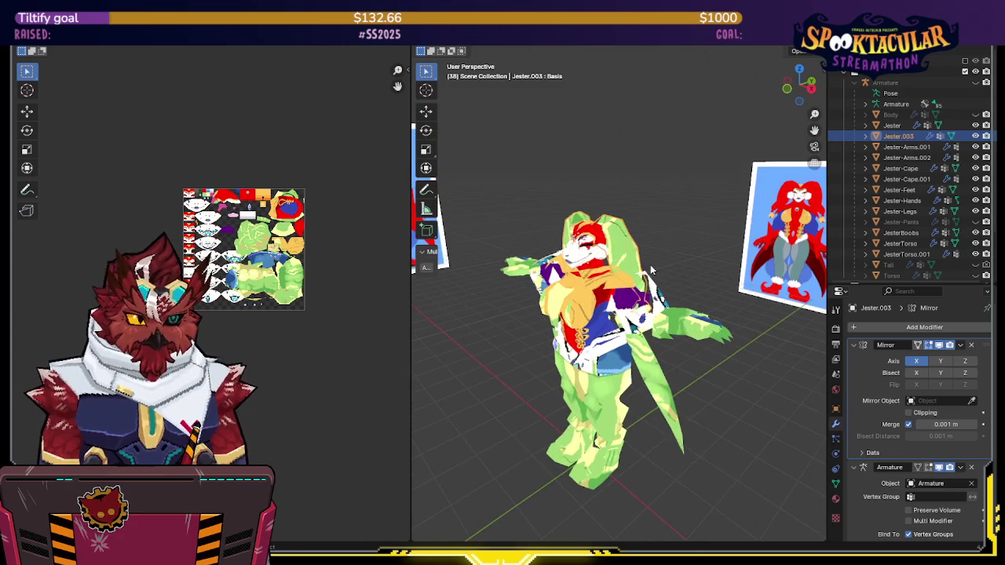
drag(696, 152, 541, 415)
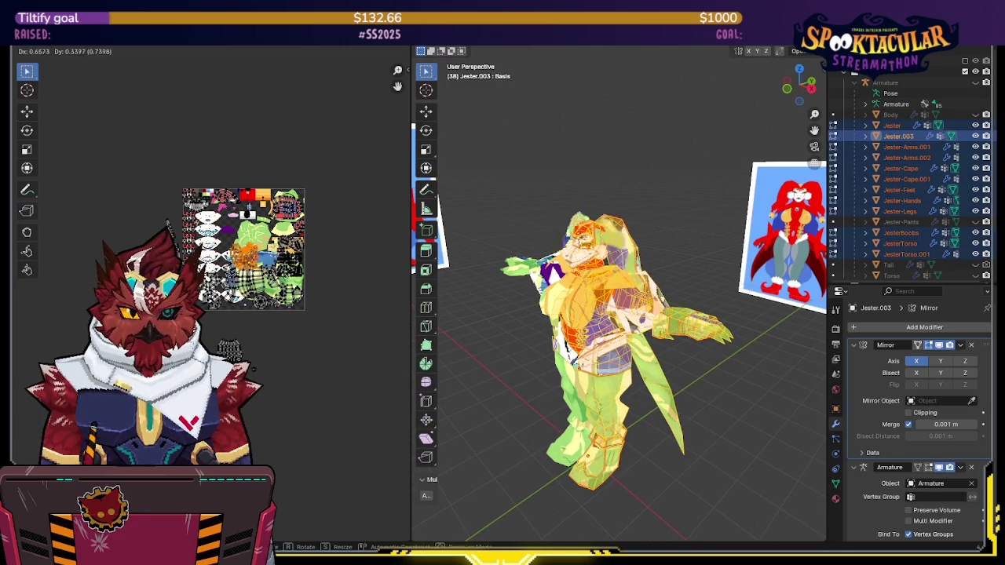
scroll(244, 236, up, 5)
scroll(243, 236, down, 1)
scroll(137, 301, up, 1)
Move the hat UV islands and rotate them 85° into empty atlas space
key(g)
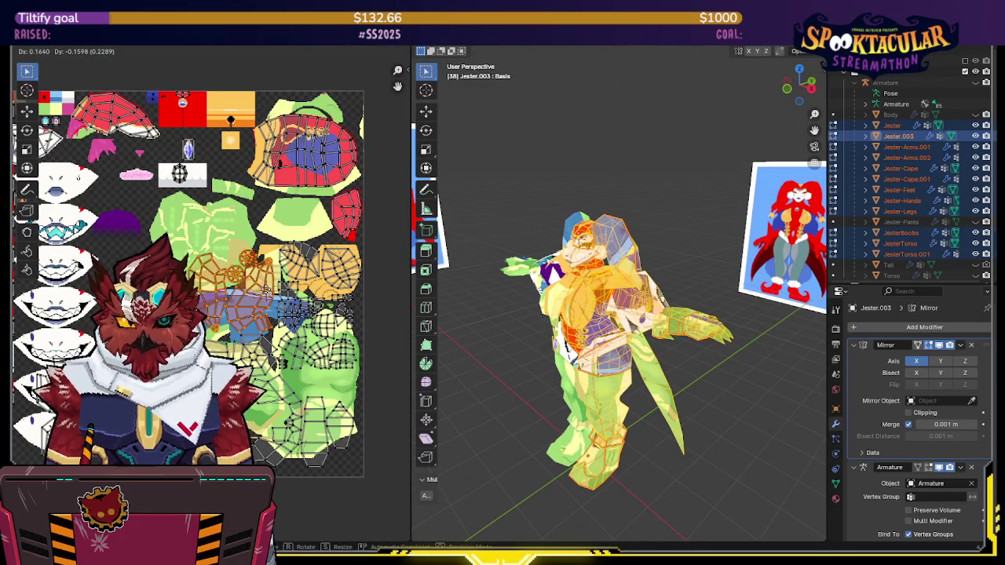
scroll(267, 293, down, 3)
scroll(266, 294, up, 3)
middle_drag(212, 416, 251, 344)
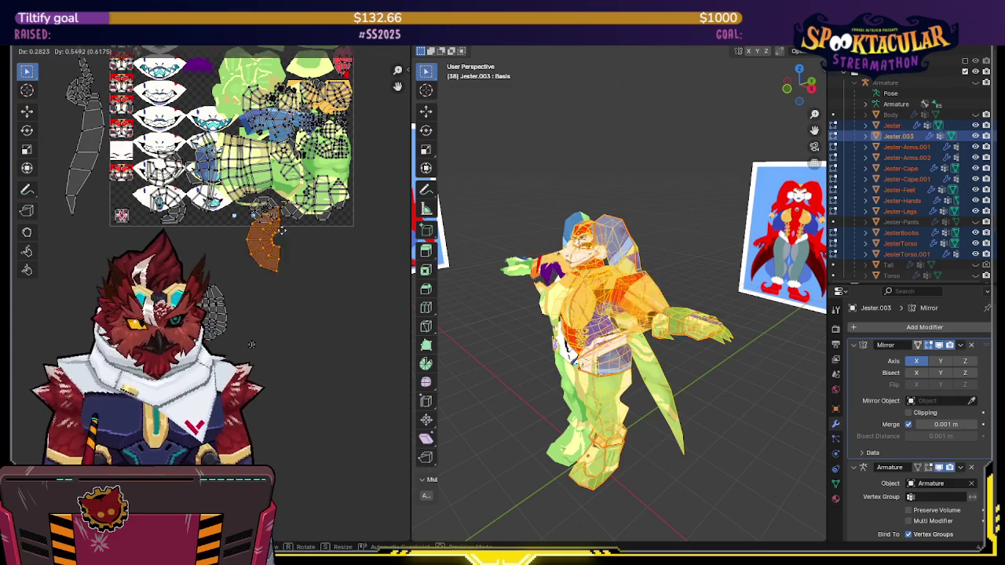
middle_drag(265, 274, 270, 407)
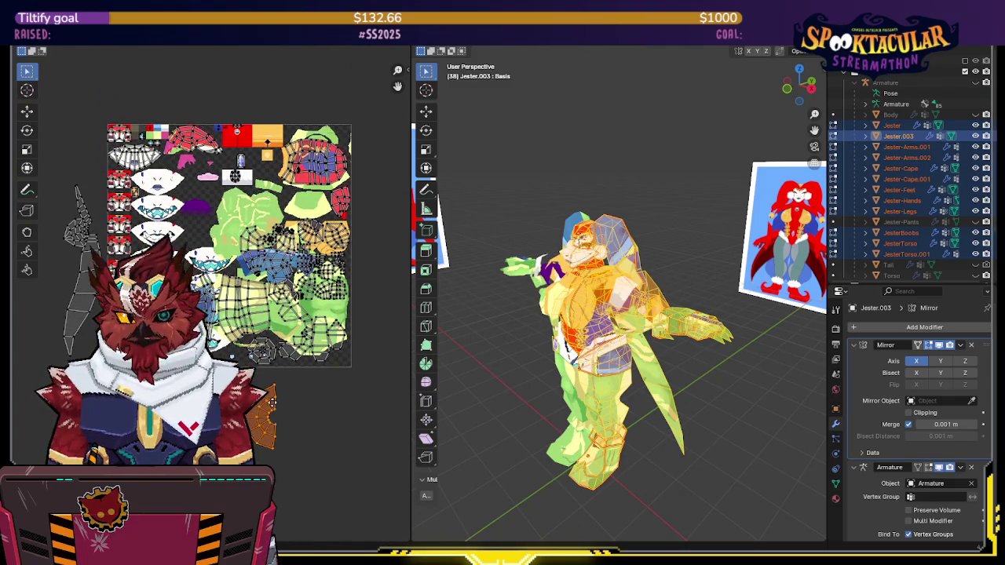
key(g)
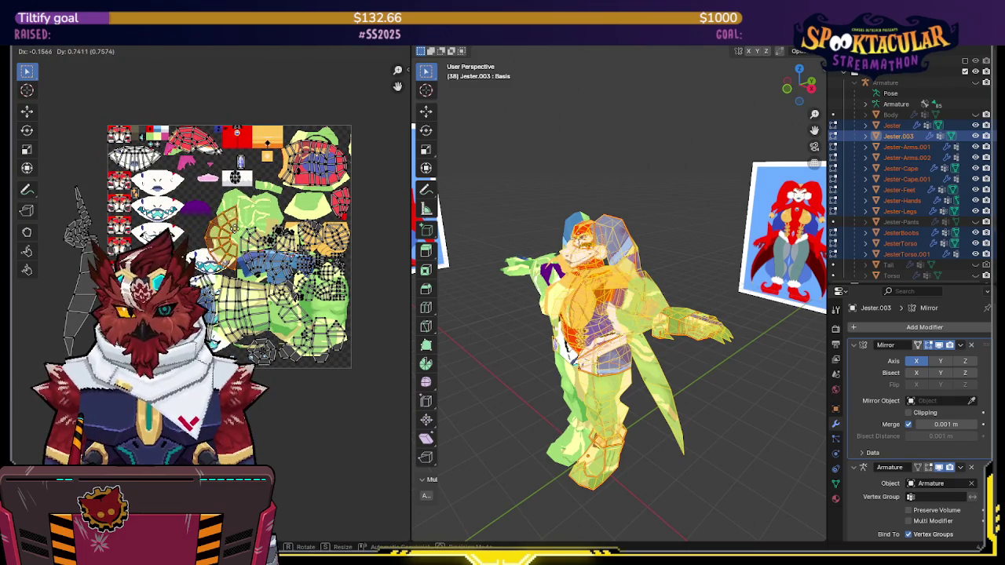
key(r)
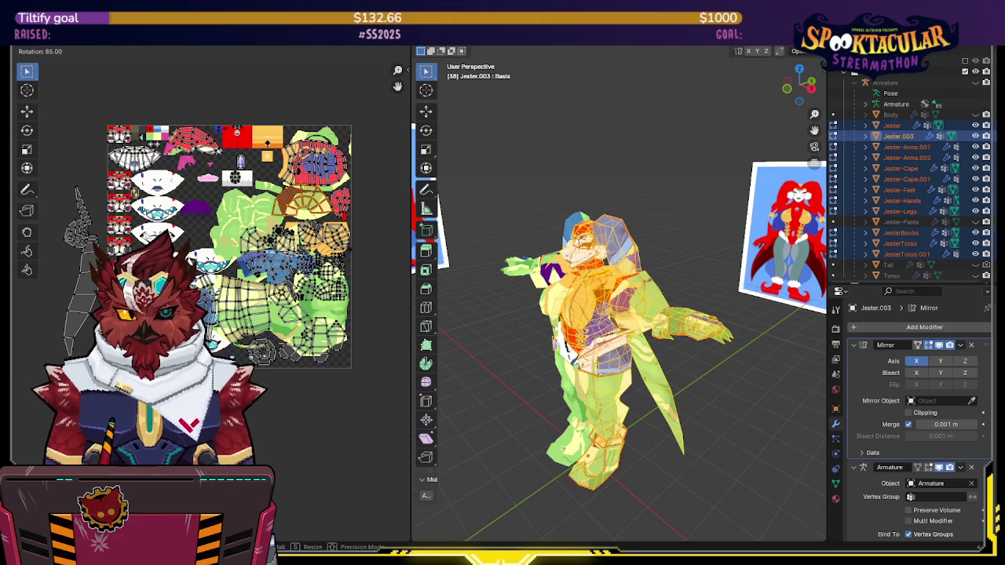
scroll(336, 159, up, 4)
key(g)
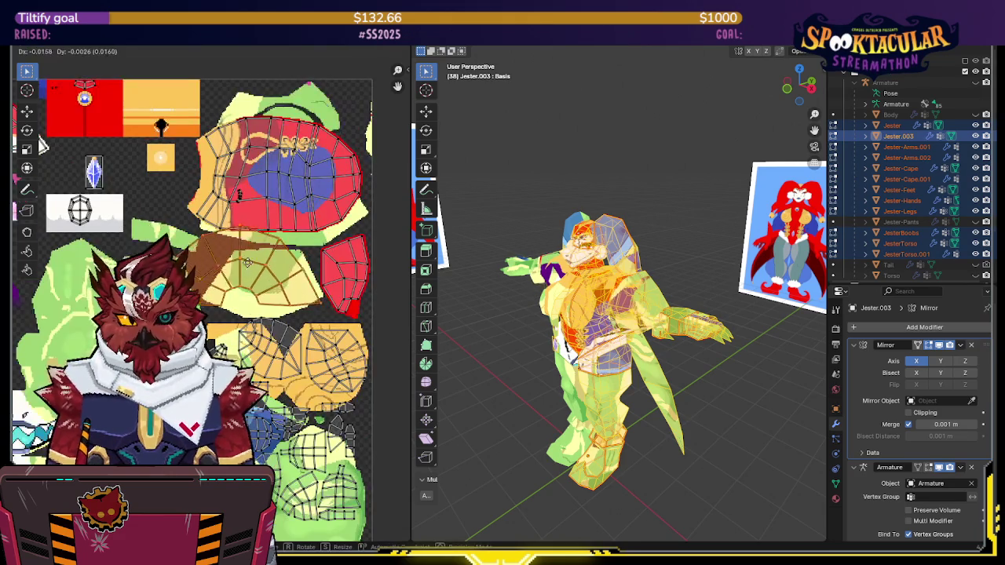
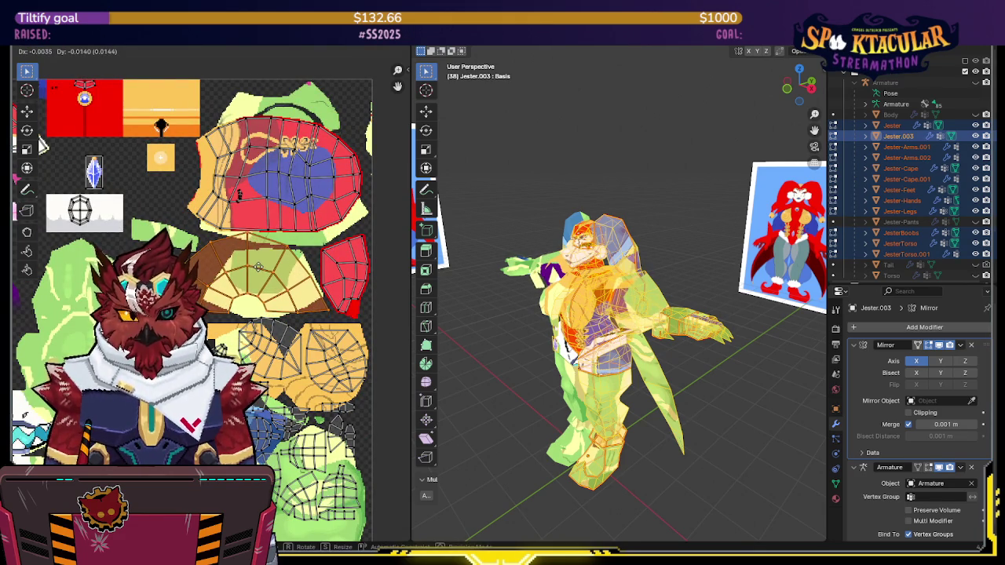
Move the selected long UV island onto the upper part of the texture layout
scroll(259, 275, down, 1)
scroll(255, 251, down, 1)
scroll(250, 220, down, 1)
scroll(244, 188, down, 1)
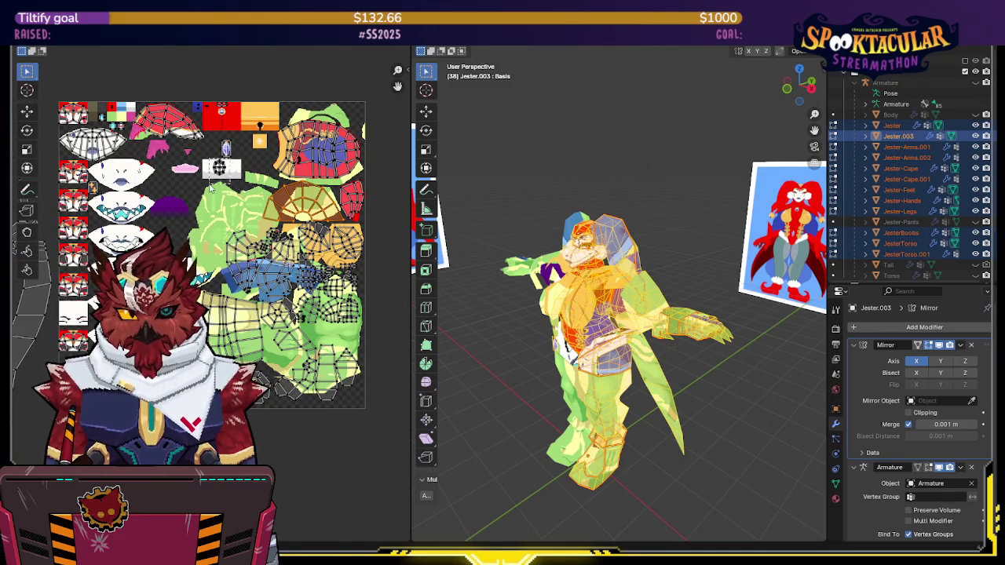
scroll(210, 187, up, 1)
scroll(245, 217, up, 1)
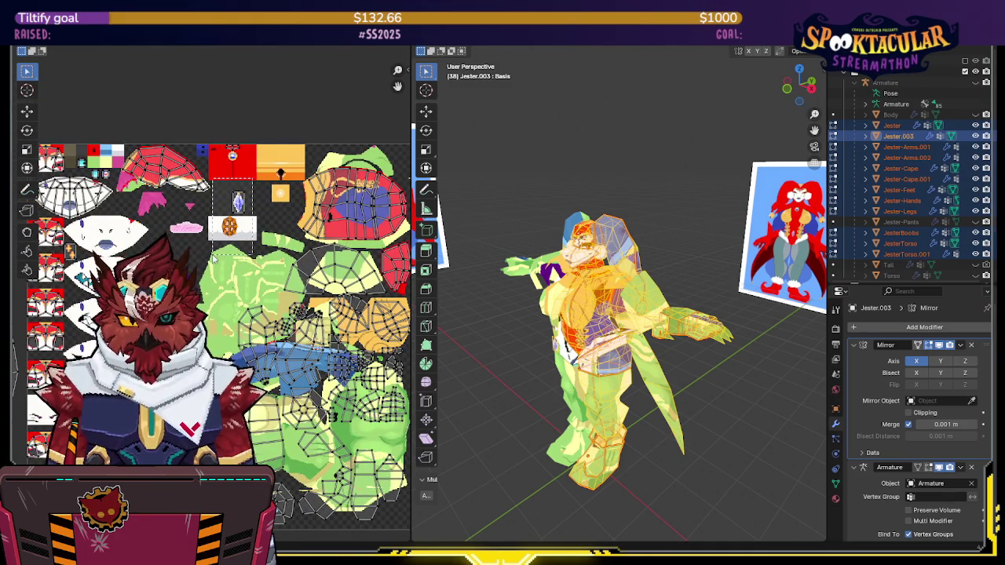
middle_drag(212, 258, 235, 281)
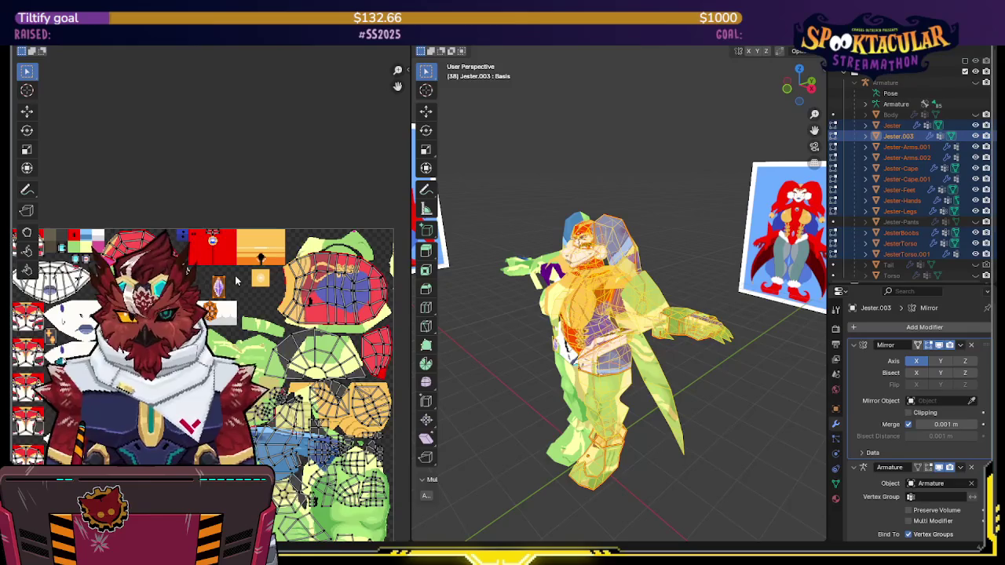
scroll(235, 280, up, 1)
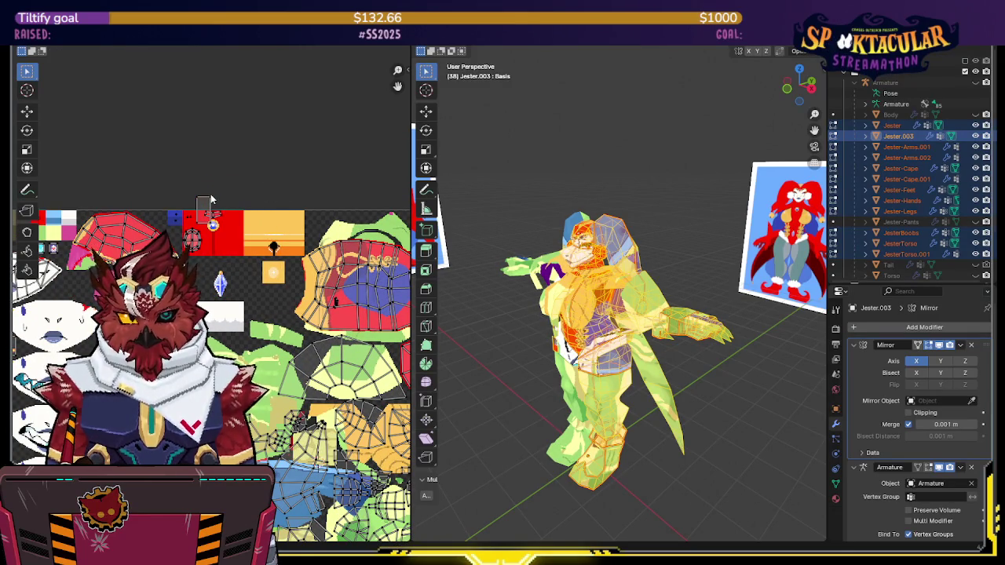
scroll(210, 200, up, 2)
key(g)
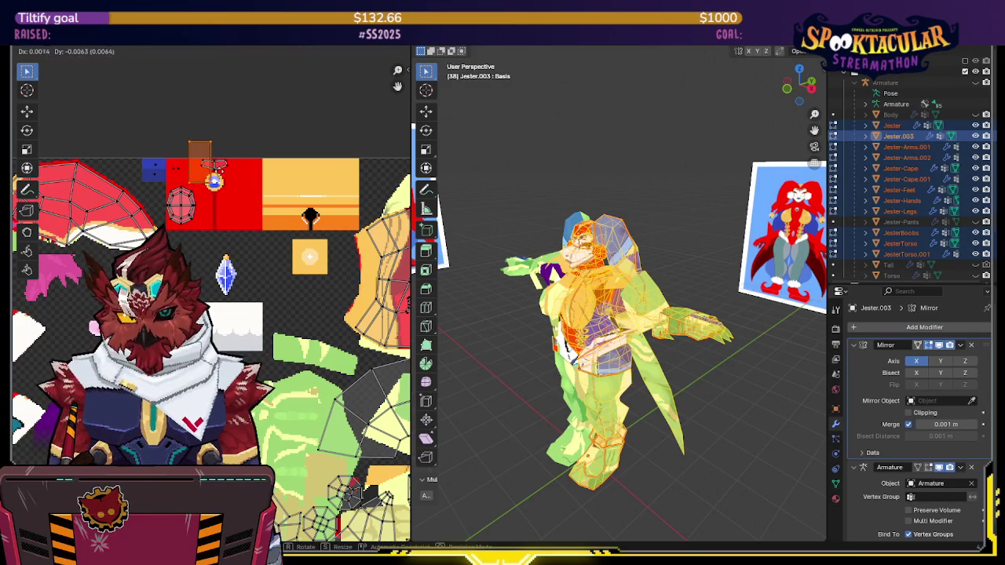
scroll(226, 218, down, 3)
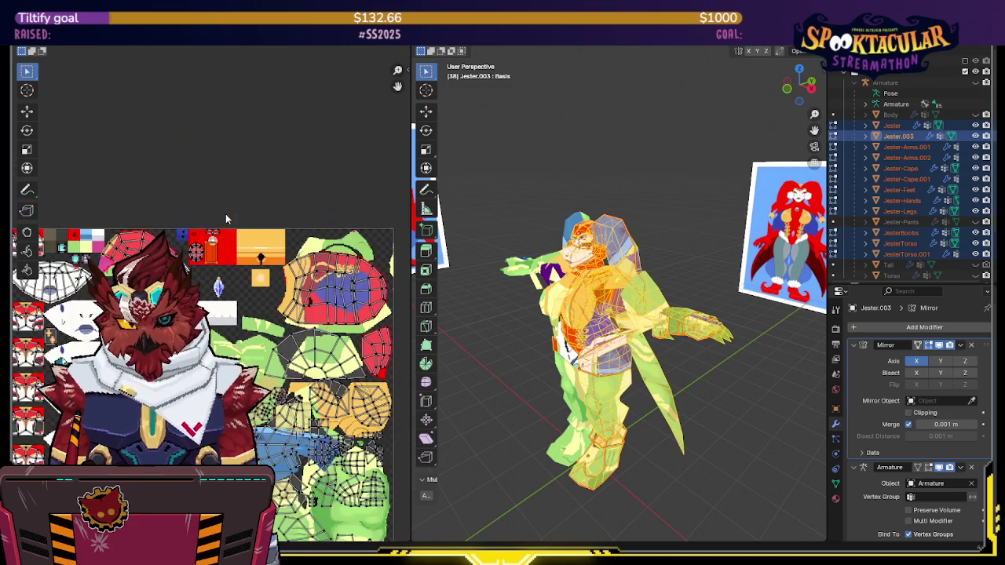
scroll(228, 220, down, 2)
scroll(235, 235, down, 2)
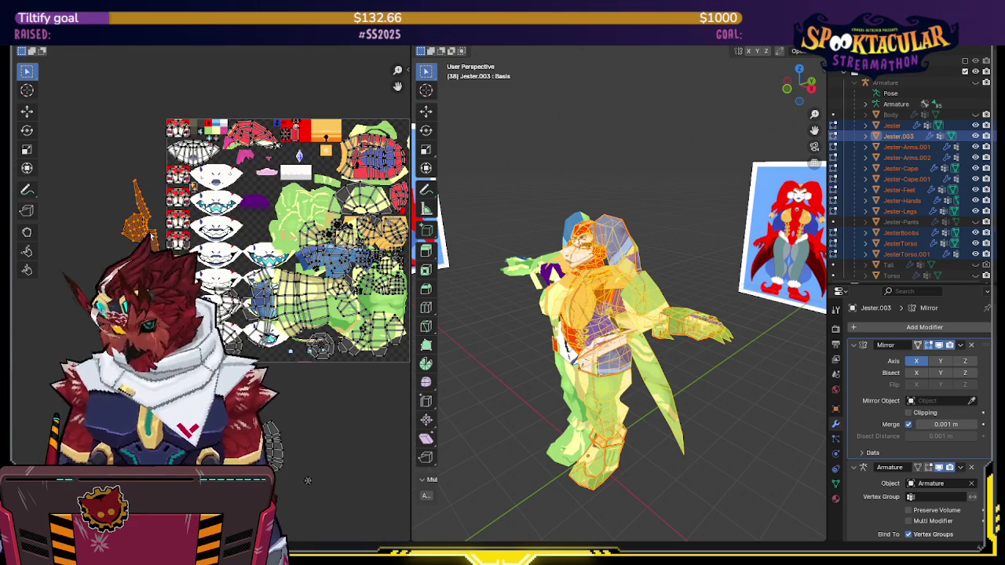
middle_drag(307, 480, 264, 499)
key(g)
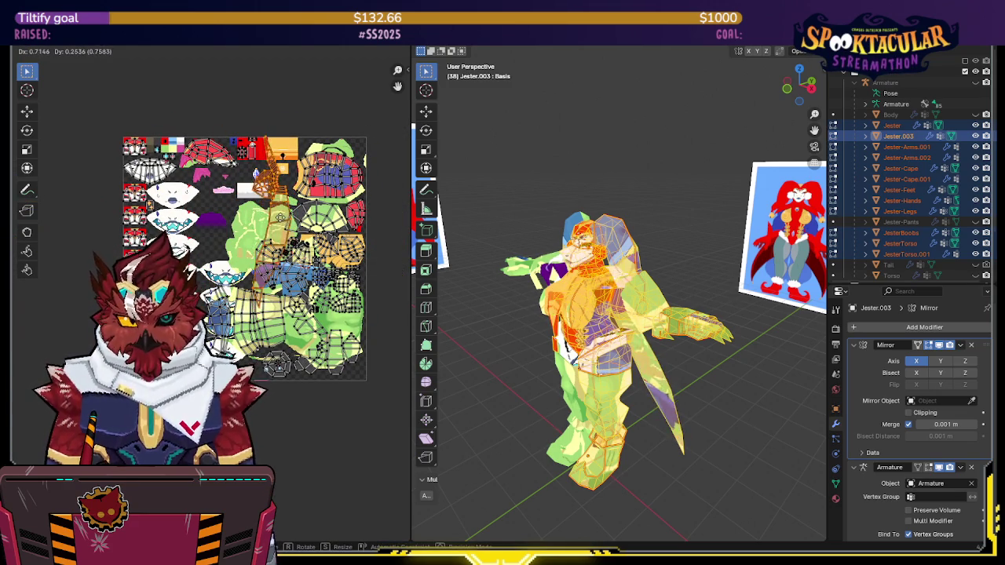
key(Return)
Shift the island further left so it sits beside the crystal shape at top centre
middle_drag(267, 236, 249, 285)
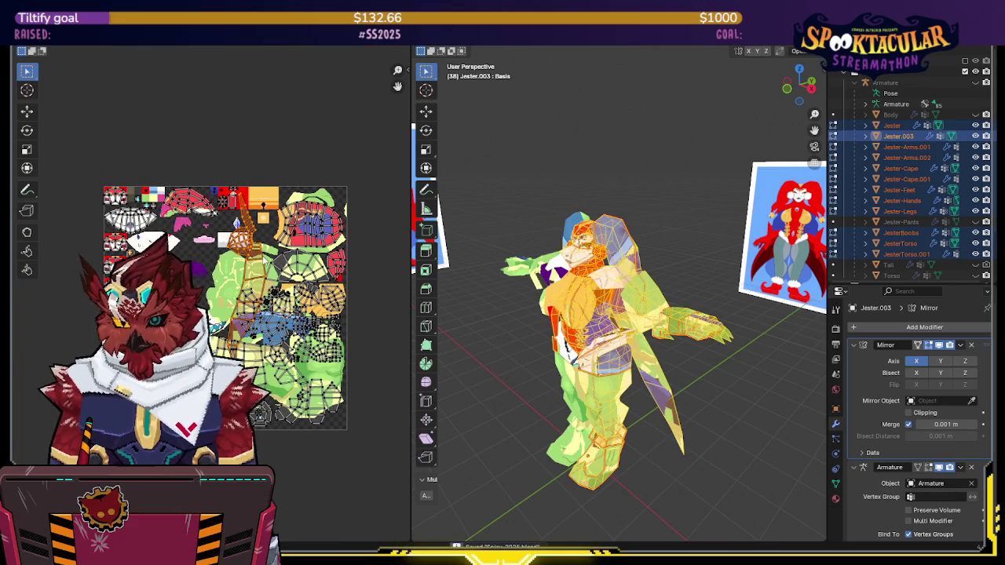
scroll(266, 245, up, 1)
scroll(266, 245, up, 1)
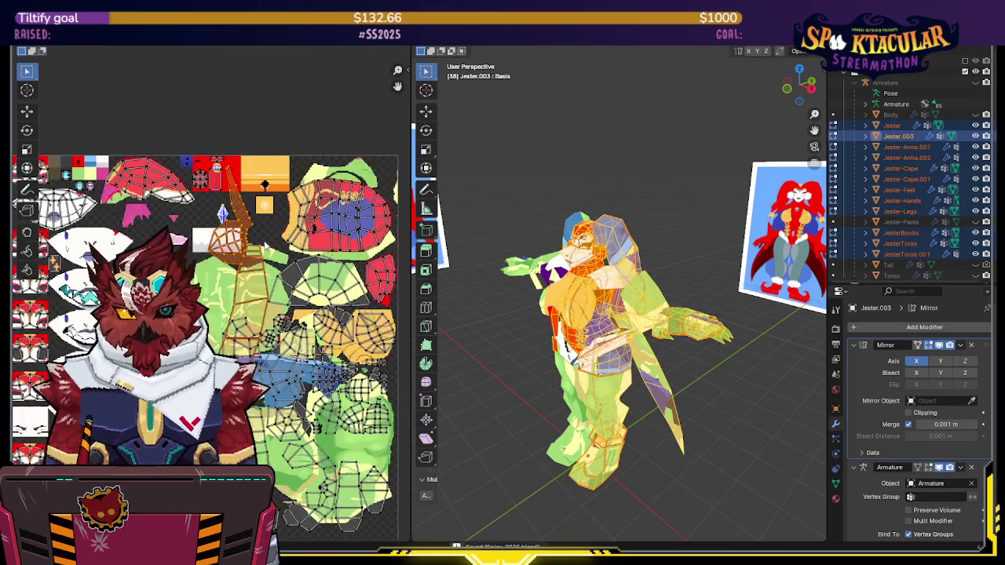
scroll(265, 245, down, 1)
key(g)
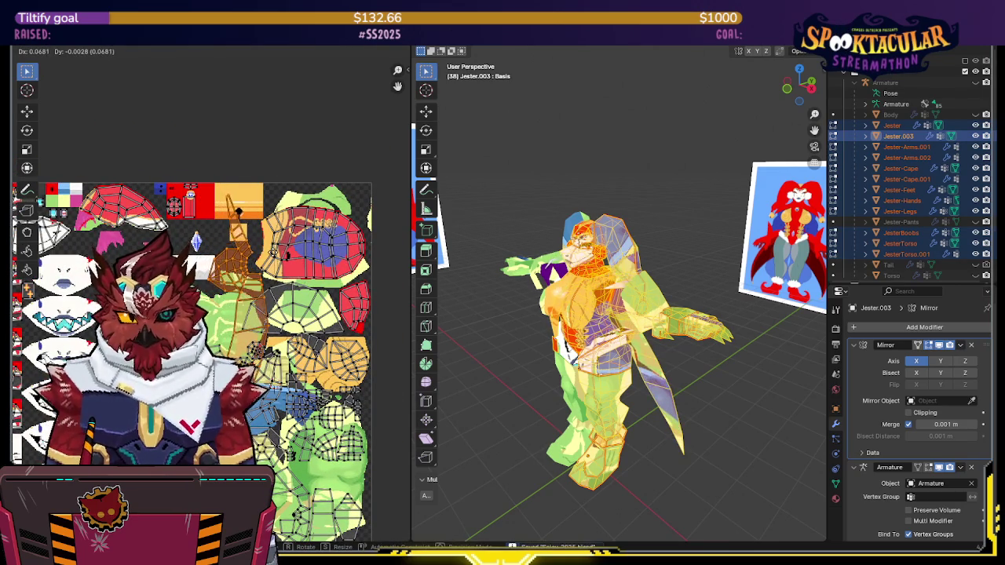
click(286, 269)
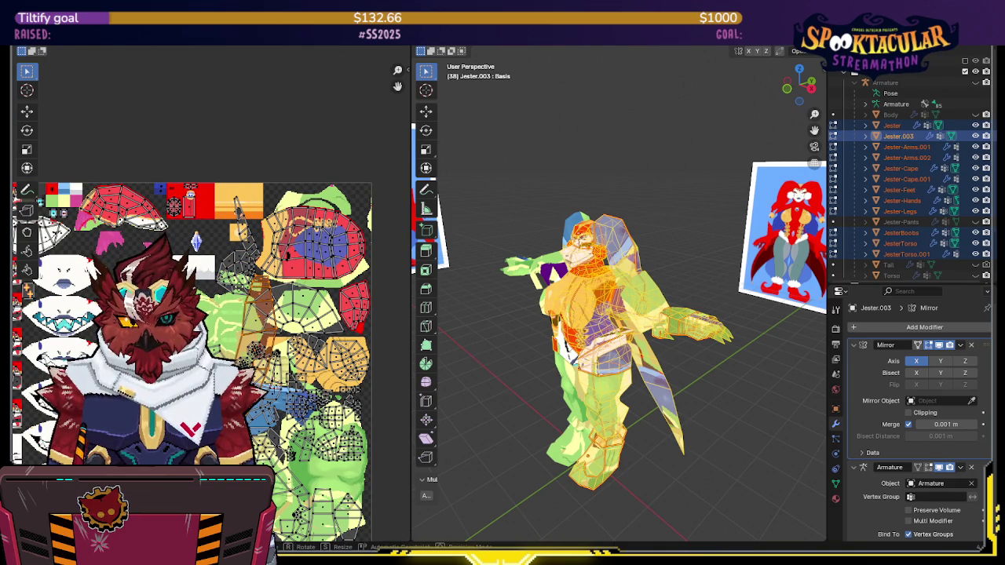
key(g)
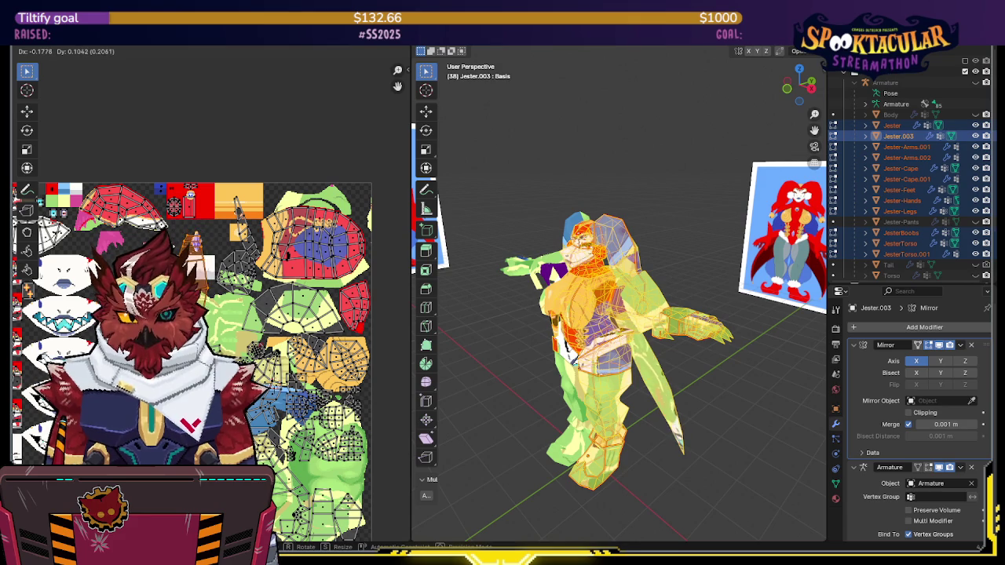
click(263, 189)
scroll(263, 188, down, 4)
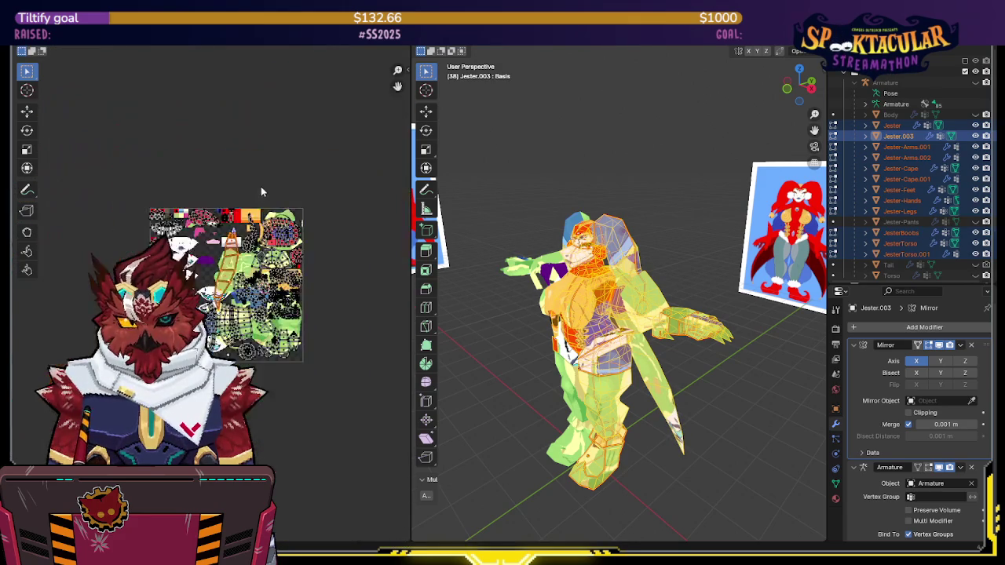
Keep one small UV island group selected and move it to a new spot on the texture
shift+scroll(263, 187, down, 2)
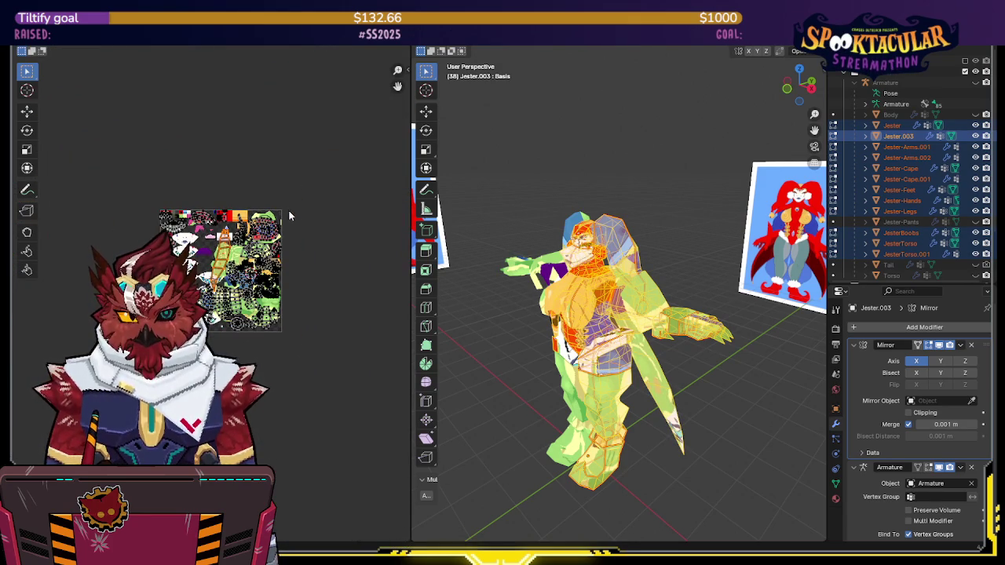
scroll(290, 218, down, 1)
scroll(265, 237, up, 3)
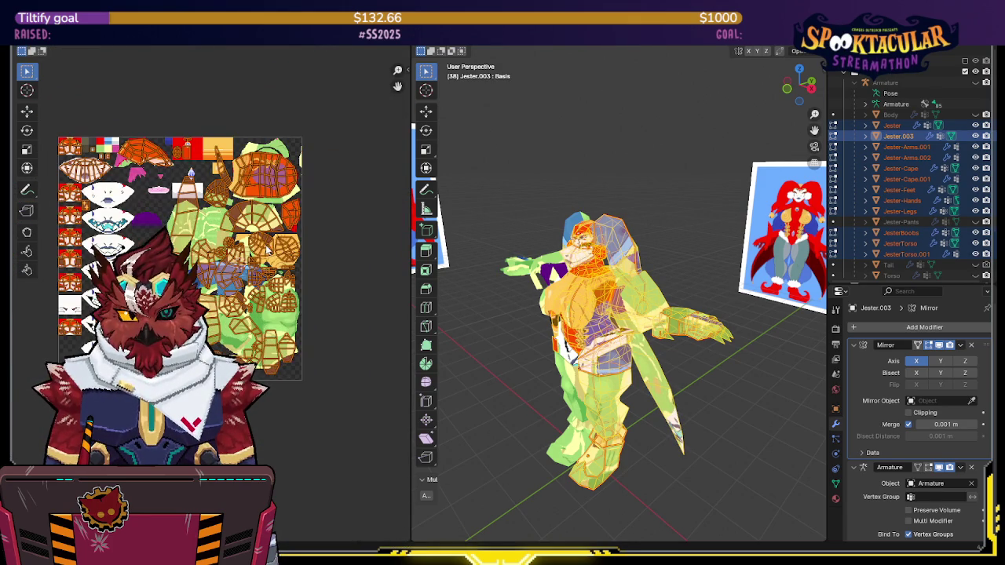
middle_drag(169, 330, 220, 257)
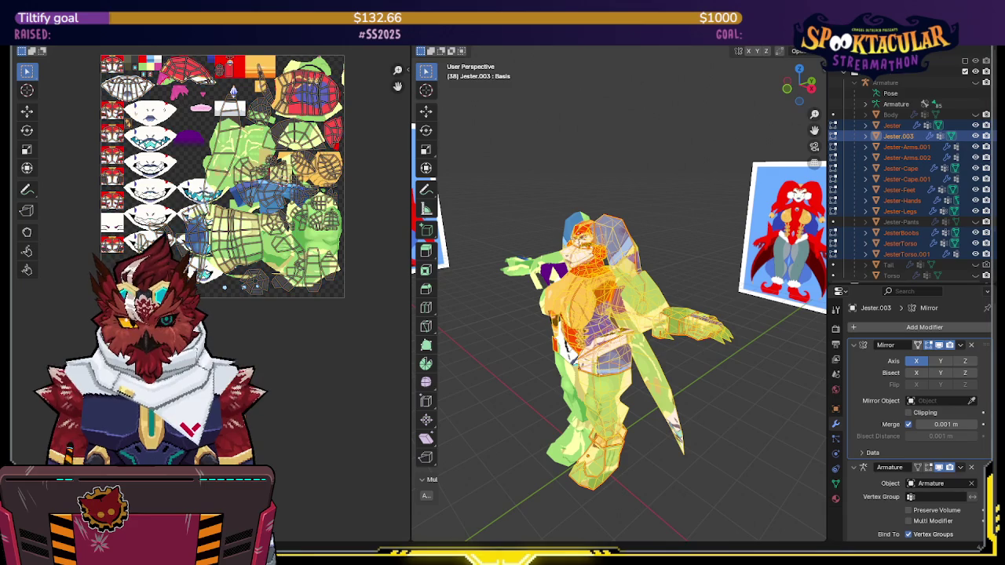
click(197, 170)
middle_drag(212, 181, 191, 223)
scroll(224, 94, up, 2)
key(g)
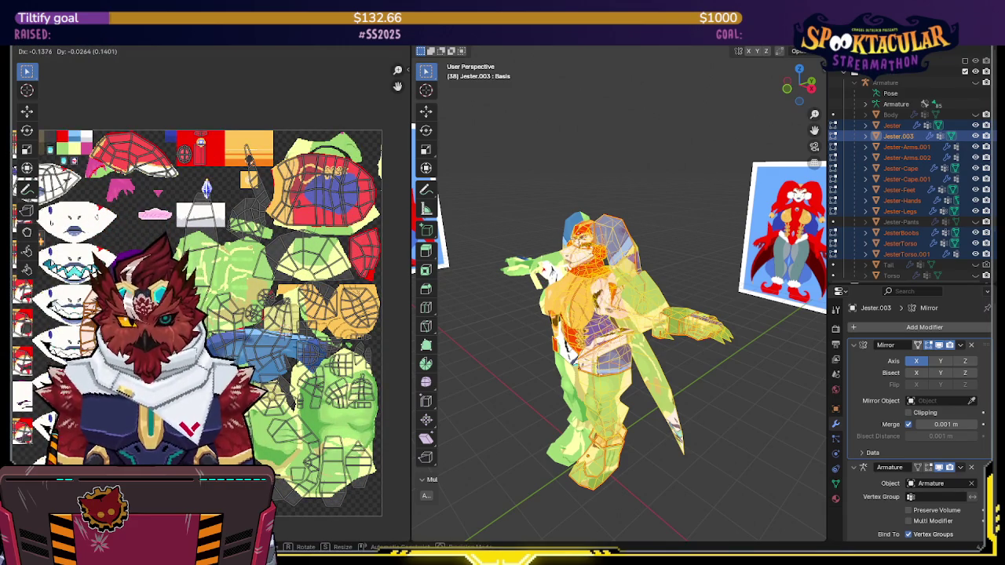
scroll(269, 385, down, 1)
scroll(269, 385, down, 2)
scroll(253, 408, up, 1)
scroll(253, 408, up, 2)
scroll(253, 407, up, 1)
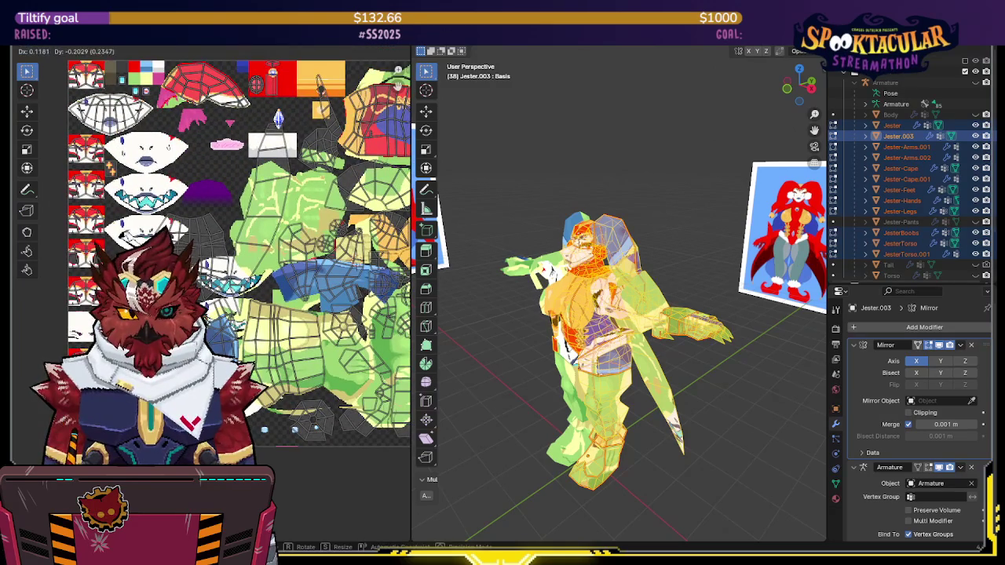
key(Return)
Select all UV islands and inspect the textured model from the front
scroll(322, 283, down, 2)
scroll(321, 282, down, 1)
key(a)
scroll(273, 304, up, 2)
scroll(251, 282, up, 1)
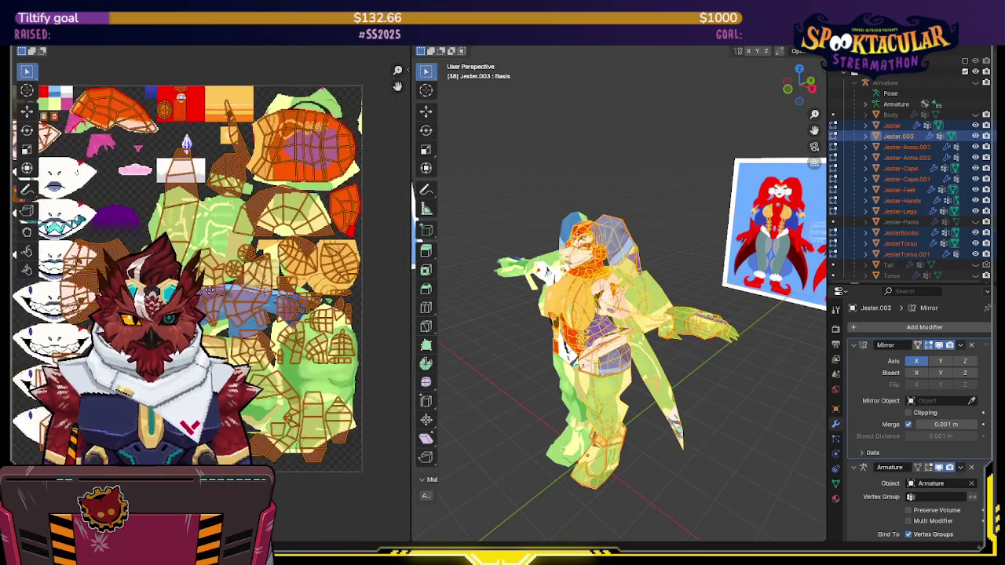
scroll(233, 265, up, 1)
scroll(638, 274, up, 1)
middle_drag(638, 275, 661, 271)
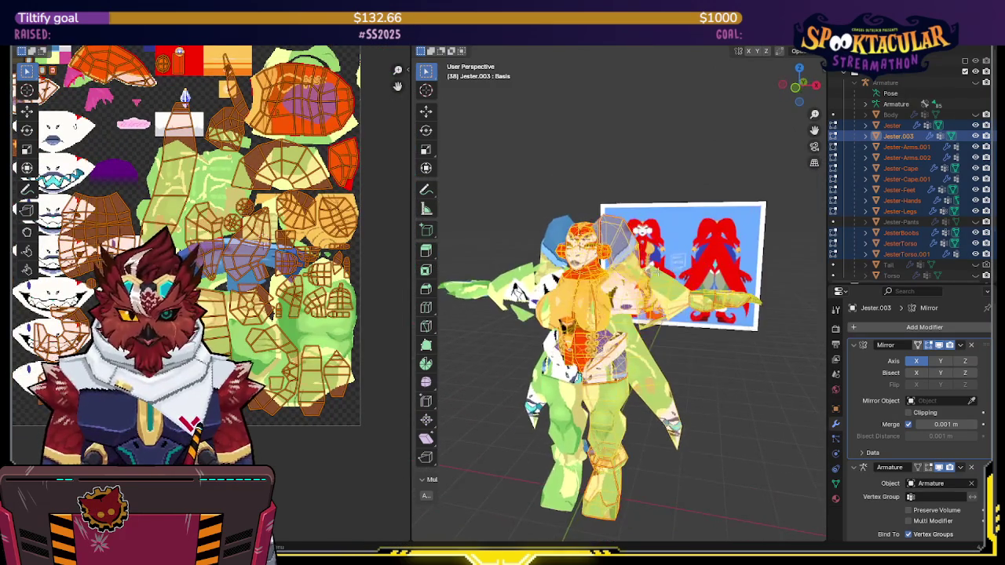
scroll(358, 312, up, 1)
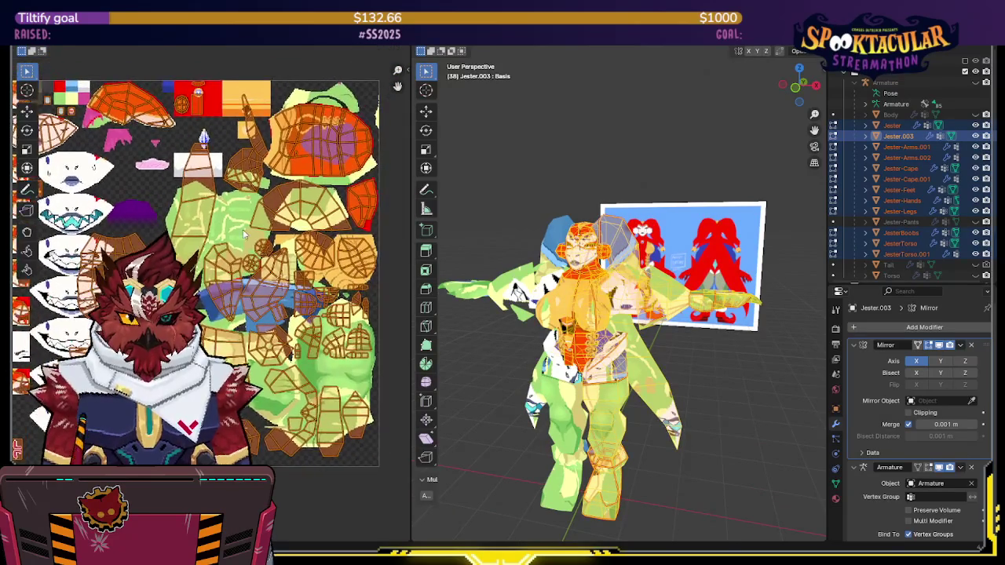
scroll(239, 279, down, 1)
middle_drag(239, 279, 233, 306)
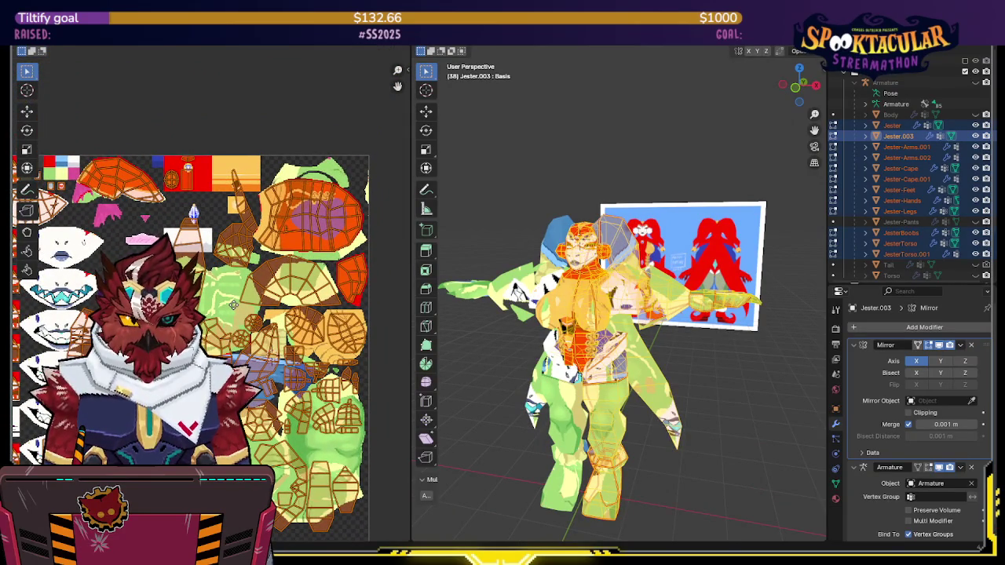
scroll(396, 344, up, 2)
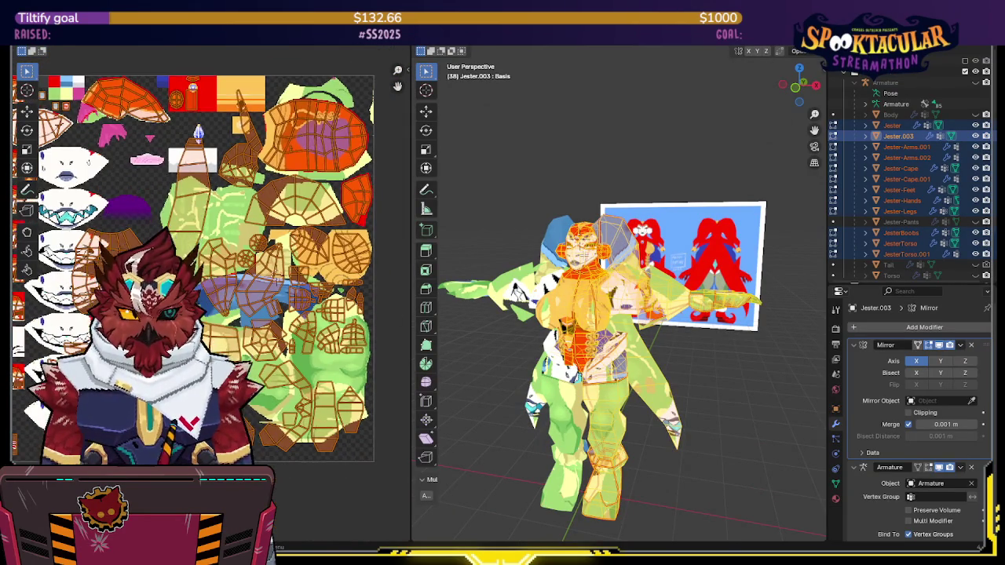
middle_drag(502, 330, 549, 280)
Return Jester.003 to Object Mode and make JesterBoobs the active object
key(ctrl+Tab)
click(604, 317)
click(598, 320)
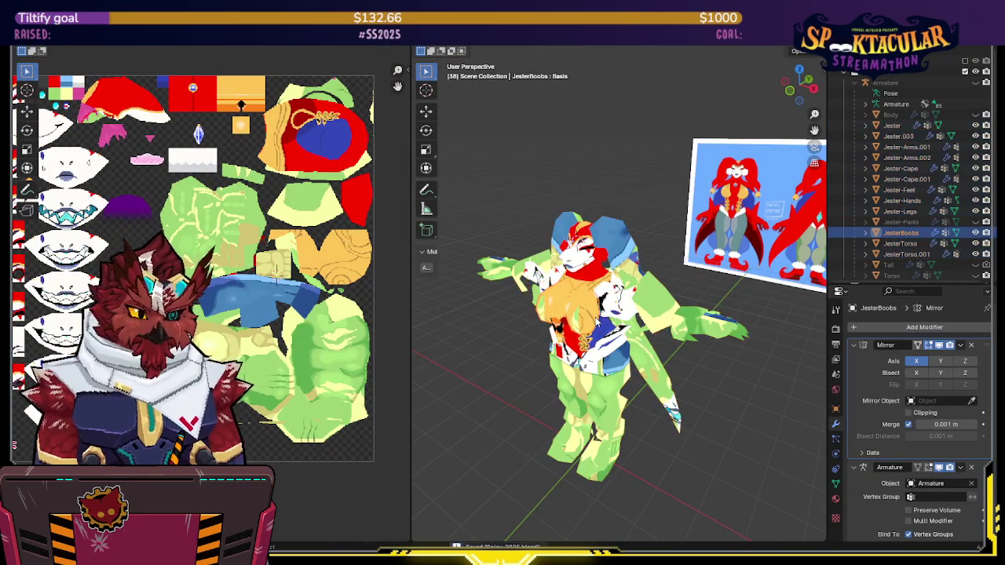
Put JesterBoobs into Texture Paint mode and widen the 3D viewport over the image editor
key(ctrl+Tab)
click(658, 277)
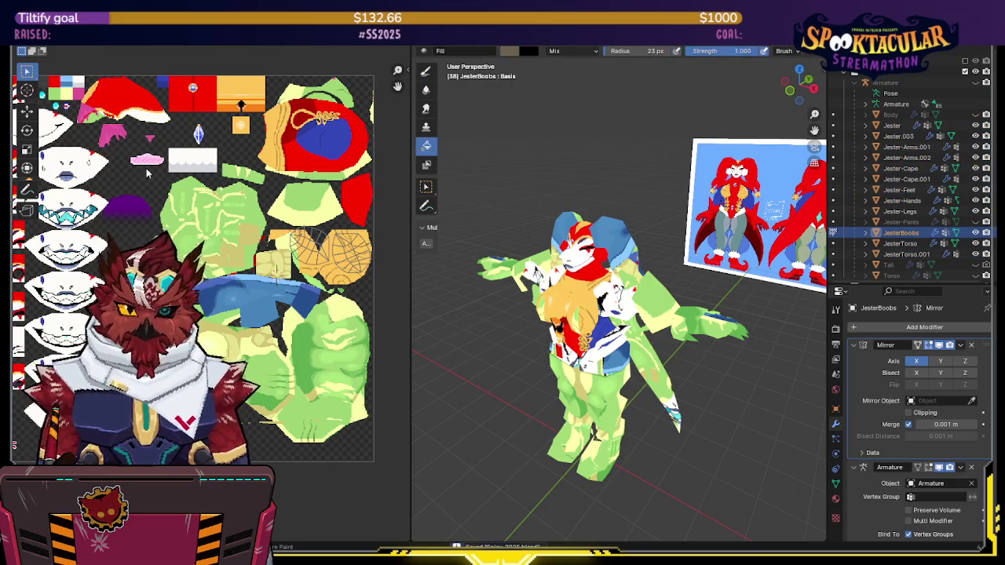
scroll(179, 182, up, 1)
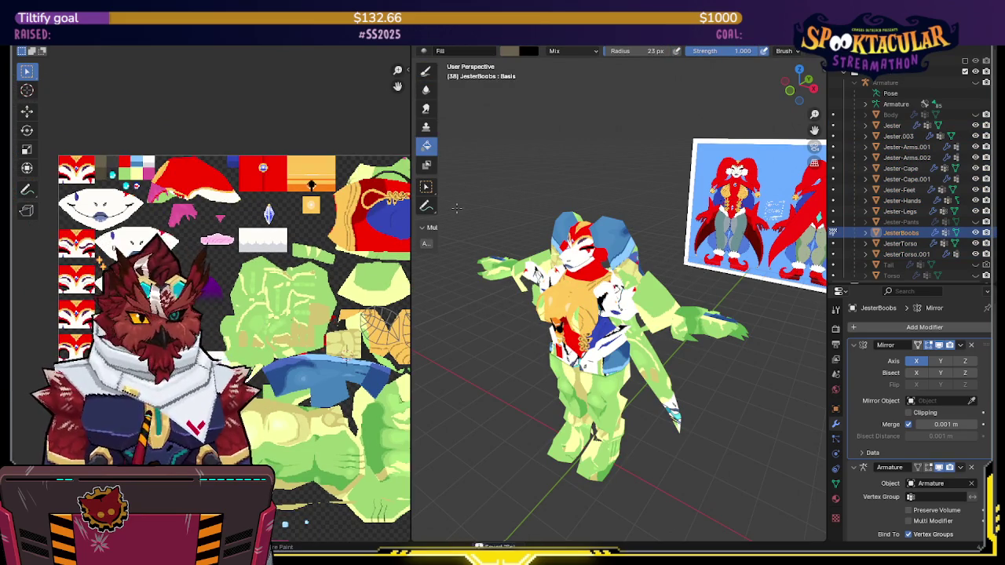
scroll(267, 132, down, 2)
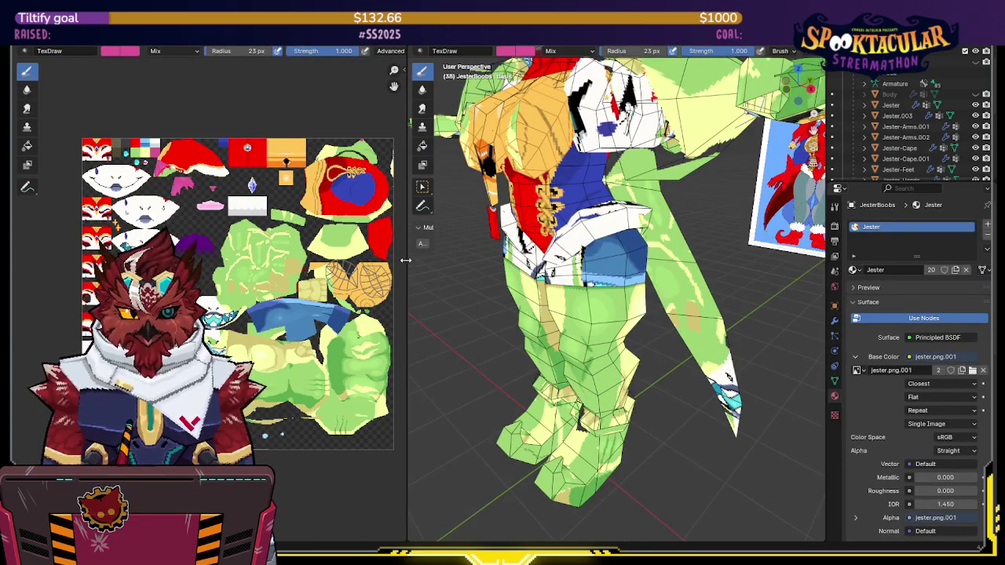
drag(408, 260, 164, 260)
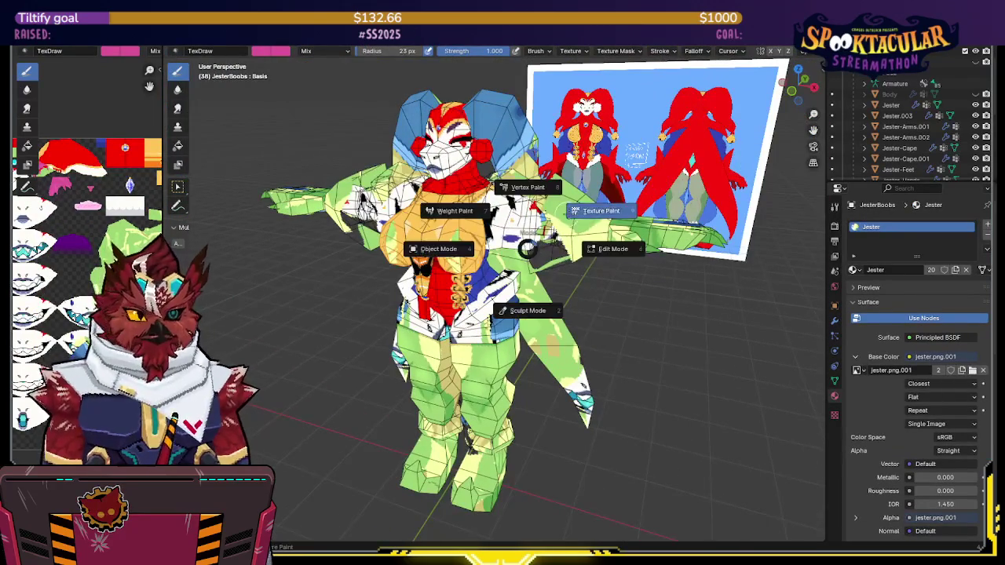
With the Fill tool, paint the cape and the feet solid red
click(179, 147)
mouse_move(260, 182)
middle_down()
mouse_move(333, 183)
mouse_move(375, 227)
middle_up()
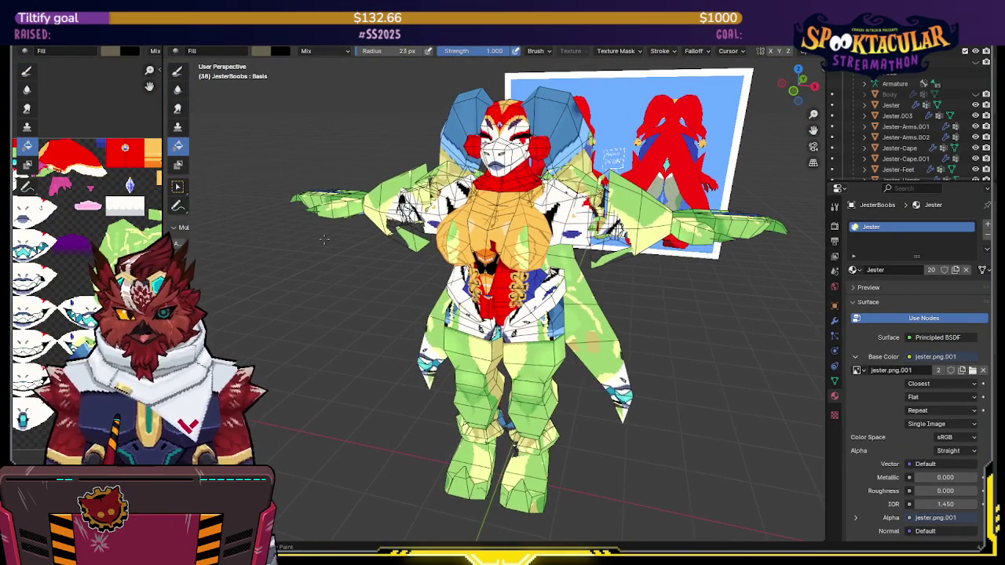
scroll(87, 259, up, 2)
scroll(86, 259, up, 1)
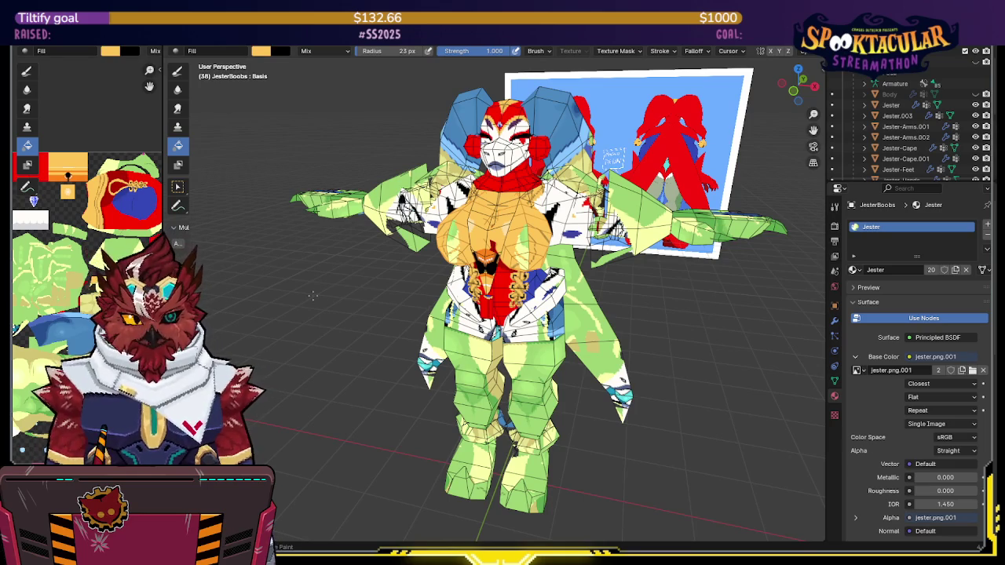
click(832, 147)
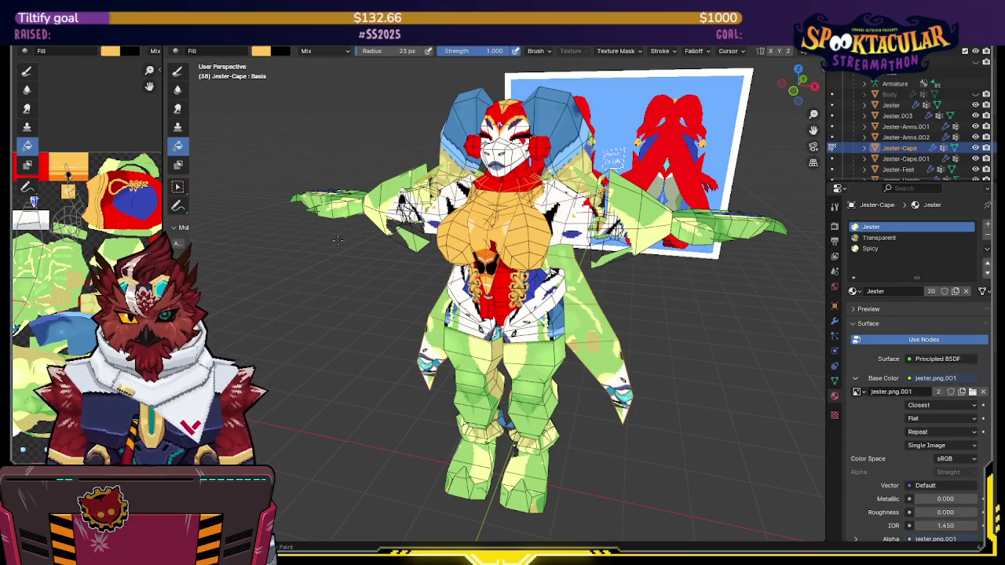
mouse_move(358, 238)
middle_down()
mouse_move(528, 355)
mouse_move(474, 261)
mouse_move(536, 258)
mouse_move(517, 375)
mouse_move(515, 339)
middle_up()
key(alt+q)
key(Tab)
key(Tab)
key(alt+q)
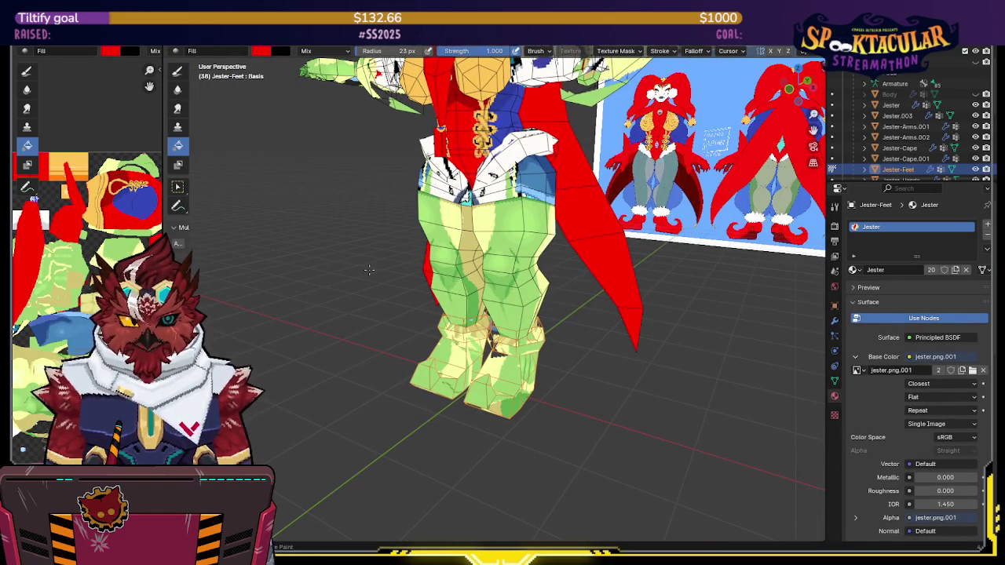
click(499, 346)
Fill the hip panel faces of JesterTorso.001 with white
key(Tab)
key(ctrl+Tab)
click(581, 303)
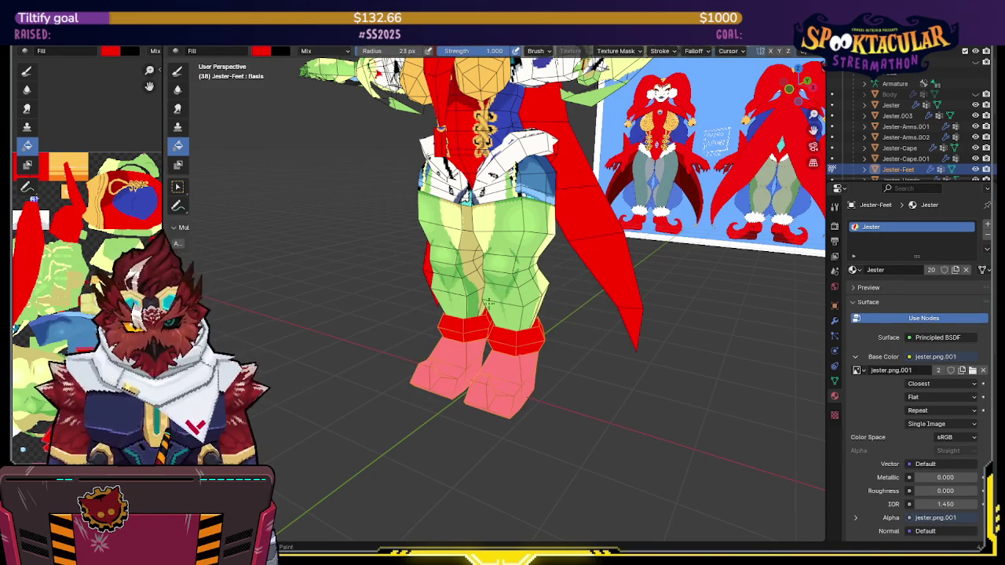
scroll(58, 221, down, 2)
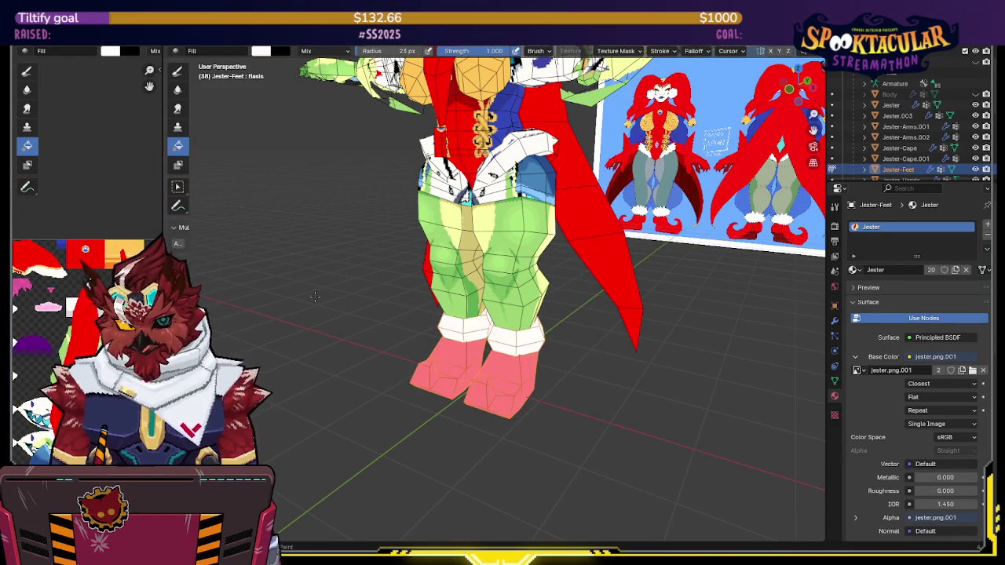
mouse_move(314, 297)
middle_down()
mouse_move(439, 259)
mouse_move(487, 260)
middle_up()
click(440, 259)
click(485, 303)
Swap the paint colour to red and fill the arms and both hands
click(905, 137)
scroll(911, 393, down, 1)
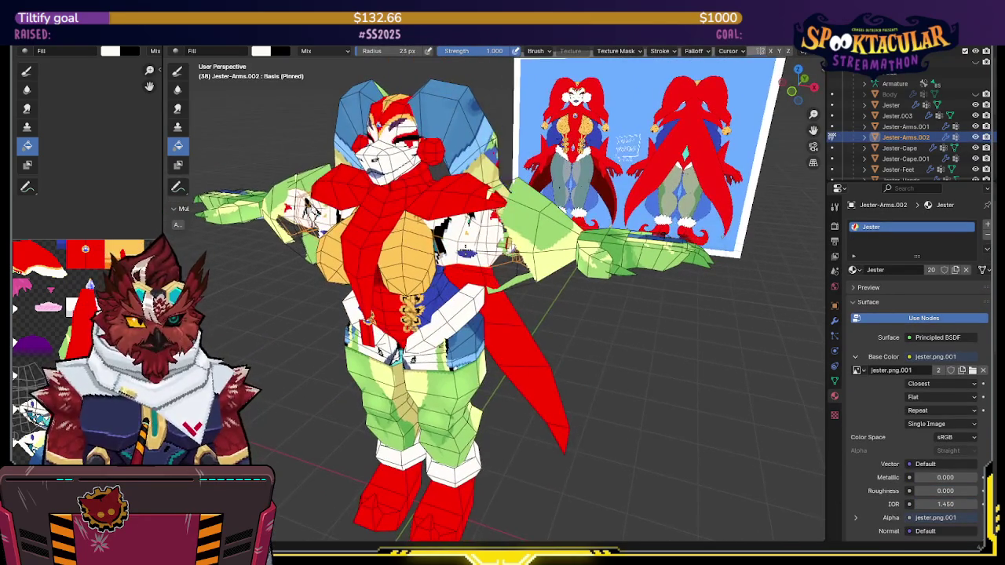
scroll(23, 309, up, 3)
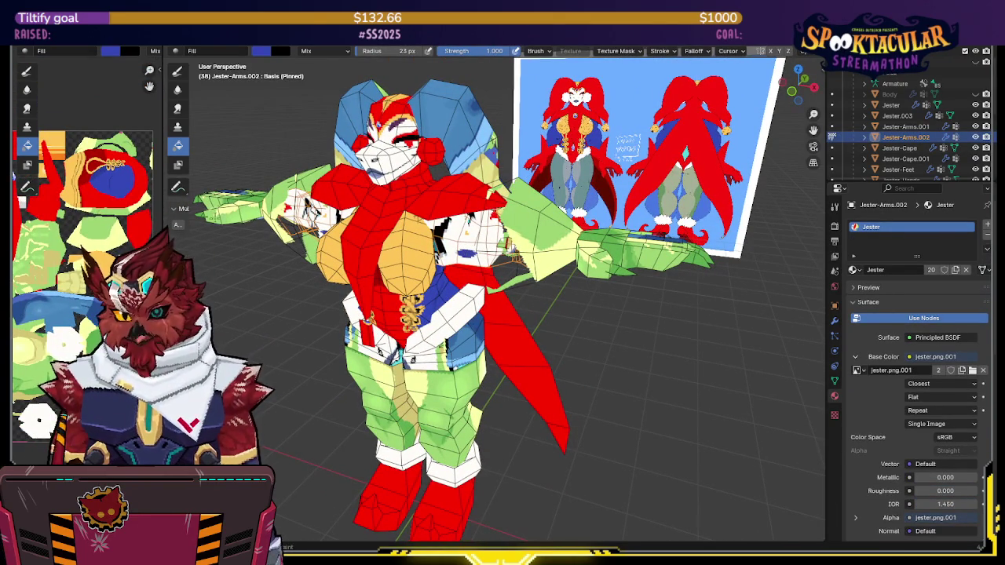
middle_drag(618, 269, 463, 232)
click(905, 127)
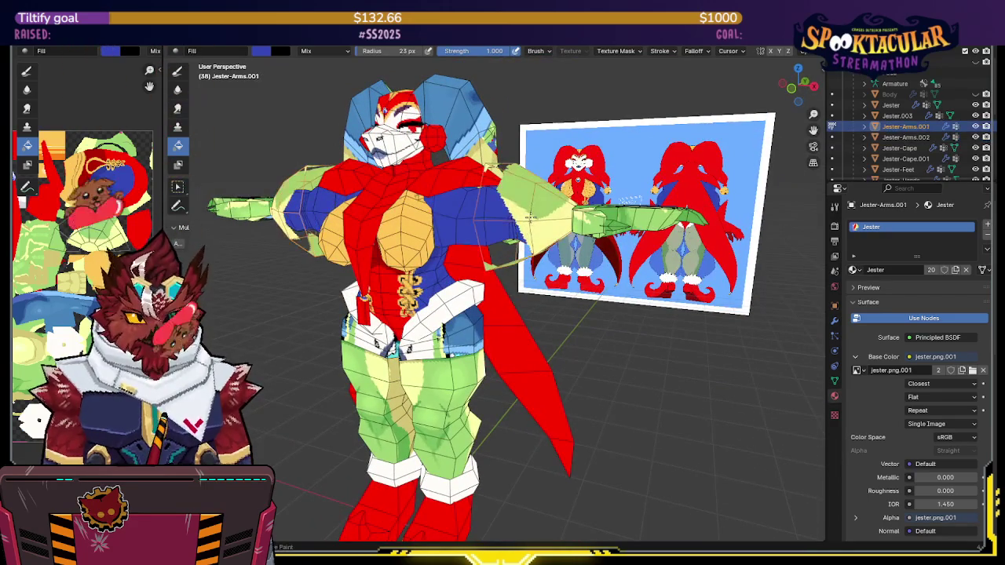
key(s)
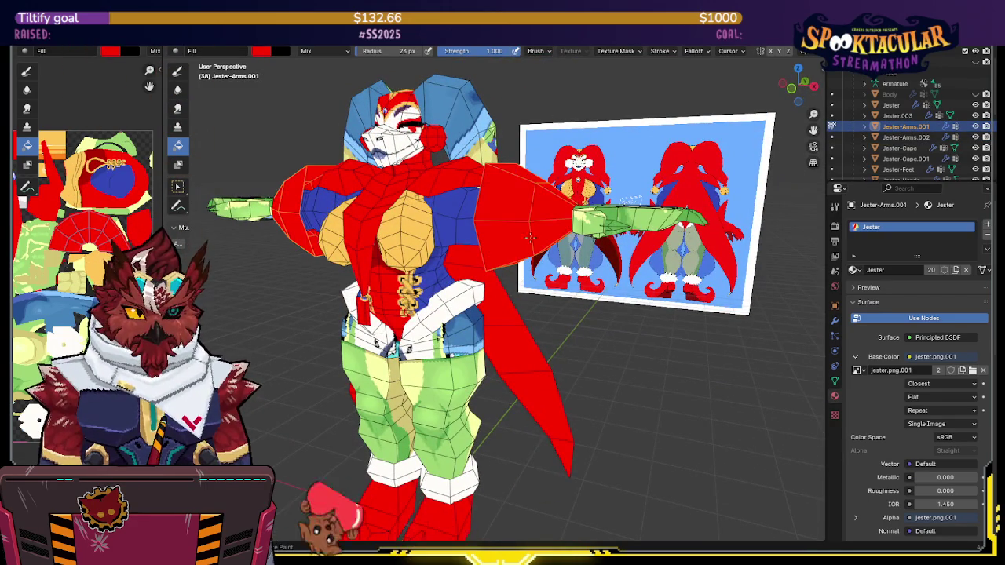
middle_drag(542, 252, 571, 272)
key(alt+q)
click(570, 273)
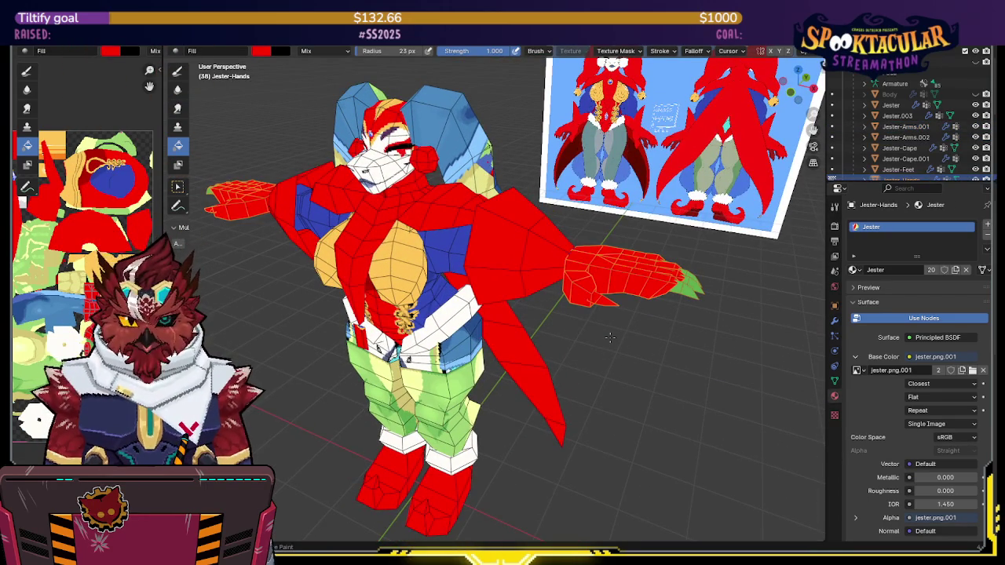
Check the model's back, switch to the hair mesh and return to Object Mode
mouse_move(609, 337)
middle_down()
mouse_move(386, 294)
mouse_move(552, 296)
mouse_move(502, 157)
middle_up()
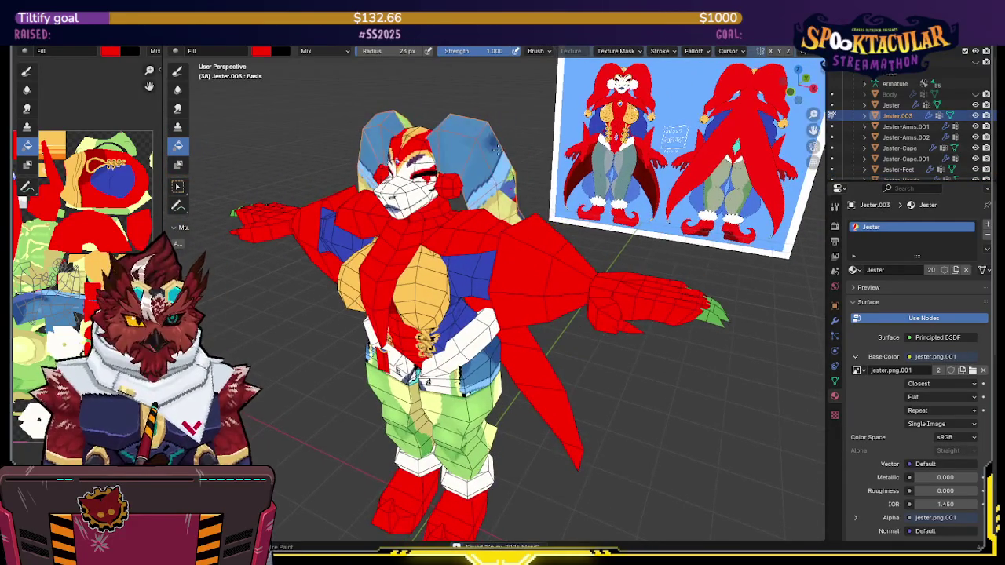
key(alt+q)
middle_drag(484, 116, 447, 202)
key(alt+q)
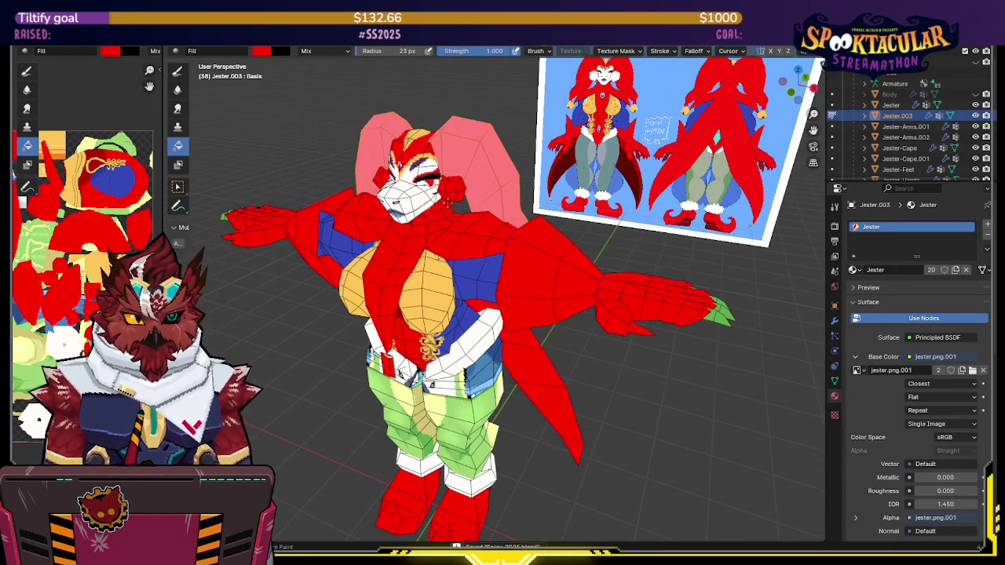
key(alt+q)
key(alt+q)
key(ctrl+Tab)
click(454, 195)
Select the jester body with the earring and switch it to Texture Paint mode
click(455, 193)
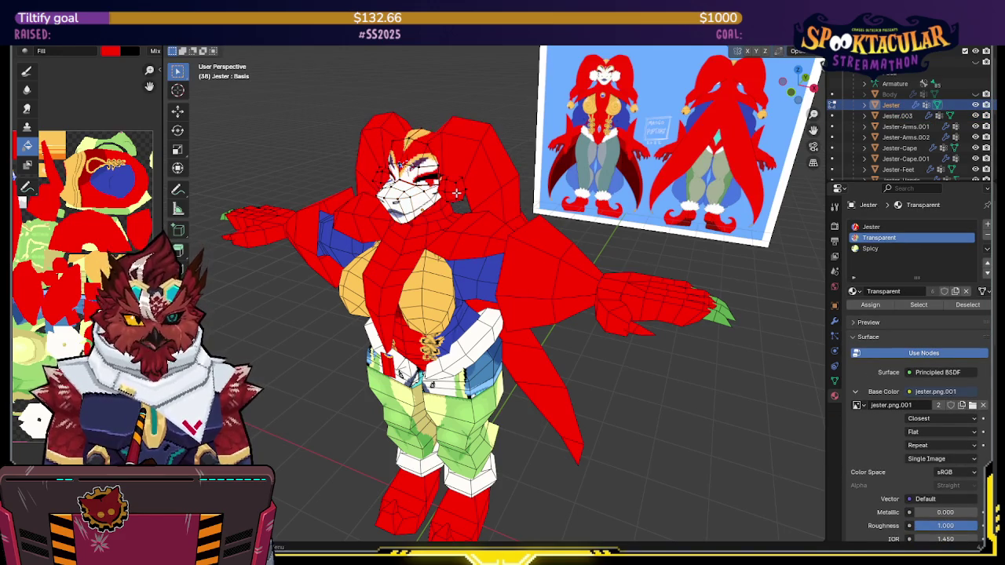
click(456, 192)
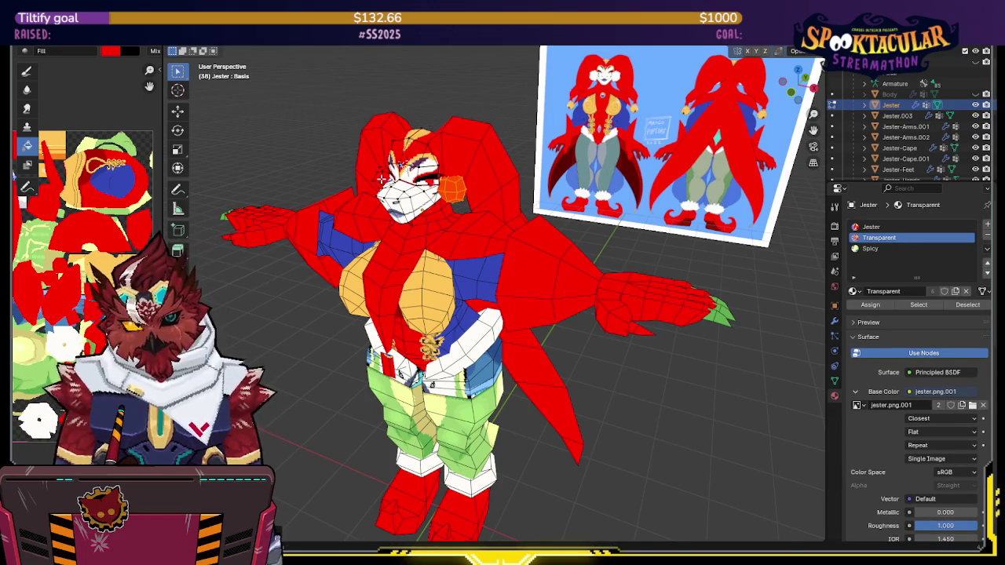
middle_drag(379, 179, 402, 168)
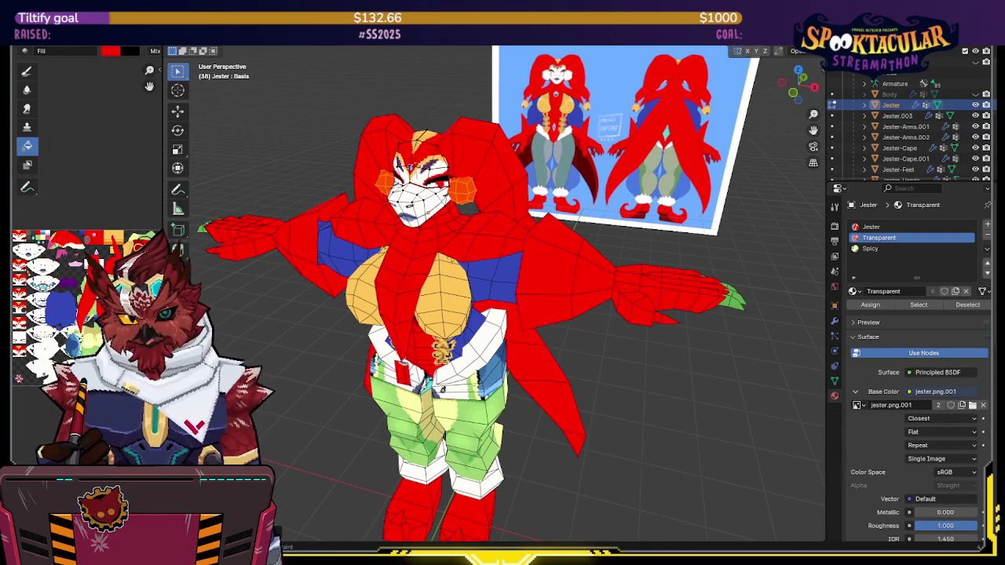
middle_drag(388, 217, 408, 197)
key(ctrl+Tab)
click(489, 165)
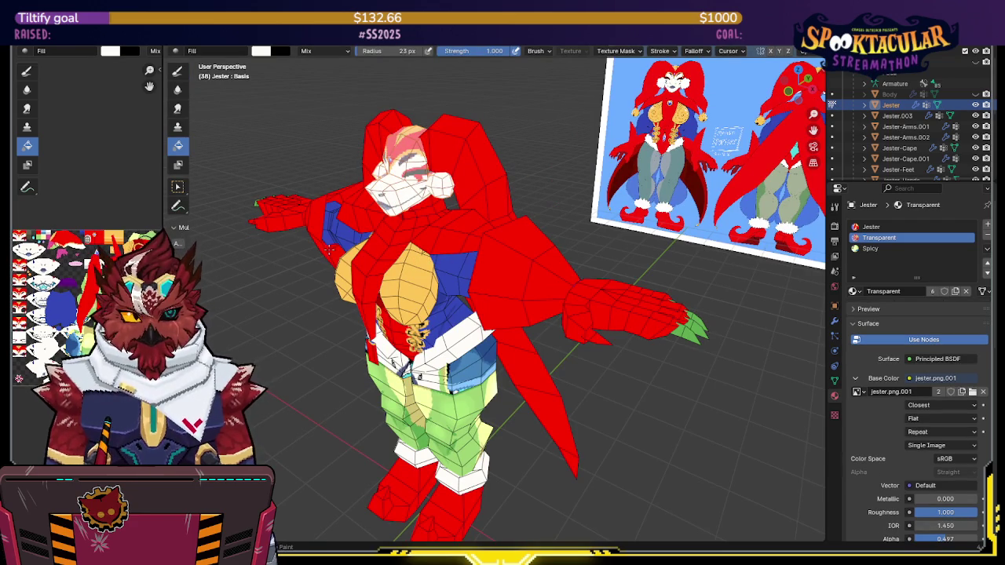
mouse_move(386, 225)
middle_down()
mouse_move(446, 238)
mouse_move(594, 236)
mouse_move(569, 225)
mouse_move(561, 236)
mouse_move(571, 251)
mouse_move(565, 275)
middle_up()
scroll(446, 238, up, 5)
In Edit Mode with X-ray on, select the edge loops around the earrings
key(Tab)
key(alt+z)
mouse_move(273, 230)
middle_down()
mouse_move(405, 222)
mouse_move(430, 199)
middle_up()
middle_drag(411, 278, 416, 223)
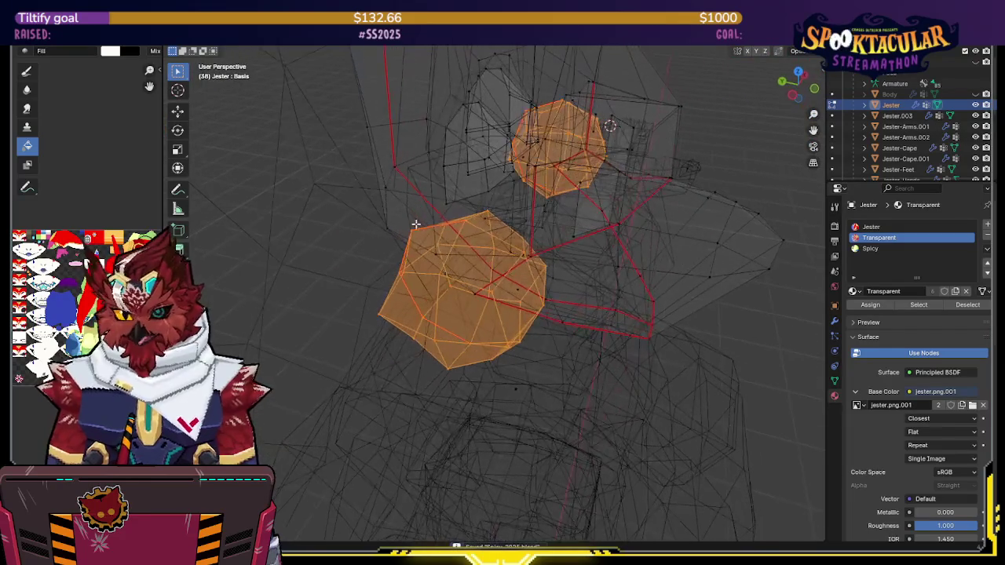
mouse_move(465, 250)
middle_down()
mouse_move(367, 273)
mouse_move(357, 250)
middle_up()
key(q)
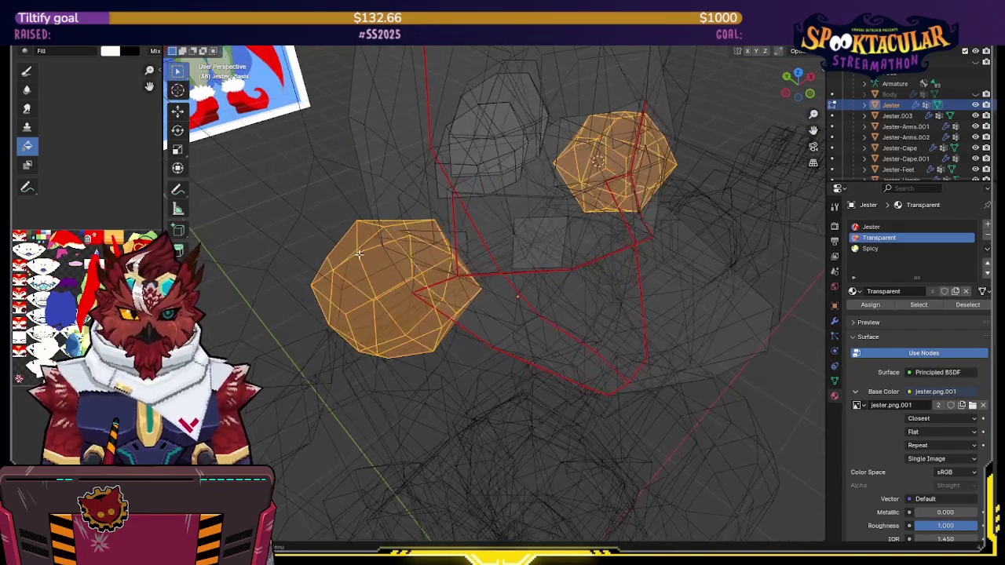
alt+click(357, 250)
middle_drag(579, 198, 457, 196)
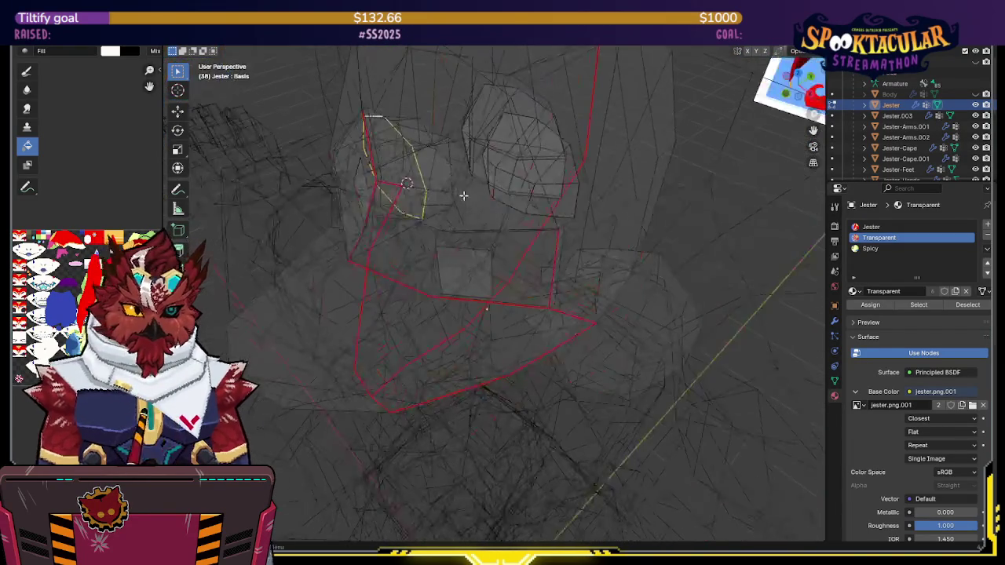
Mark the selected earring loops as seams
key(alt+z)
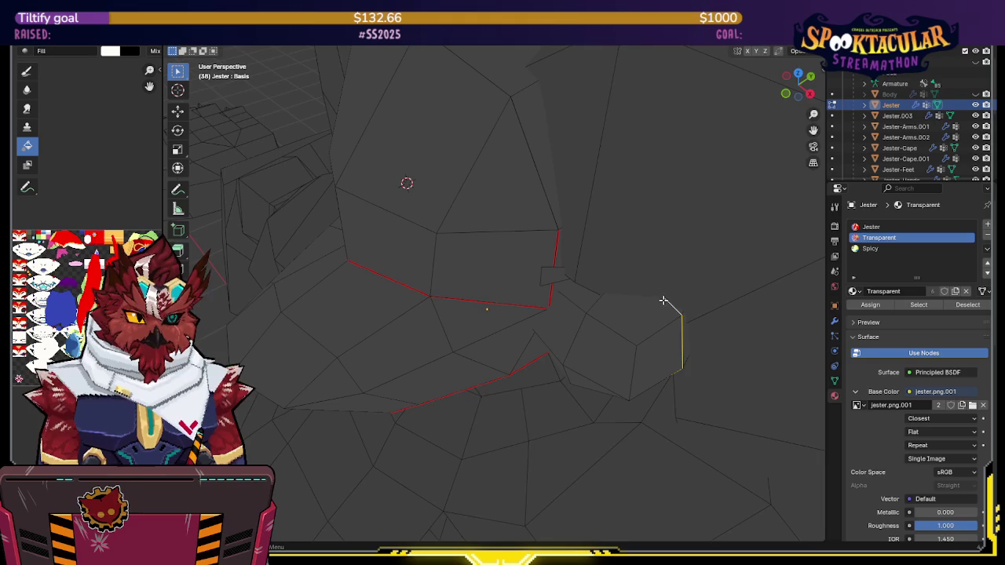
key(alt+z)
key(q)
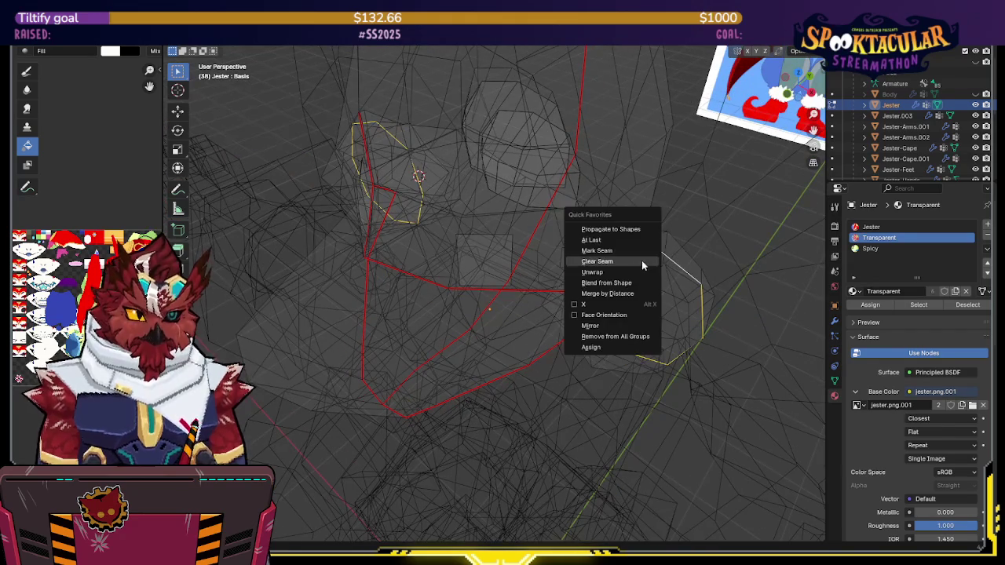
click(597, 251)
Select both earring islands, unwrap them, and switch to the UV Editing workspace
key(alt+a)
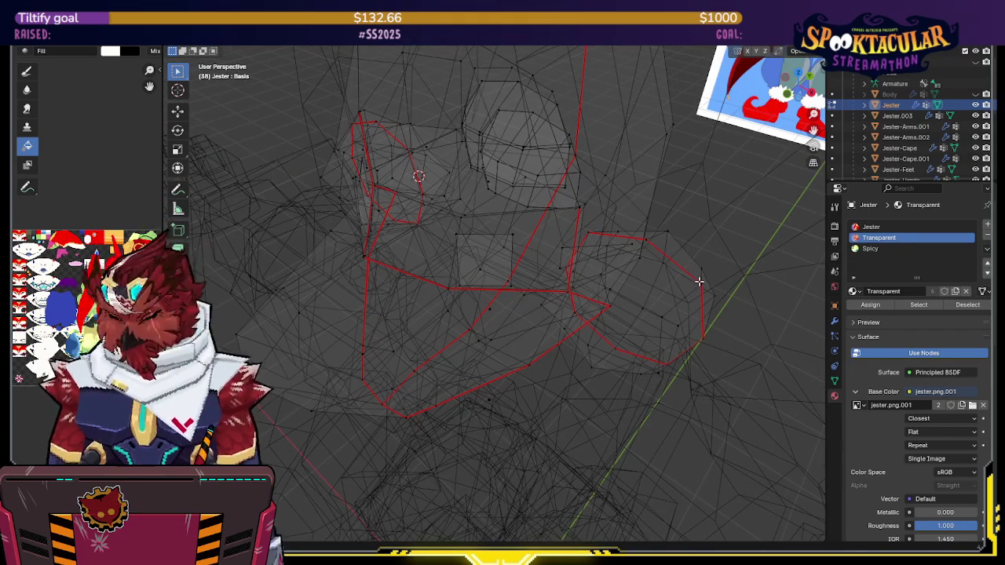
key(l)
middle_drag(357, 160, 309, 219)
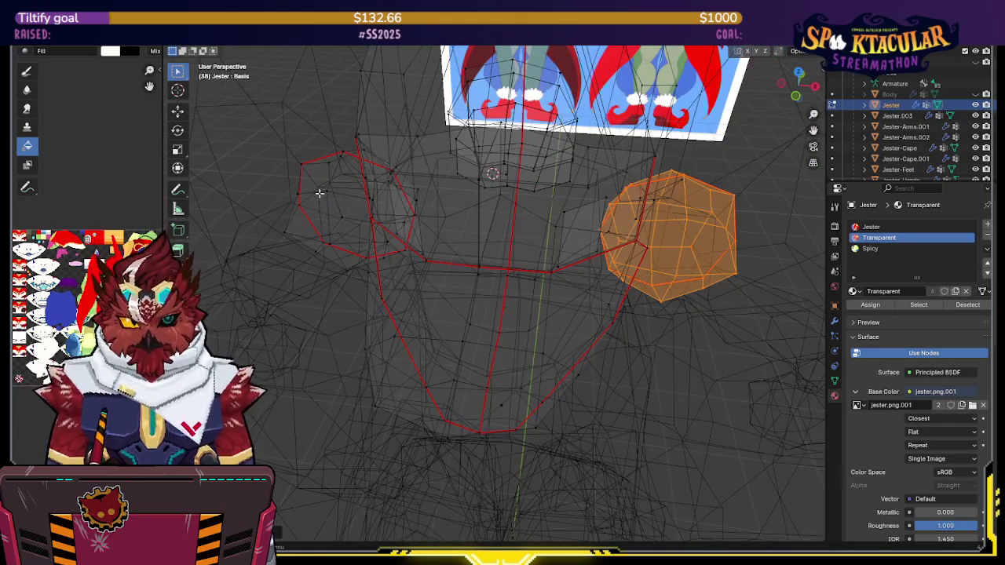
key(l)
key(q)
click(306, 183)
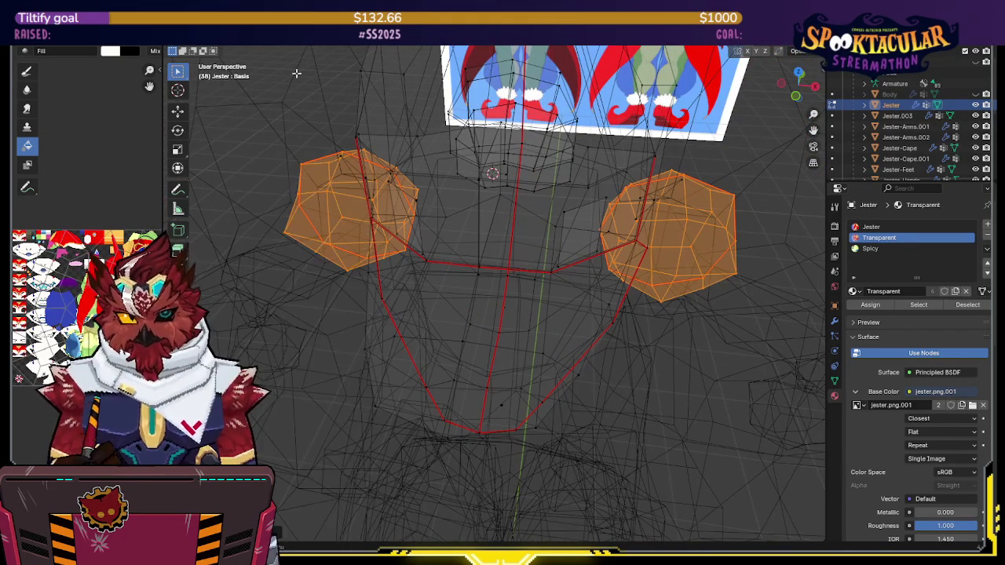
key(ctrl+Page_Up)
scroll(235, 221, up, 3)
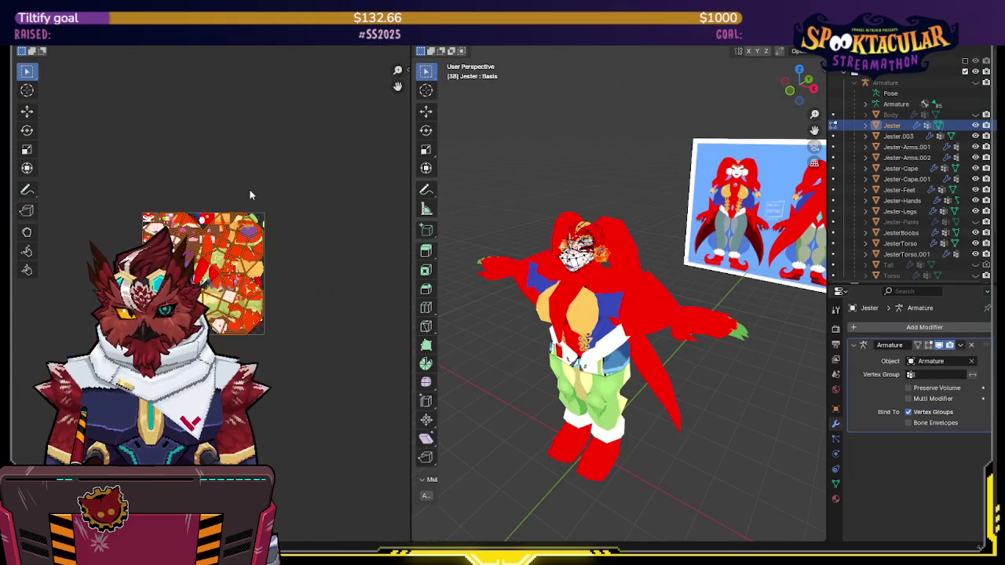
Select all UV islands, pack them into the texture space, then reposition them
key(n)
click(339, 256)
key(n)
key(q)
click(246, 250)
key(Return)
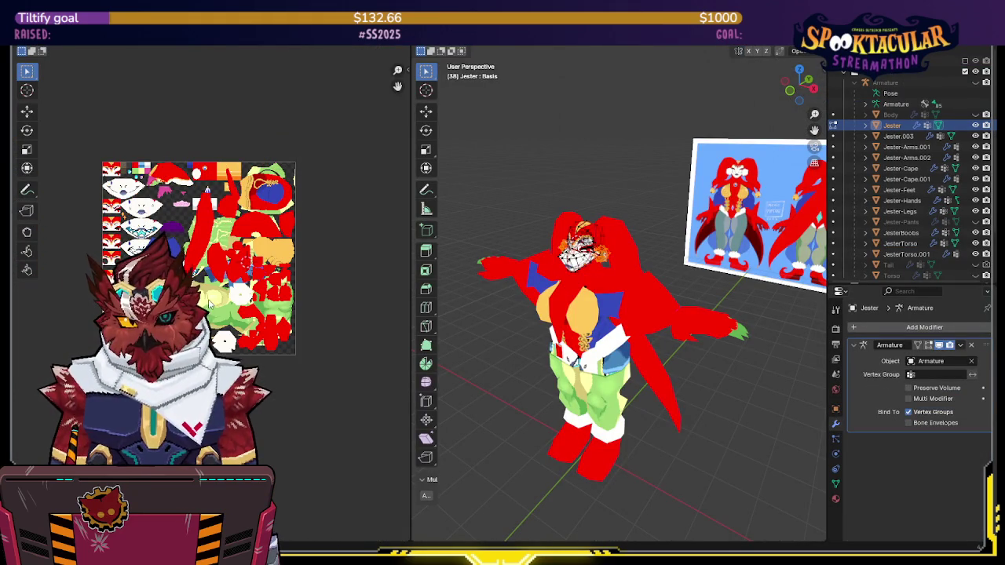
scroll(210, 303, up, 3)
scroll(259, 310, down, 3)
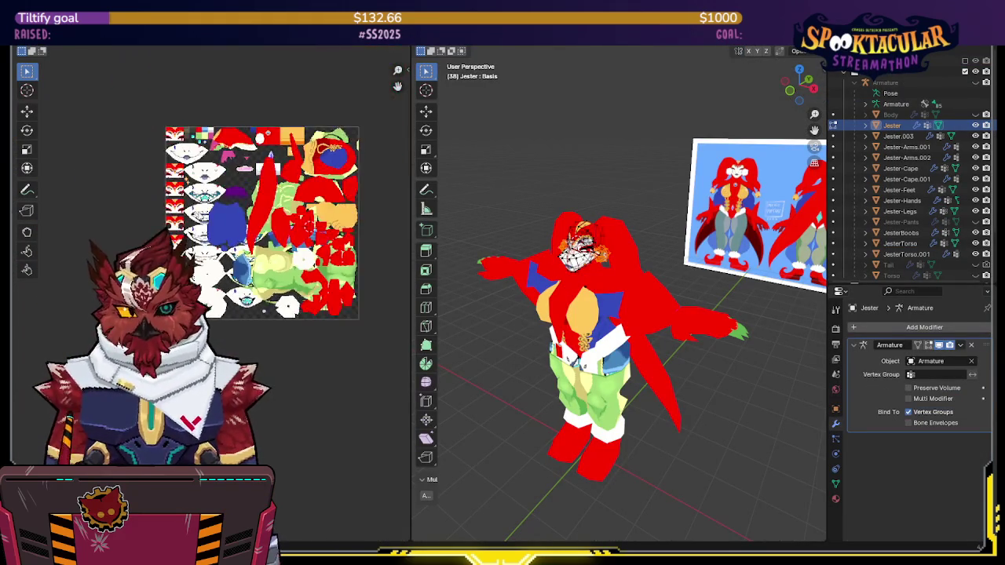
key(g)
click(226, 180)
scroll(212, 298, up, 3)
Split the earrings off into a new Jester.001 object and show its vertex groups
mouse_move(597, 252)
middle_down()
mouse_move(664, 235)
mouse_move(648, 202)
middle_up()
scroll(663, 235, up, 3)
scroll(663, 235, up, 5)
scroll(659, 228, down, 2)
key(Tab)
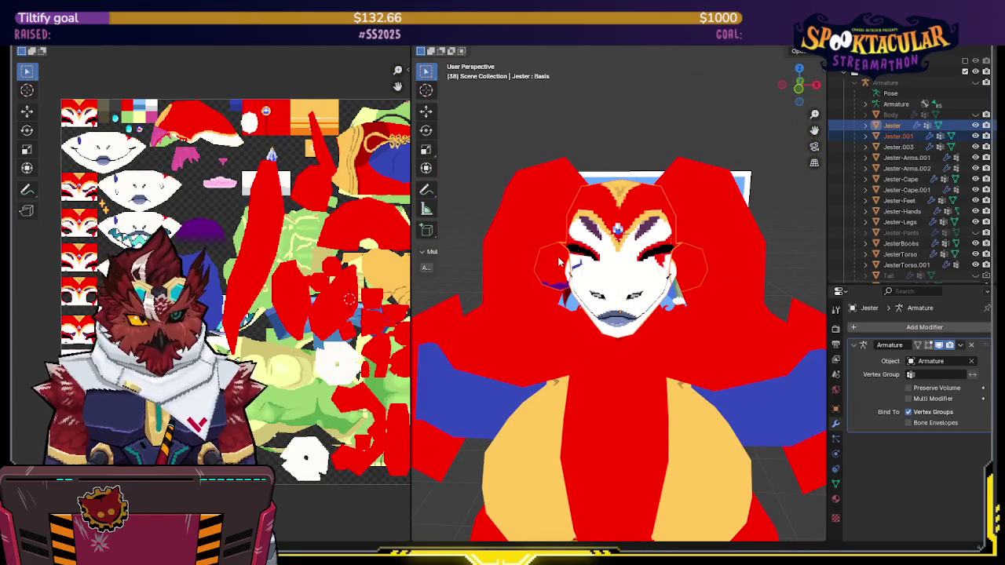
key(shift+d)
right_click(772, 267)
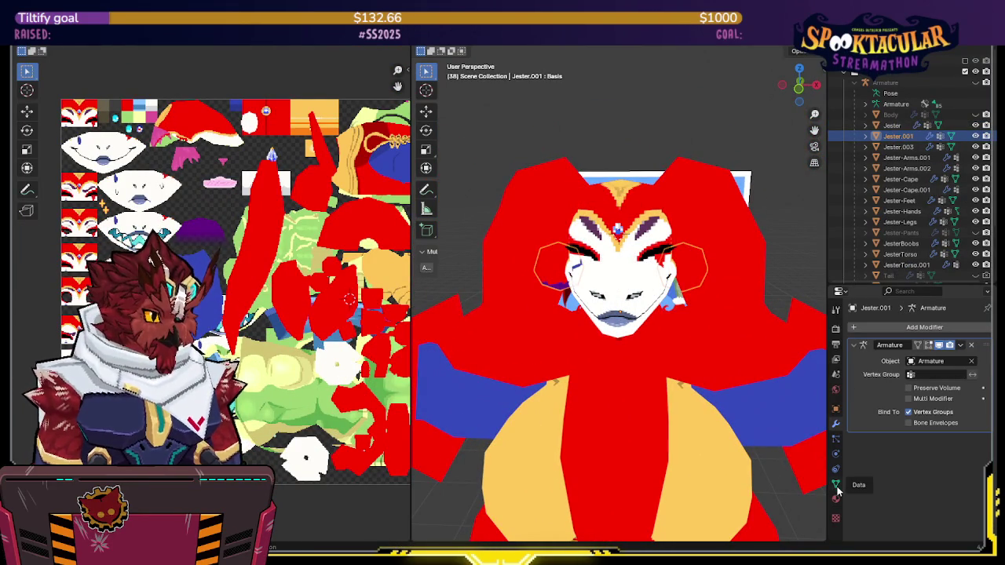
click(838, 490)
In see-through edit mode, remove the earring mesh from all vertex groups
key(Tab)
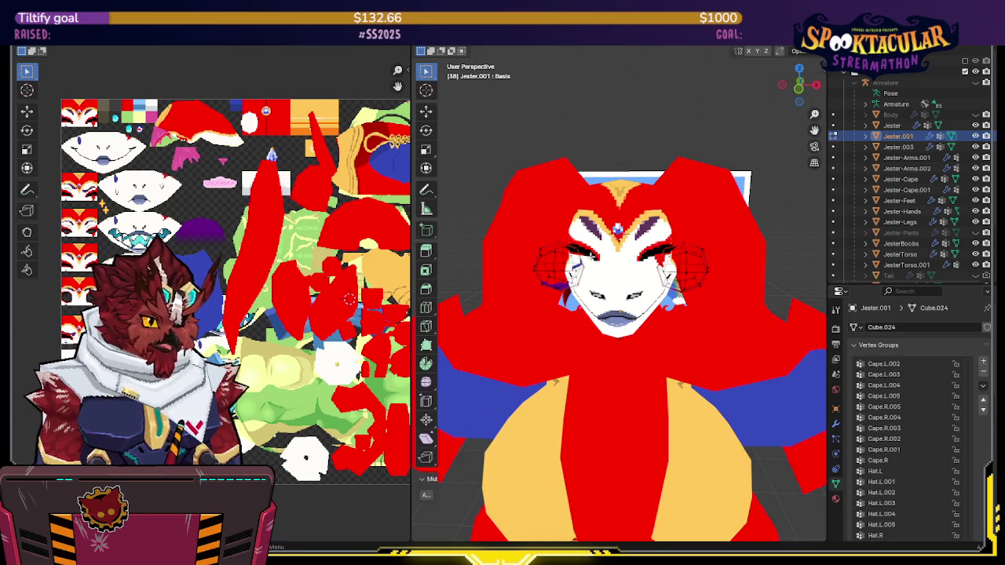
key(shift+z)
right_click(621, 275)
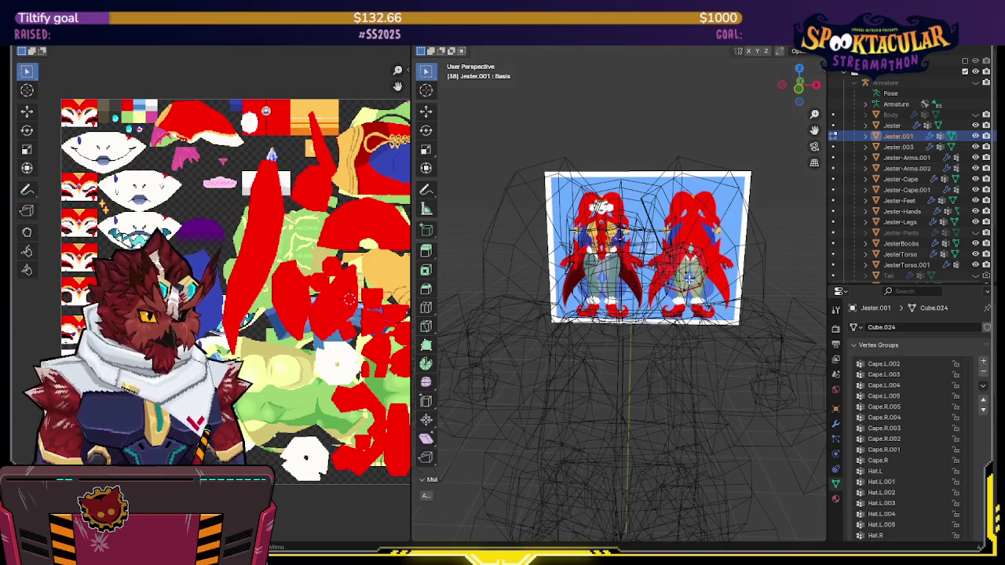
key(q)
click(600, 392)
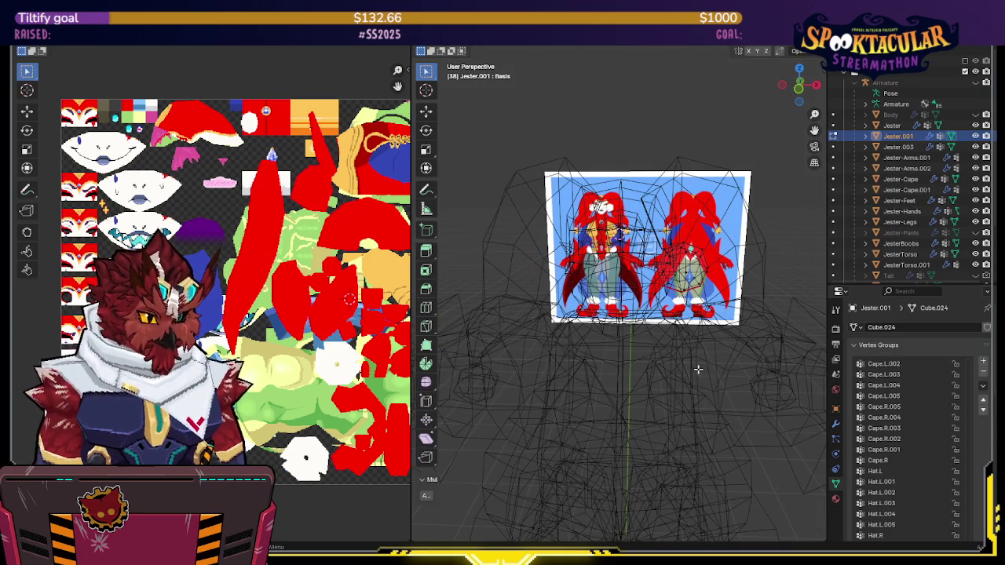
Add a Mirror modifier to the earring object and view its modifiers
right_click(635, 346)
key(q)
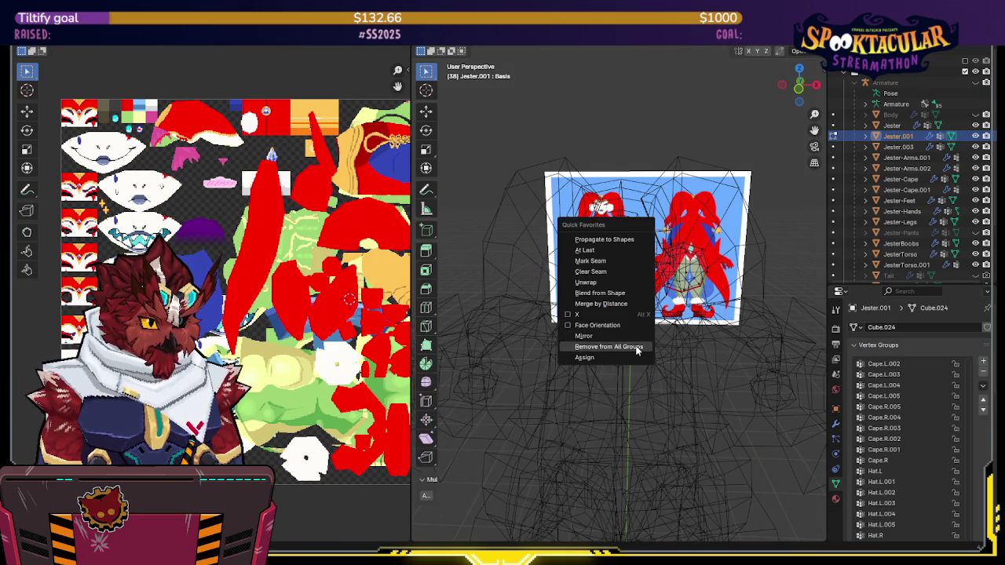
click(602, 338)
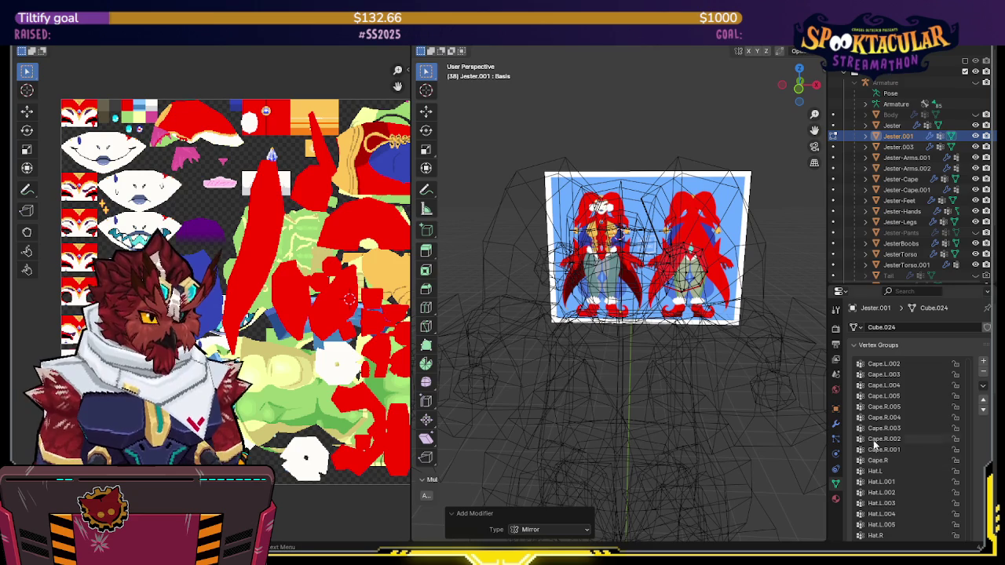
click(836, 423)
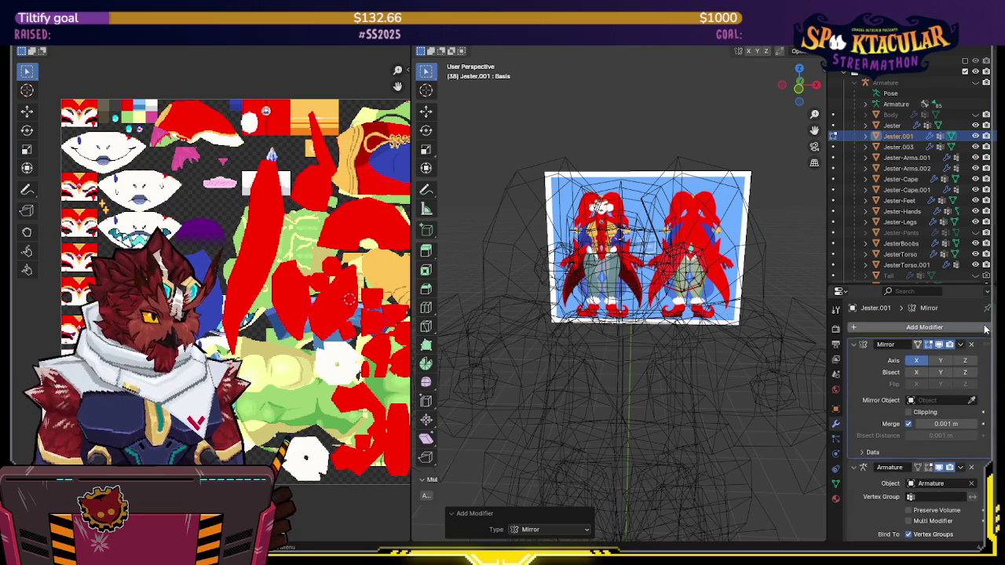
Move the earring UVs onto an orange area of the texture
key(KP_Decimal)
middle_drag(628, 314, 580, 322)
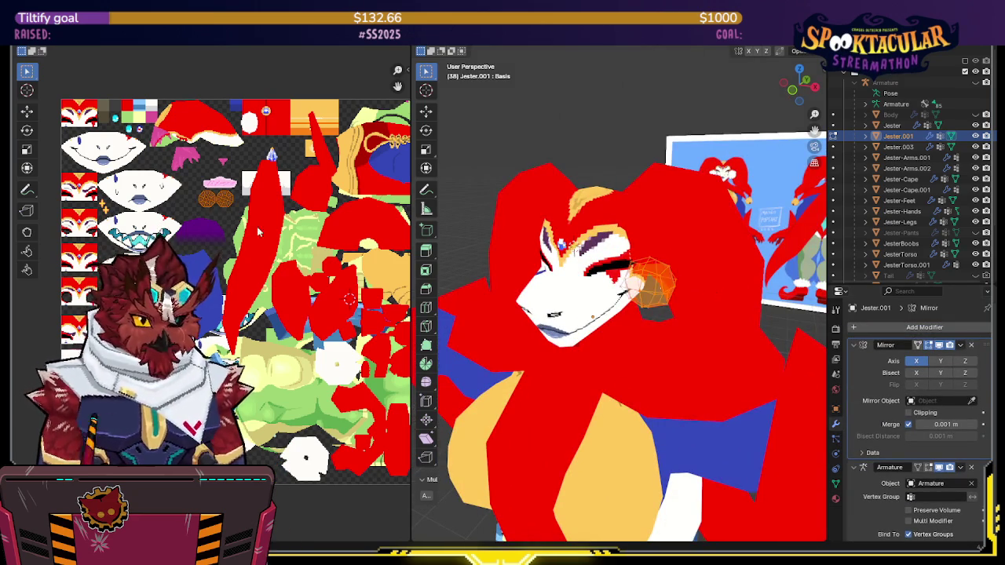
scroll(181, 251, up, 2)
scroll(181, 253, up, 1)
scroll(181, 253, up, 1)
key(g)
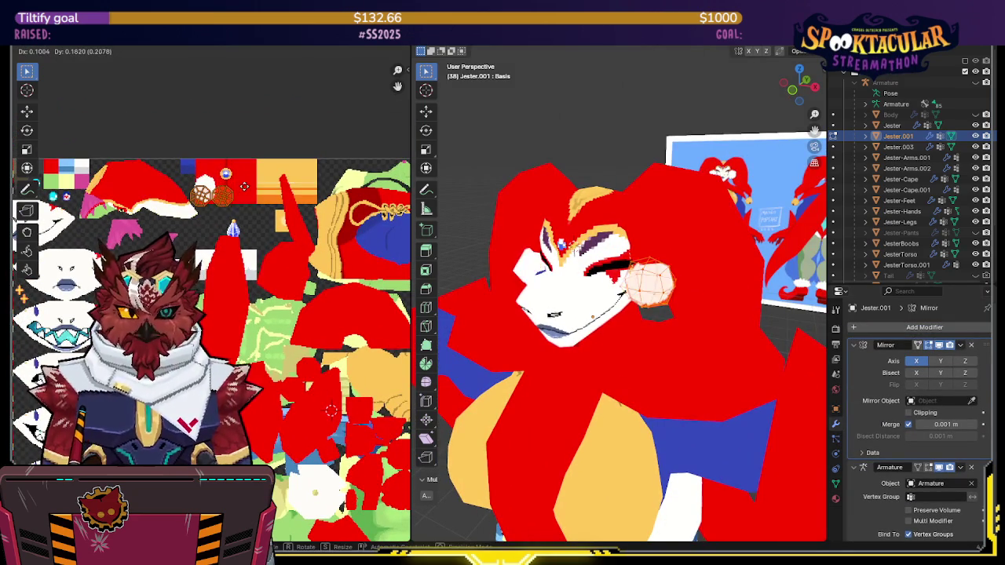
click(251, 179)
scroll(628, 330, down, 2)
scroll(628, 330, down, 4)
Edit all jester meshes together, slide the small UV island horizontally, then enter Texture Paint
middle_drag(629, 330, 596, 338)
drag(716, 214, 540, 480)
scroll(654, 330, up, 1)
key(Tab)
scroll(358, 265, up, 2)
scroll(358, 265, up, 2)
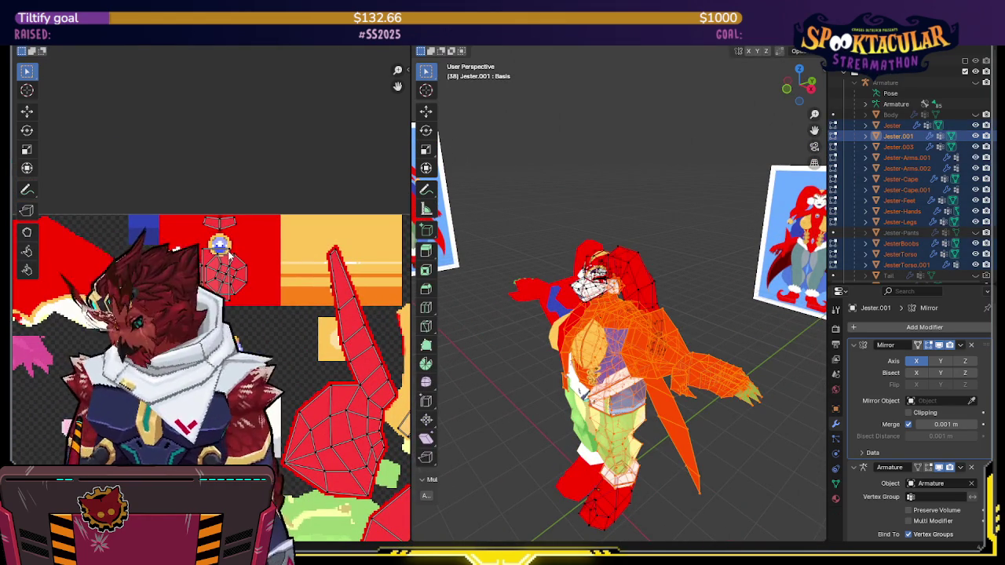
key(g)
key(x)
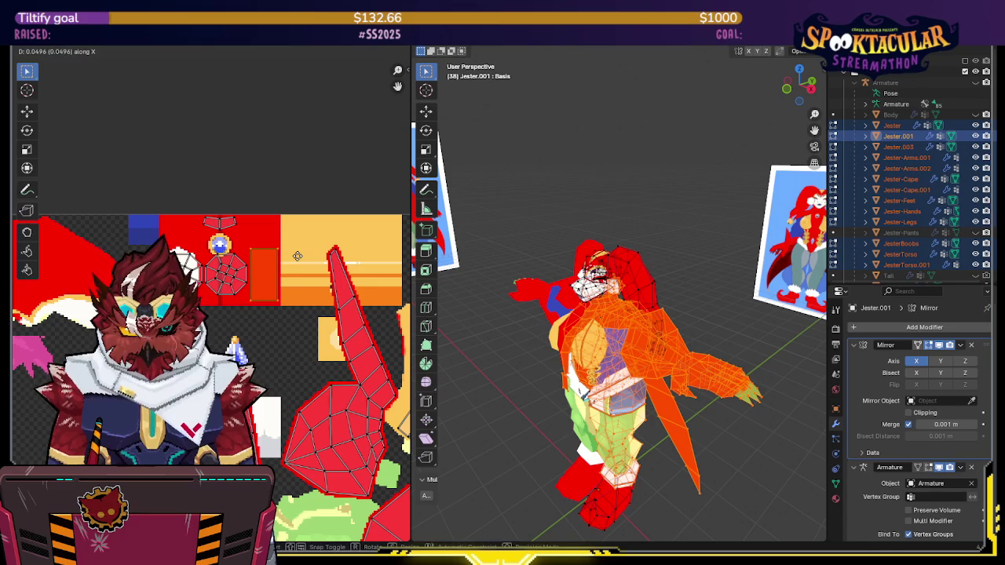
key(ctrl+Page_Up)
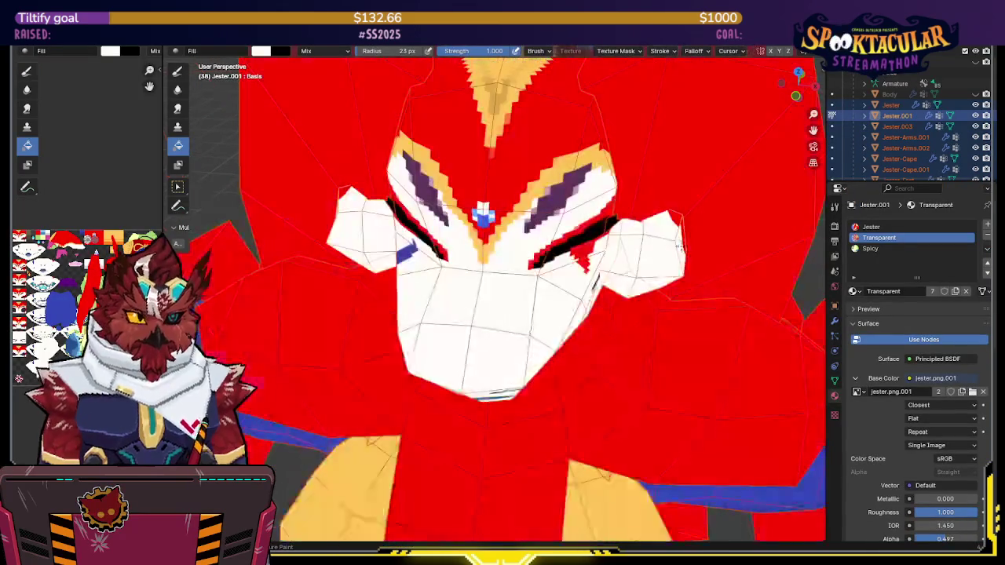